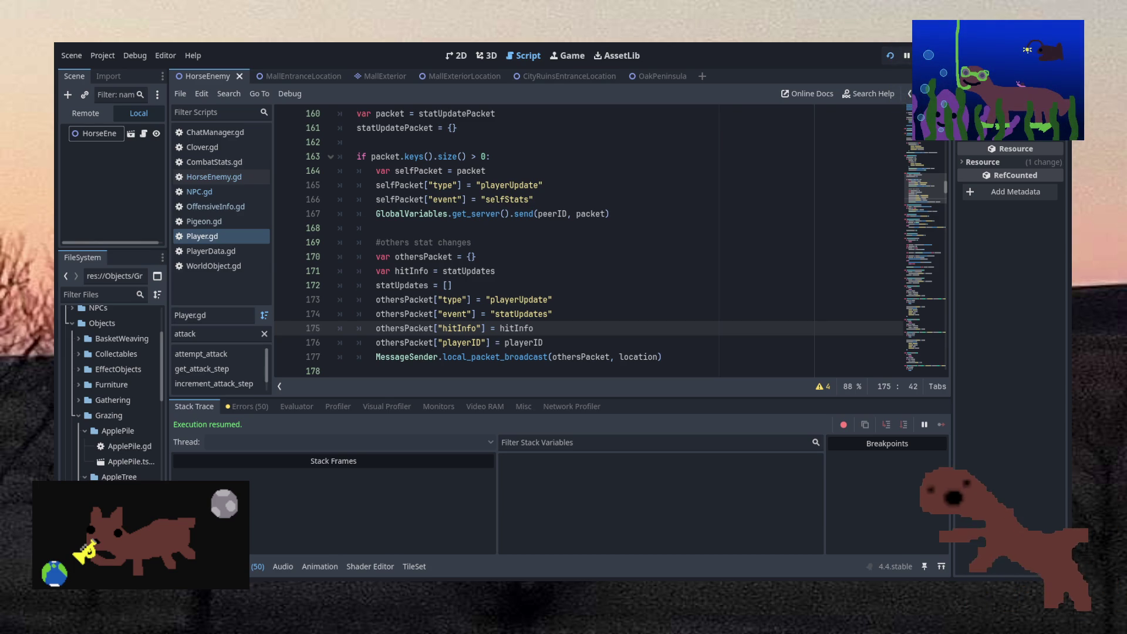
Compare NPC.gd's stat-update broadcast and hitInfo code with Player.gd's code around line 172
{"action": "left_click", "coordinate": [438, 256]}
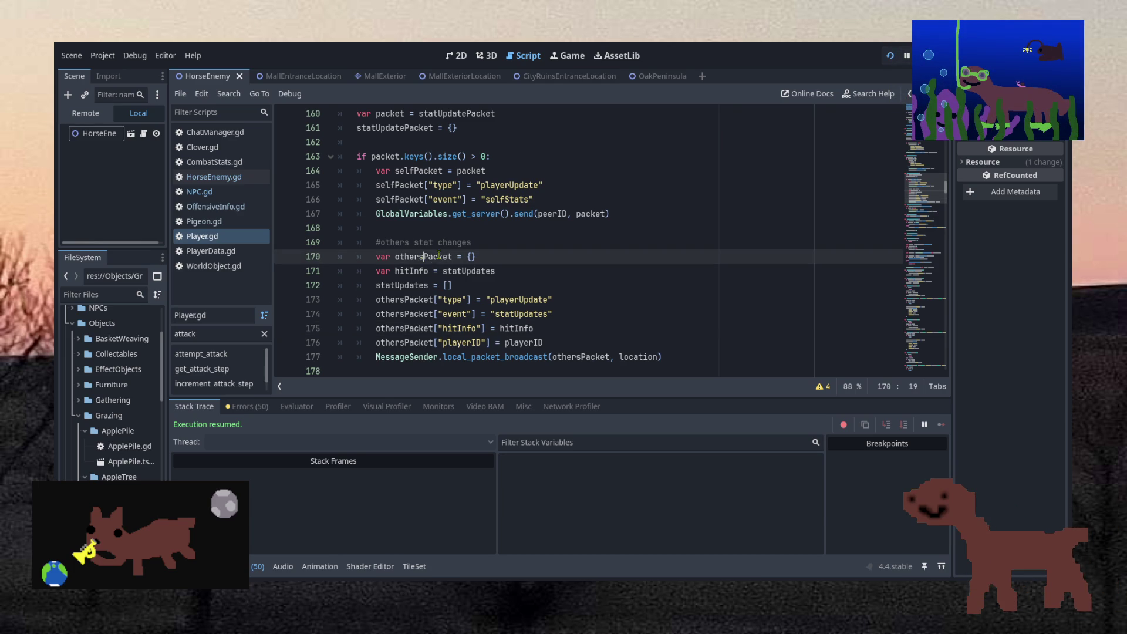
{"action": "left_click", "coordinate": [227, 199]}
{"action": "left_click", "coordinate": [561, 241]}
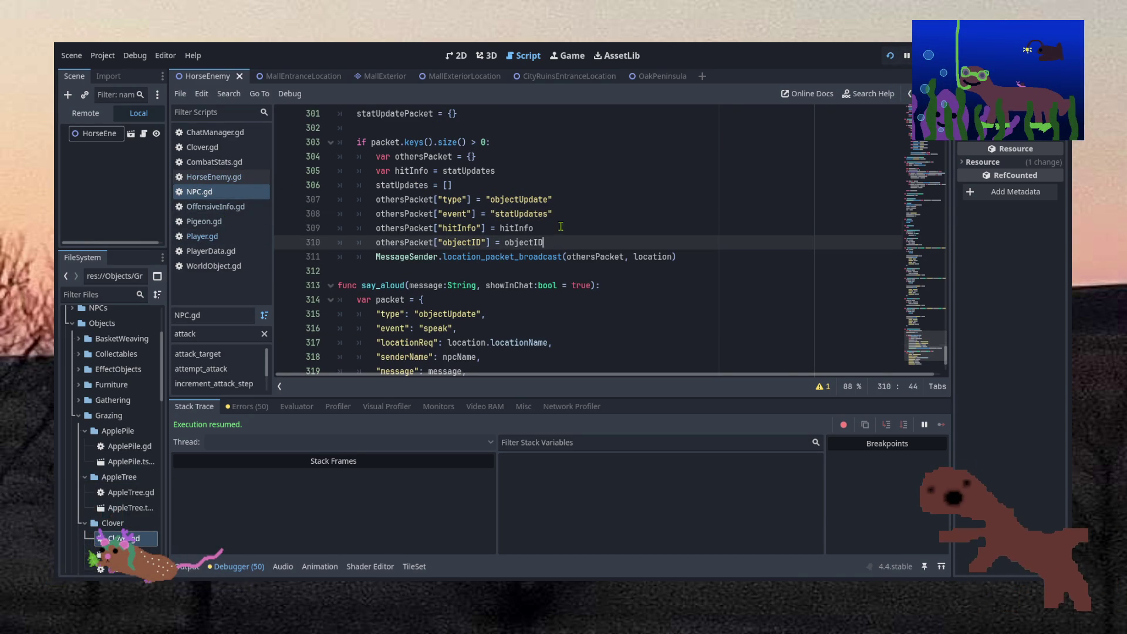
{"action": "left_click", "coordinate": [561, 226]}
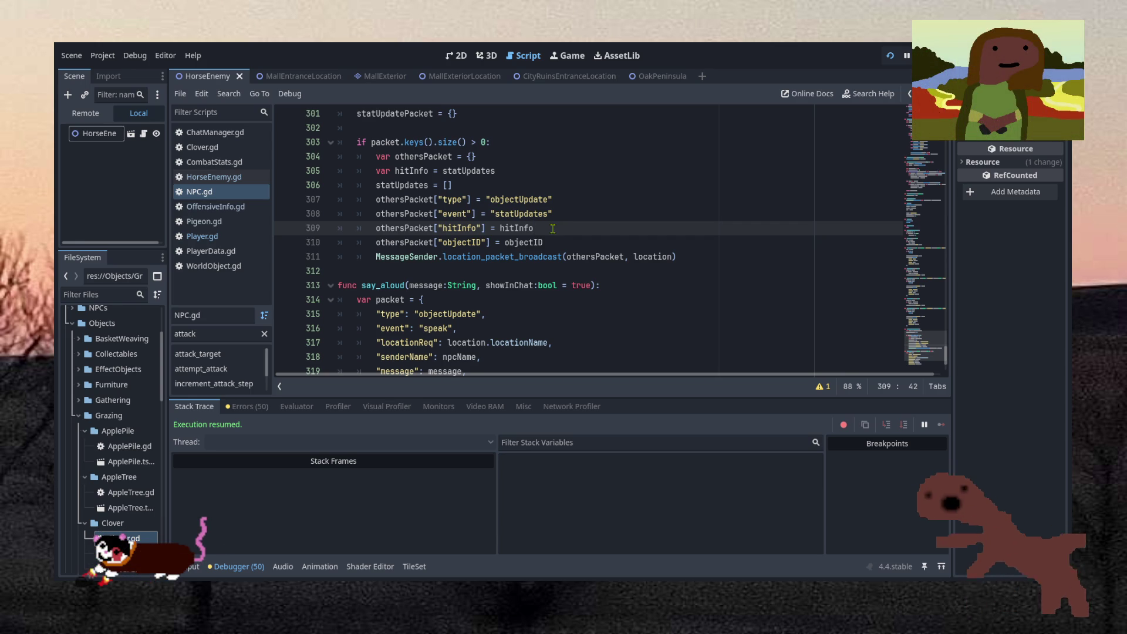
{"action": "left_click", "coordinate": [219, 238]}
{"action": "left_click", "coordinate": [645, 285]}
{"action": "scroll", "coordinate": [840, 215], "scroll_direction": "down", "scroll_amount": 3}
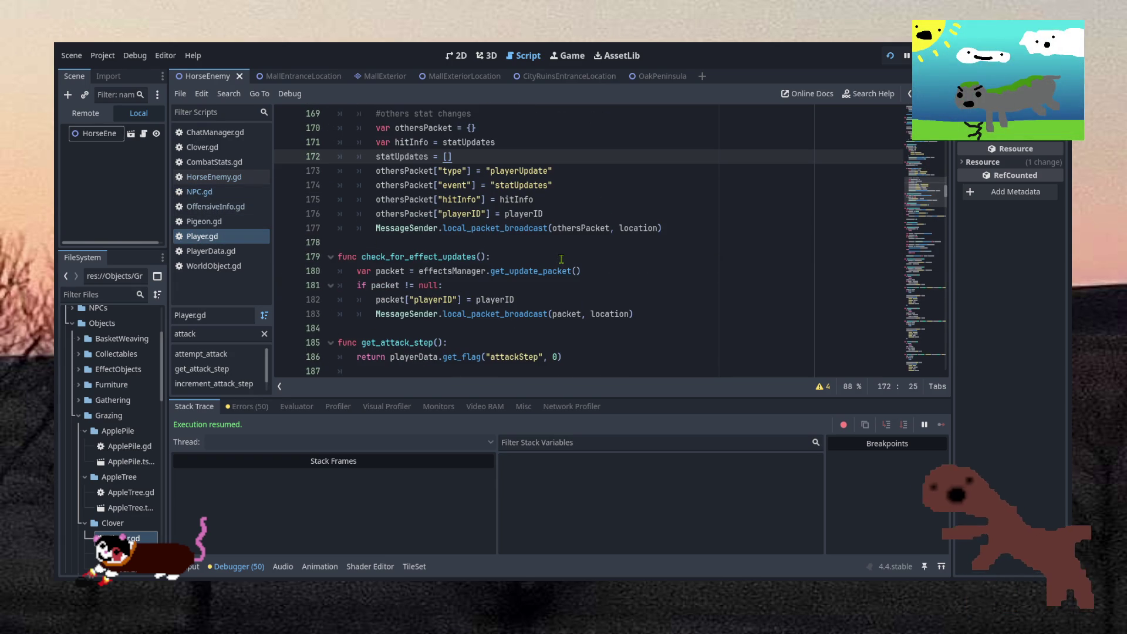
{"action": "scroll", "coordinate": [840, 216], "scroll_direction": "up", "scroll_amount": 20}
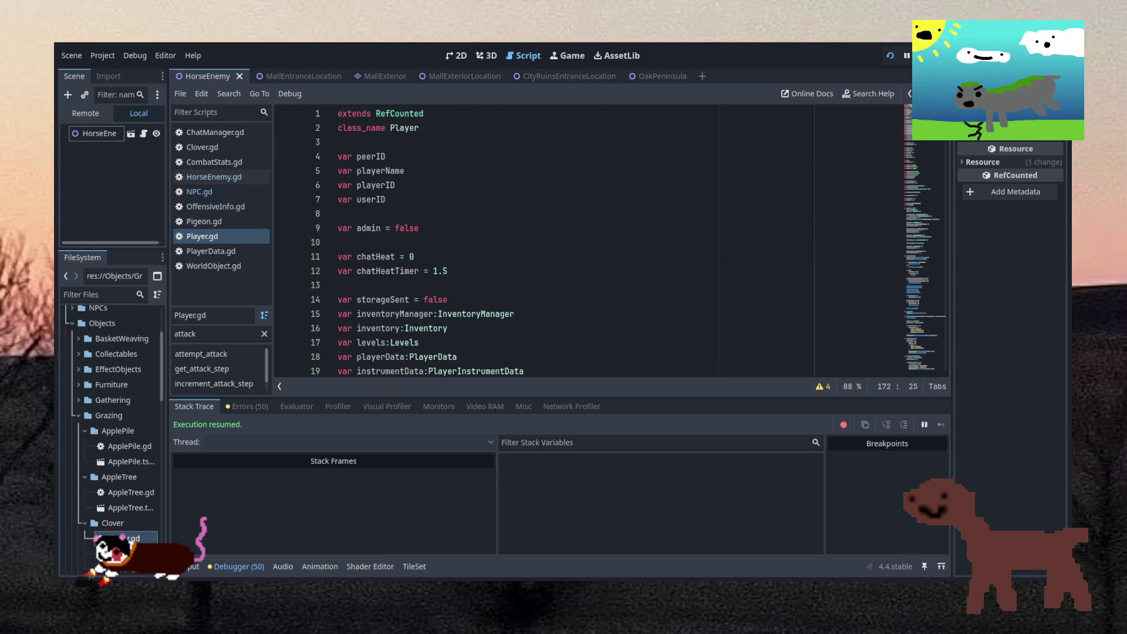
{"action": "scroll", "coordinate": [487, 223], "scroll_direction": "down", "scroll_amount": 6}
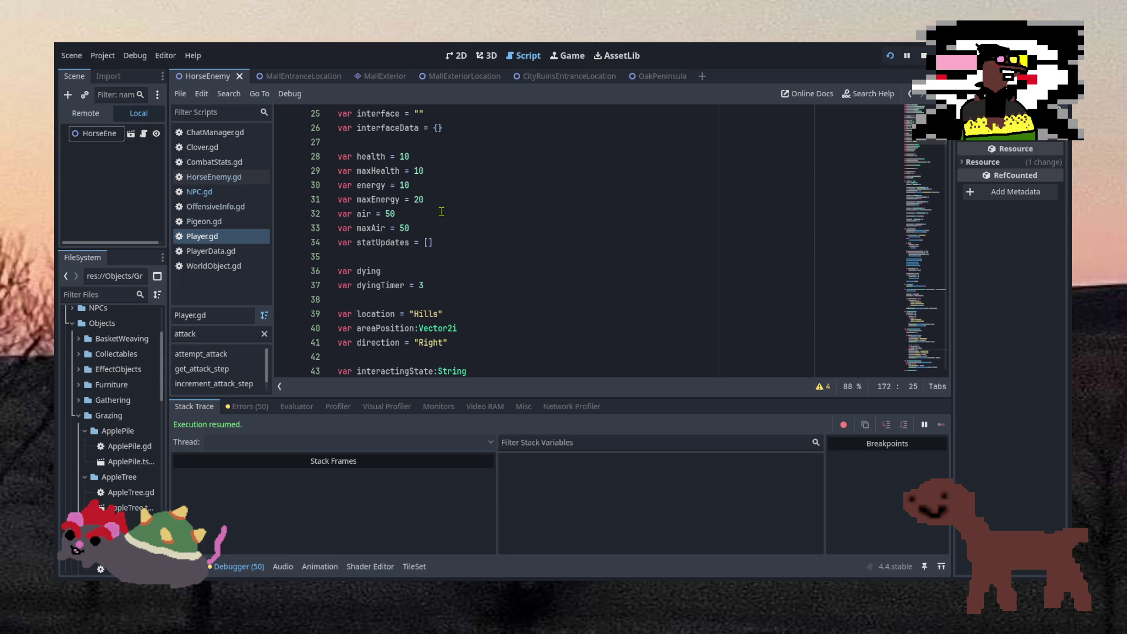
Duplicate the statUpdates declaration line in Player.gd, then delete the duplicate
{"action": "left_click", "coordinate": [442, 211]}
{"action": "left_click", "coordinate": [450, 245]}
{"action": "key", "text": "shift+Up"}
{"action": "key", "text": "ctrl+shift+d"}
{"action": "left_click", "coordinate": [406, 258]}
{"action": "left_click", "coordinate": [434, 257]}
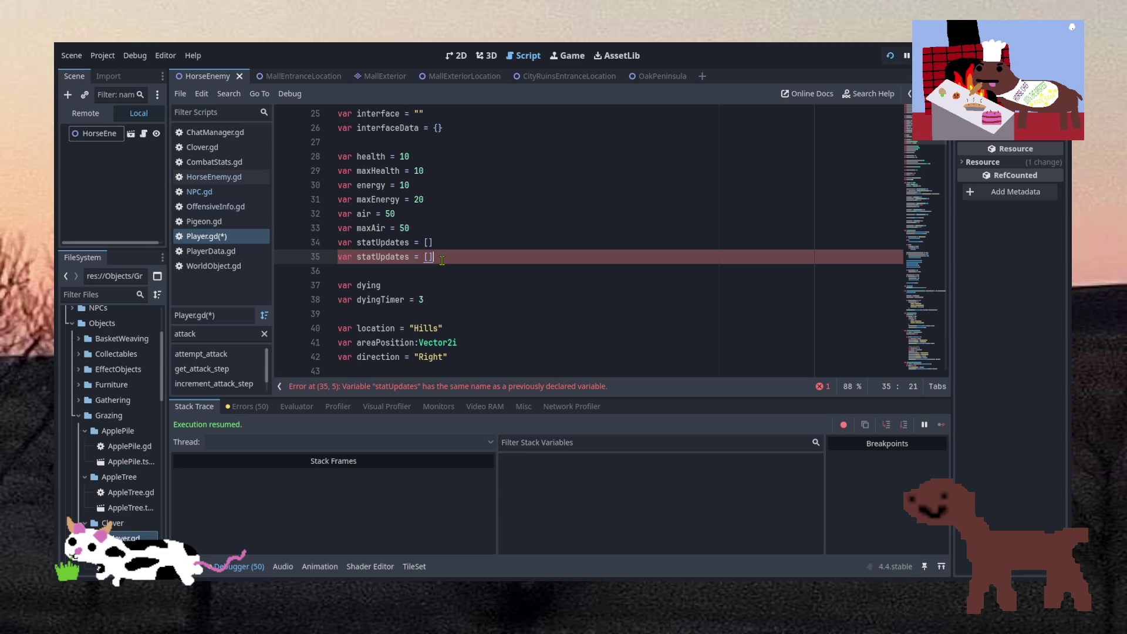
{"action": "left_click_drag", "start_coordinate": [442, 257], "coordinate": [446, 242]}
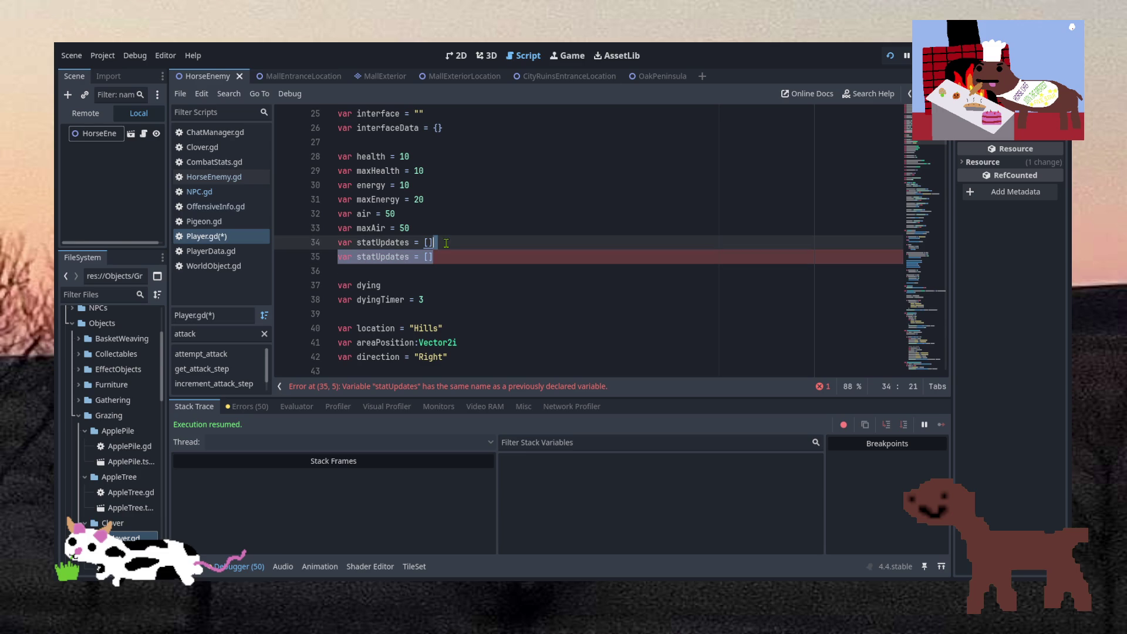
{"action": "key", "text": "BackSpace"}
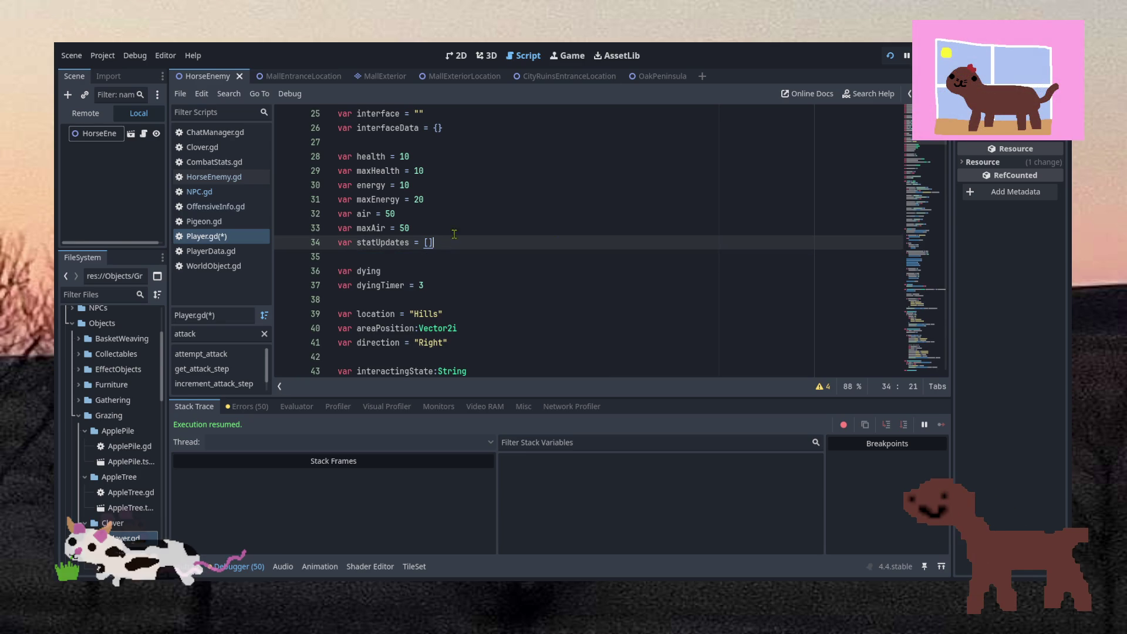
Review Player.gd's take_damage amount entry and the lose_energy energy subtraction
{"action": "left_click_drag", "start_coordinate": [926, 135], "coordinate": [930, 251]}
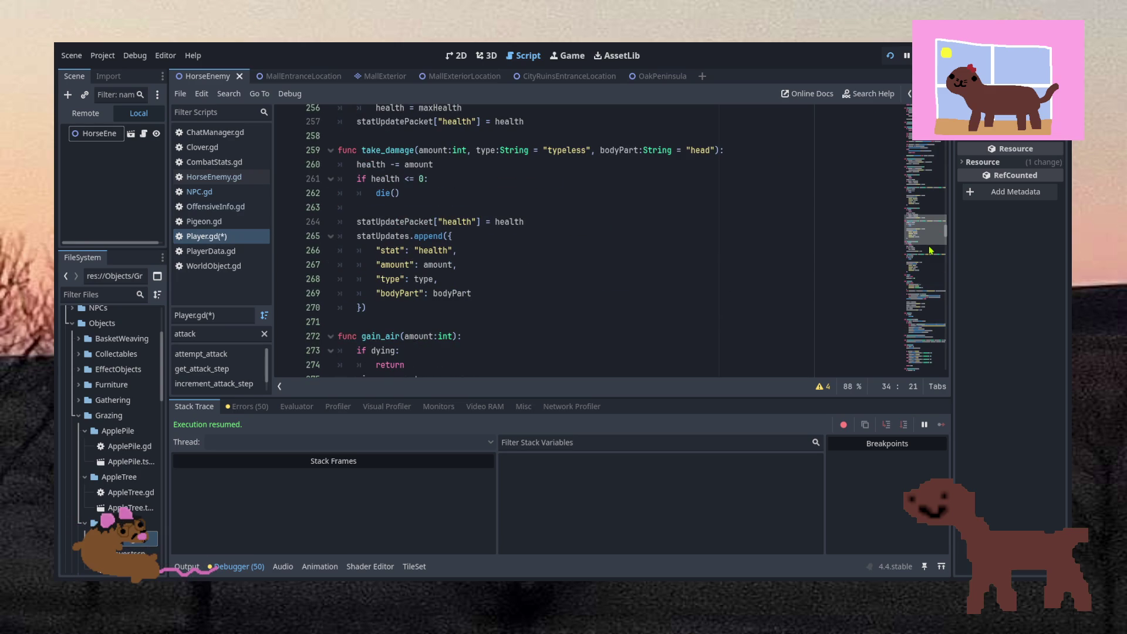
{"action": "left_click", "coordinate": [541, 265]}
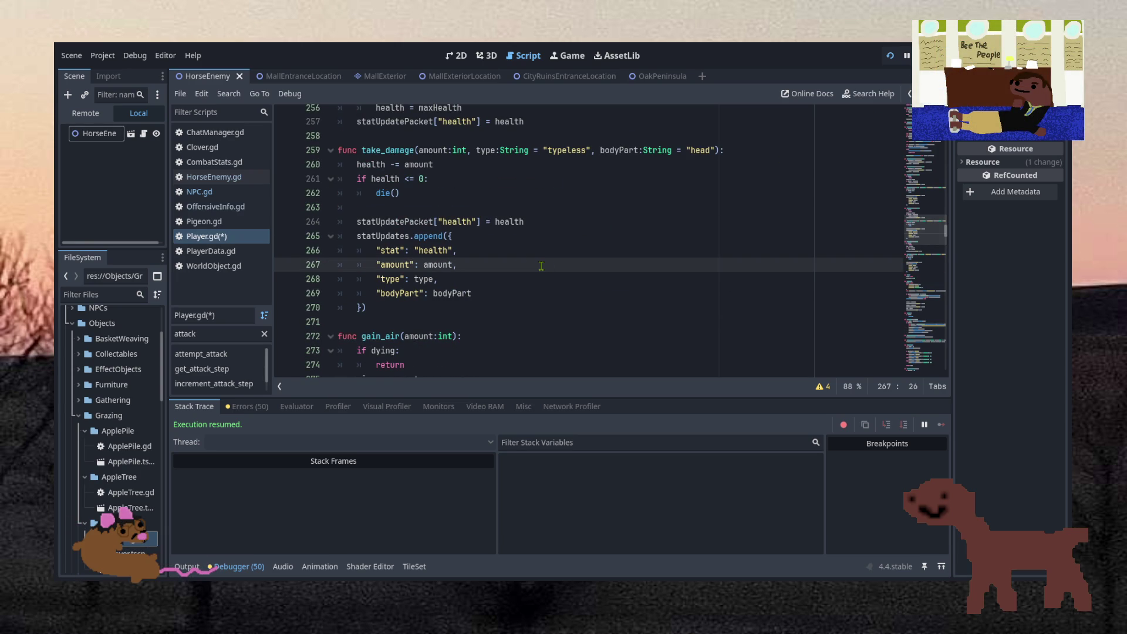
{"action": "scroll", "coordinate": [485, 265], "scroll_direction": "up", "scroll_amount": 2}
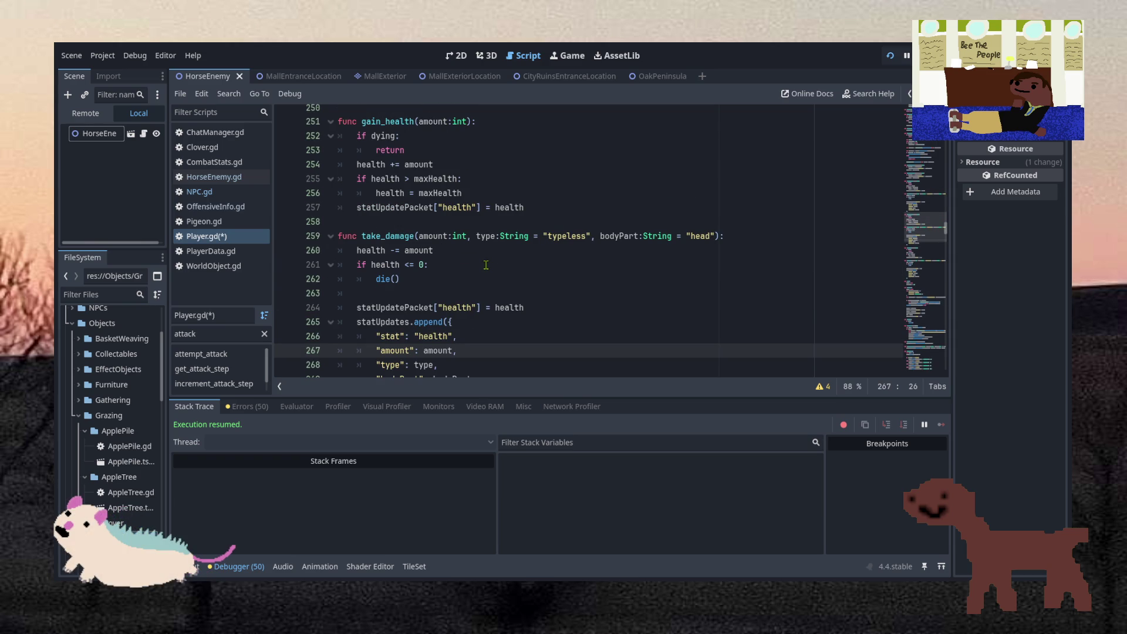
{"action": "scroll", "coordinate": [486, 264], "scroll_direction": "down", "scroll_amount": 1}
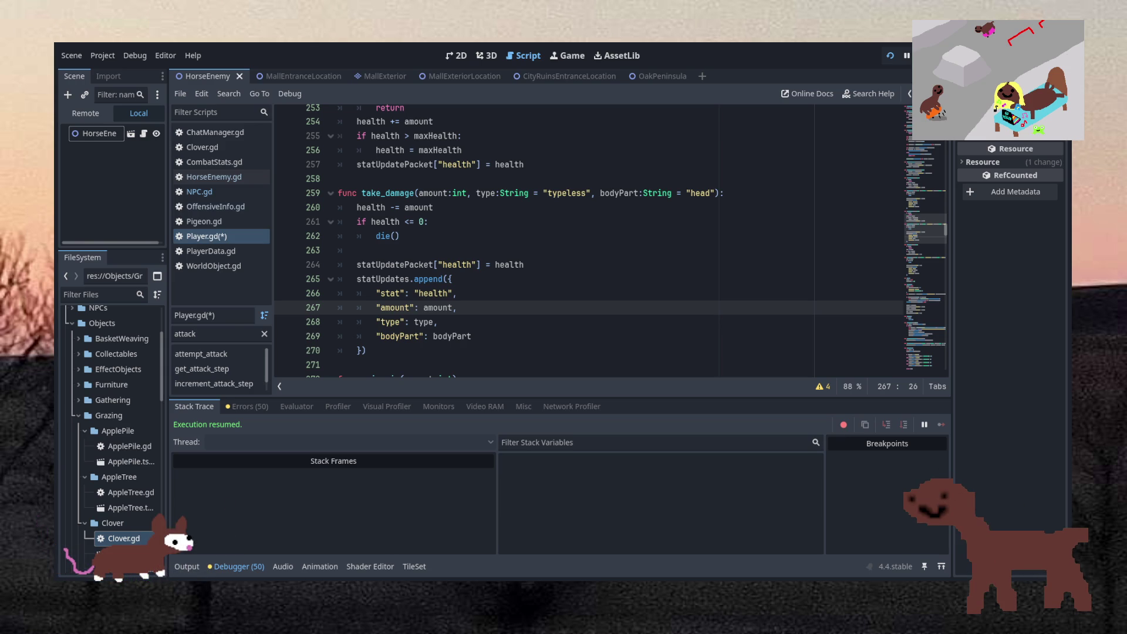
{"action": "left_click", "coordinate": [472, 278]}
{"action": "scroll", "coordinate": [473, 280], "scroll_direction": "up", "scroll_amount": 7}
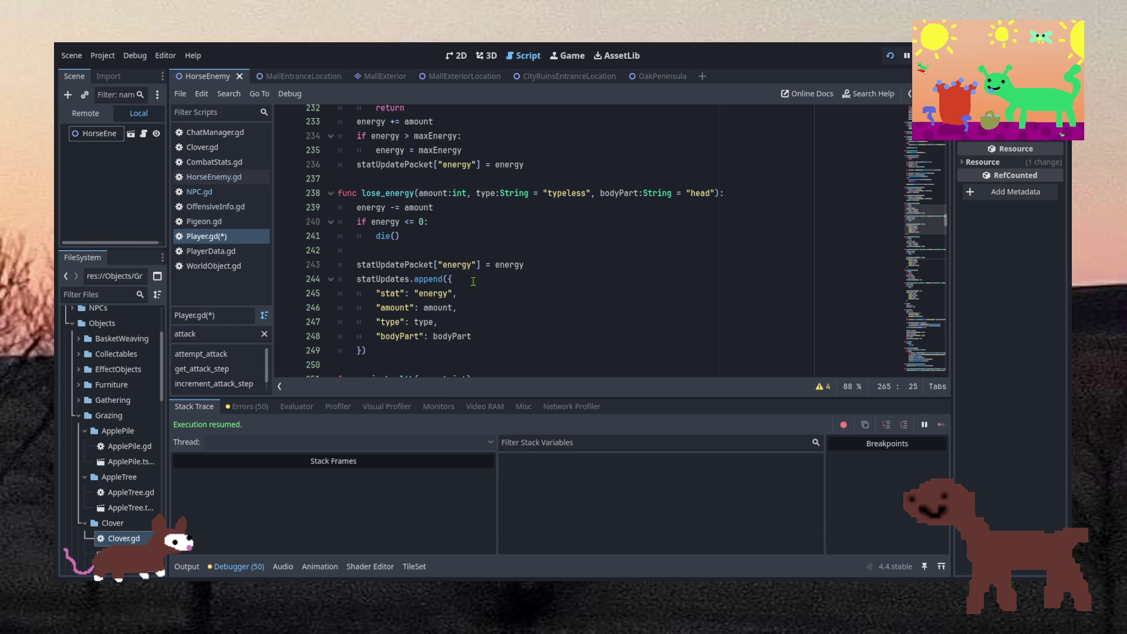
{"action": "left_click_drag", "start_coordinate": [449, 193], "coordinate": [418, 193]}
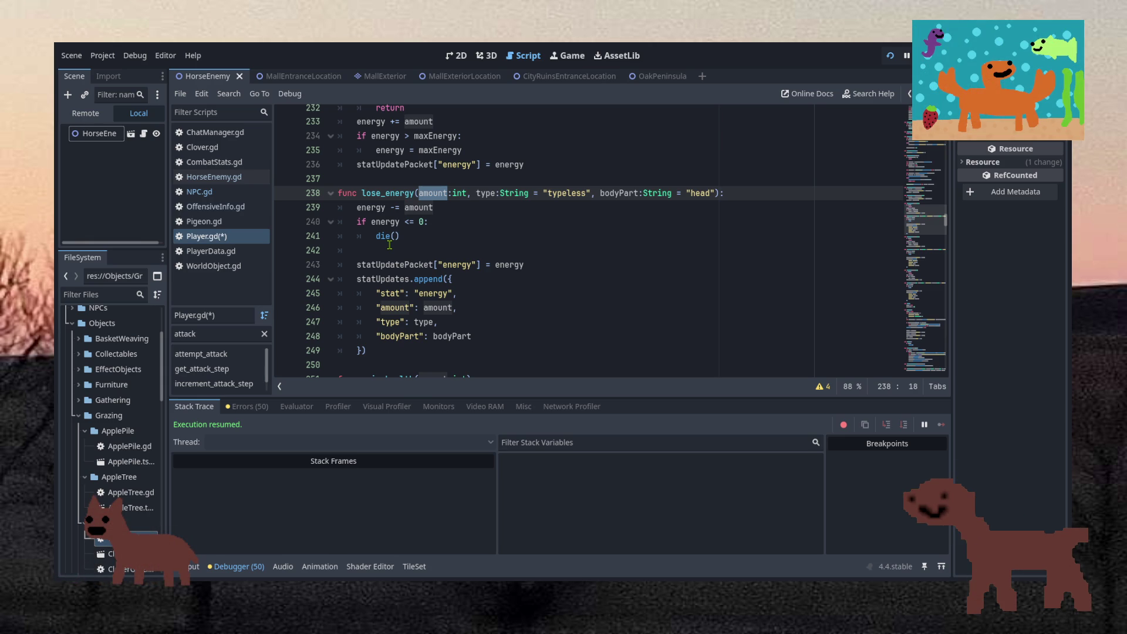
{"action": "left_click", "coordinate": [389, 245]}
{"action": "left_click", "coordinate": [463, 214]}
Save Player.gd, view NPC.gd's lose_energy, and set a breakpoint on line 289
{"action": "key", "text": "ctrl+s"}
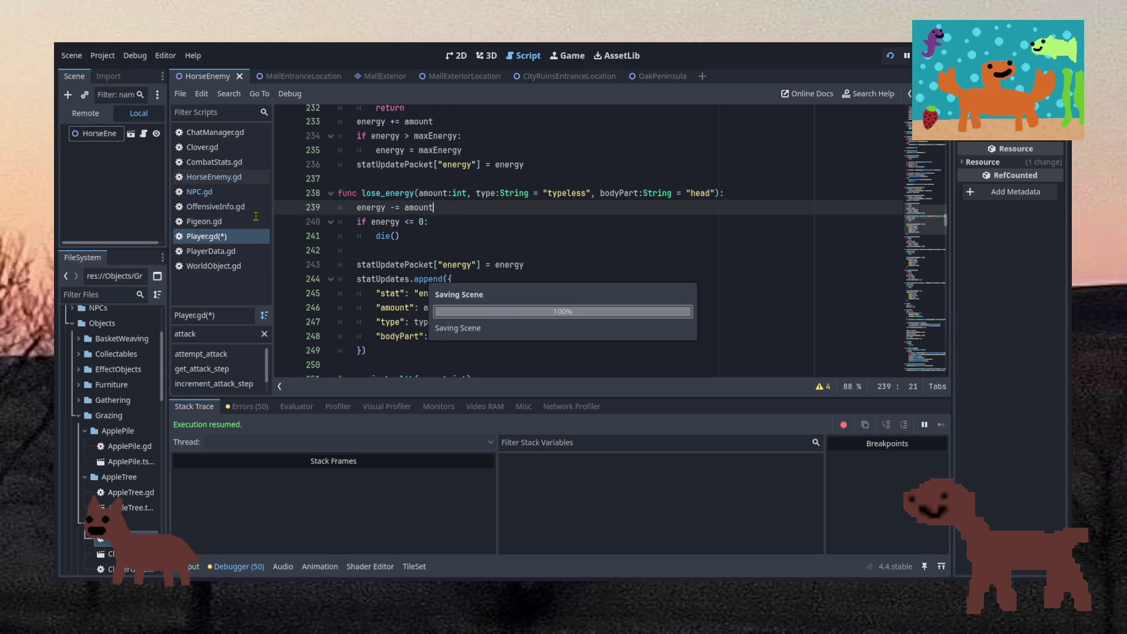
{"action": "left_click", "coordinate": [200, 191]}
{"action": "left_click", "coordinate": [478, 198]}
{"action": "scroll", "coordinate": [510, 199], "scroll_direction": "up", "scroll_amount": 3}
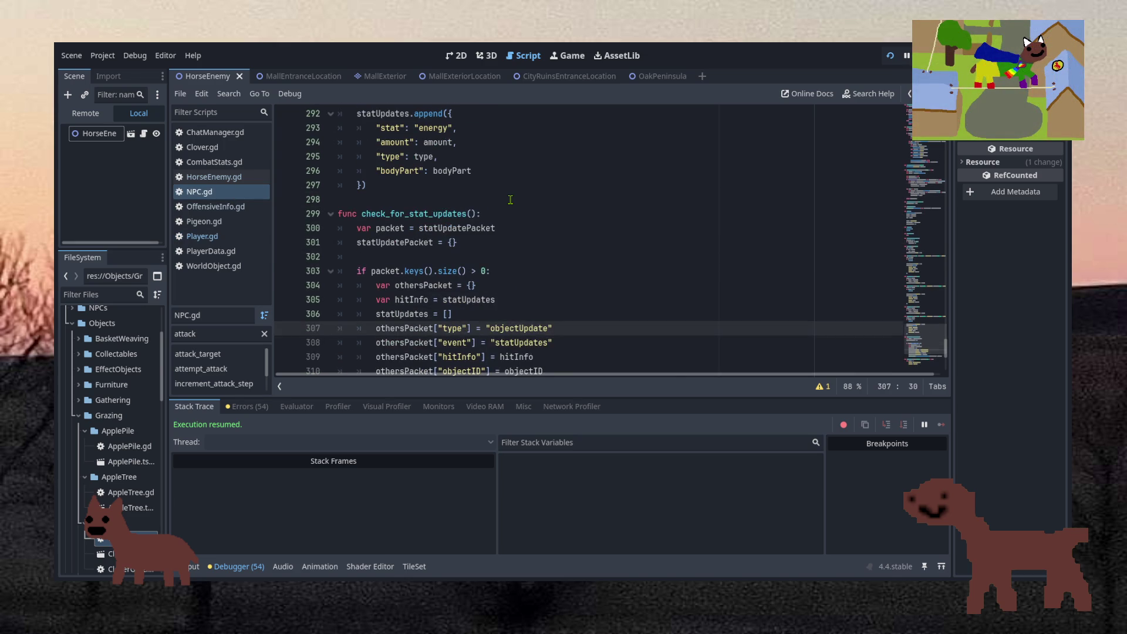
{"action": "scroll", "coordinate": [510, 200], "scroll_direction": "up", "scroll_amount": 3}
{"action": "scroll", "coordinate": [521, 187], "scroll_direction": "down", "scroll_amount": 4}
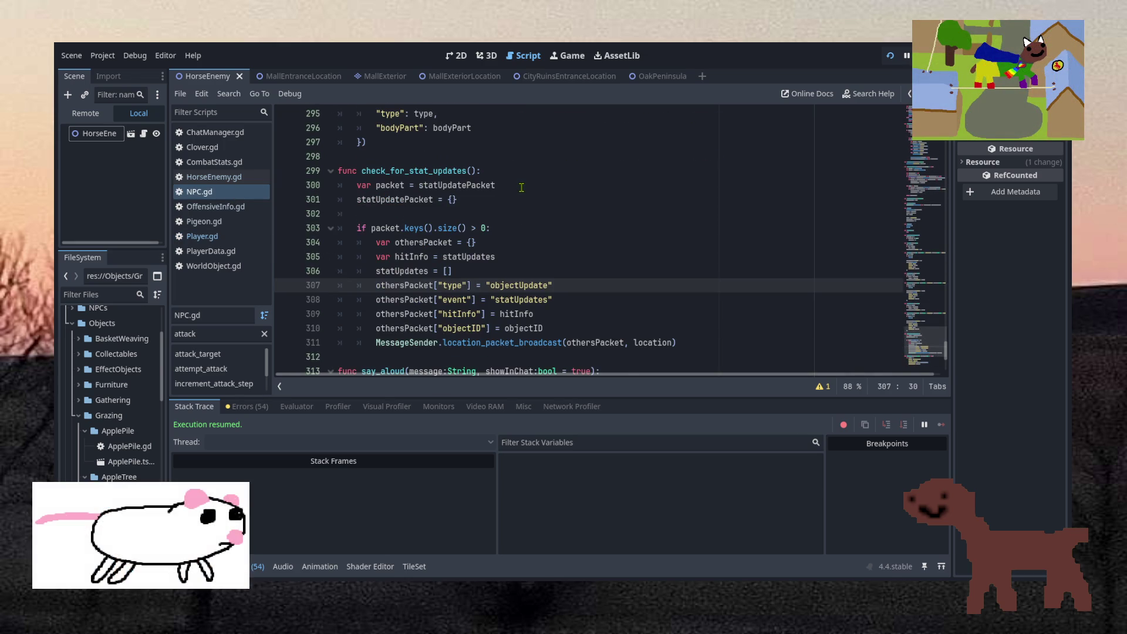
{"action": "scroll", "coordinate": [508, 226], "scroll_direction": "up", "scroll_amount": 2}
{"action": "scroll", "coordinate": [513, 233], "scroll_direction": "down", "scroll_amount": 2}
{"action": "scroll", "coordinate": [513, 233], "scroll_direction": "up", "scroll_amount": 4}
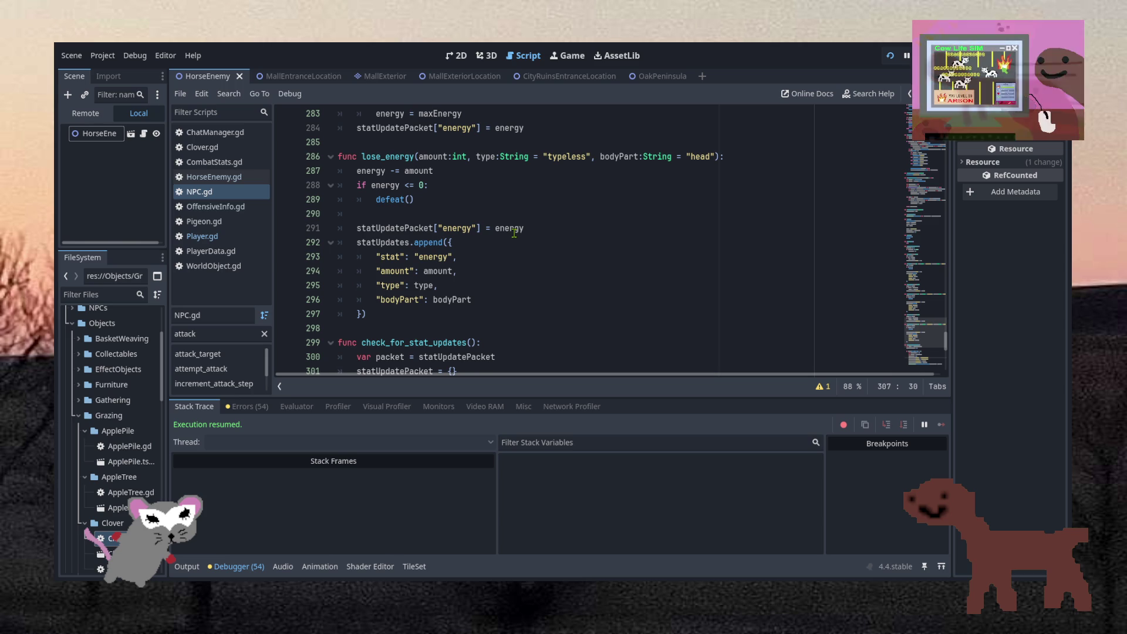
{"action": "left_click", "coordinate": [285, 203]}
Read through OffensiveInfo.gd's apply_attack totals, then collapse the Grazing folder in FileSystem
{"action": "left_click", "coordinate": [215, 206]}
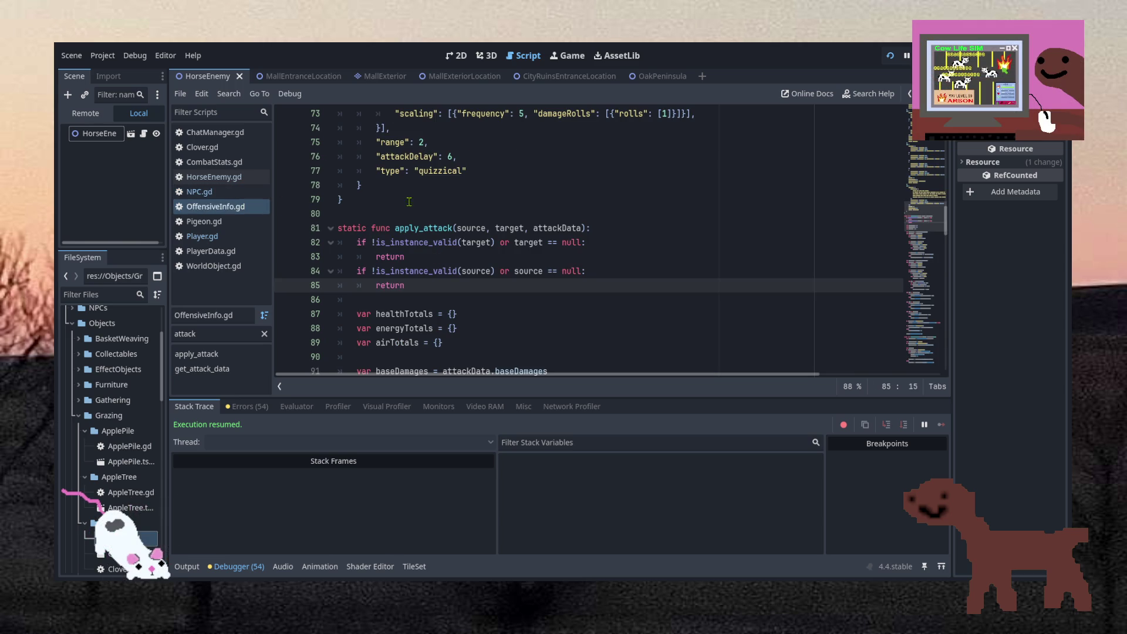
{"action": "scroll", "coordinate": [549, 203], "scroll_direction": "down", "scroll_amount": 5}
{"action": "scroll", "coordinate": [550, 202], "scroll_direction": "down", "scroll_amount": 9}
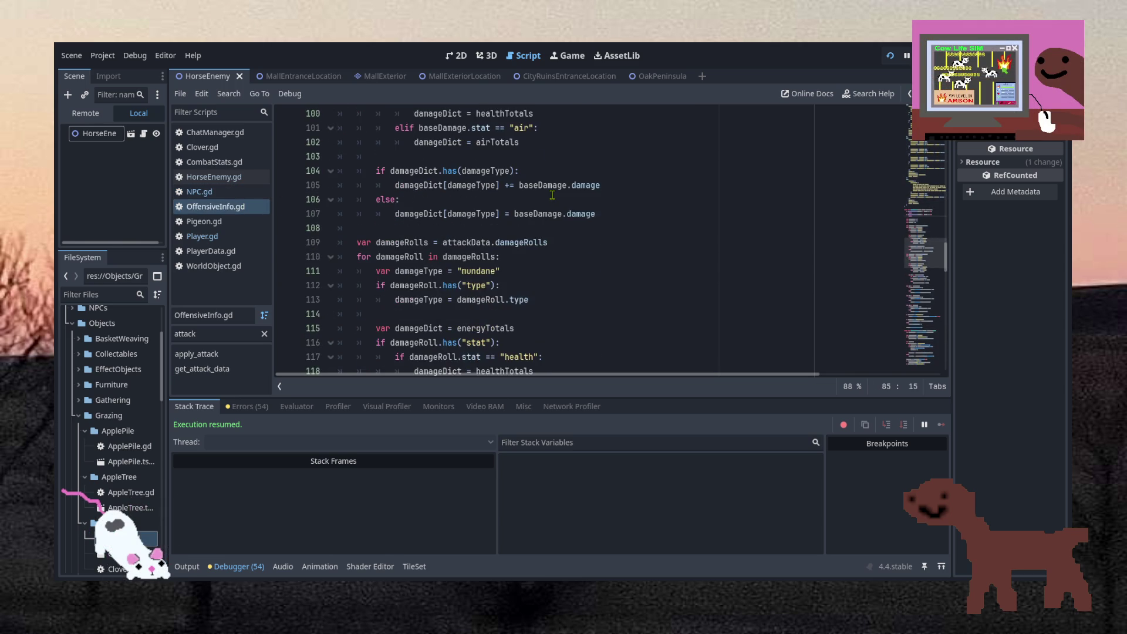
{"action": "scroll", "coordinate": [552, 187], "scroll_direction": "down", "scroll_amount": 5}
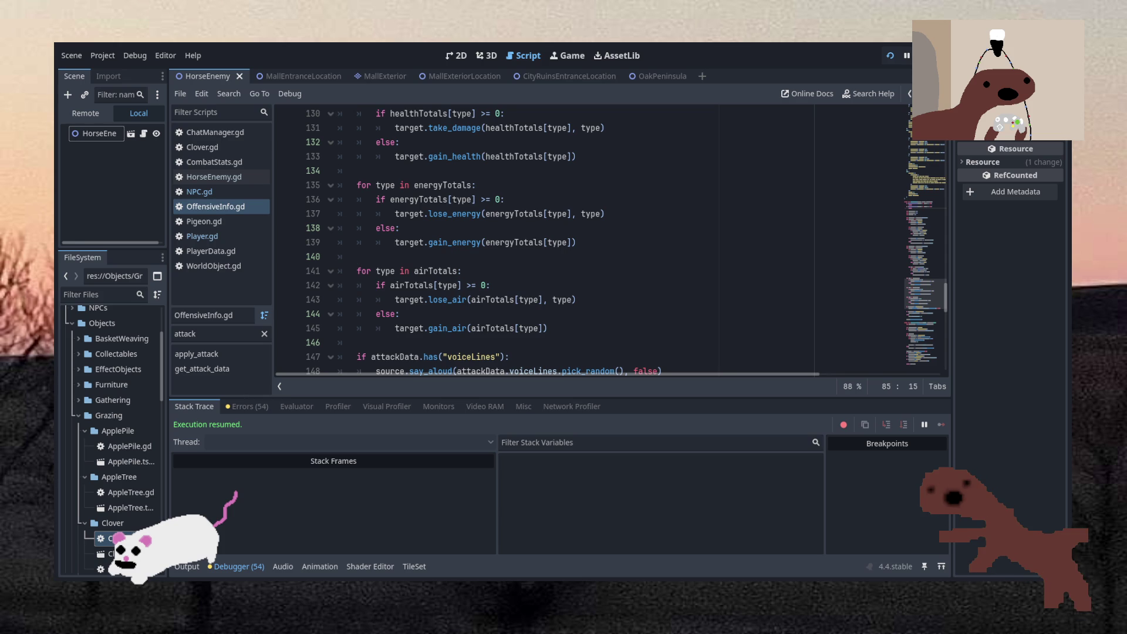
{"action": "left_click", "coordinate": [410, 257]}
{"action": "scroll", "coordinate": [411, 257], "scroll_direction": "up", "scroll_amount": 4}
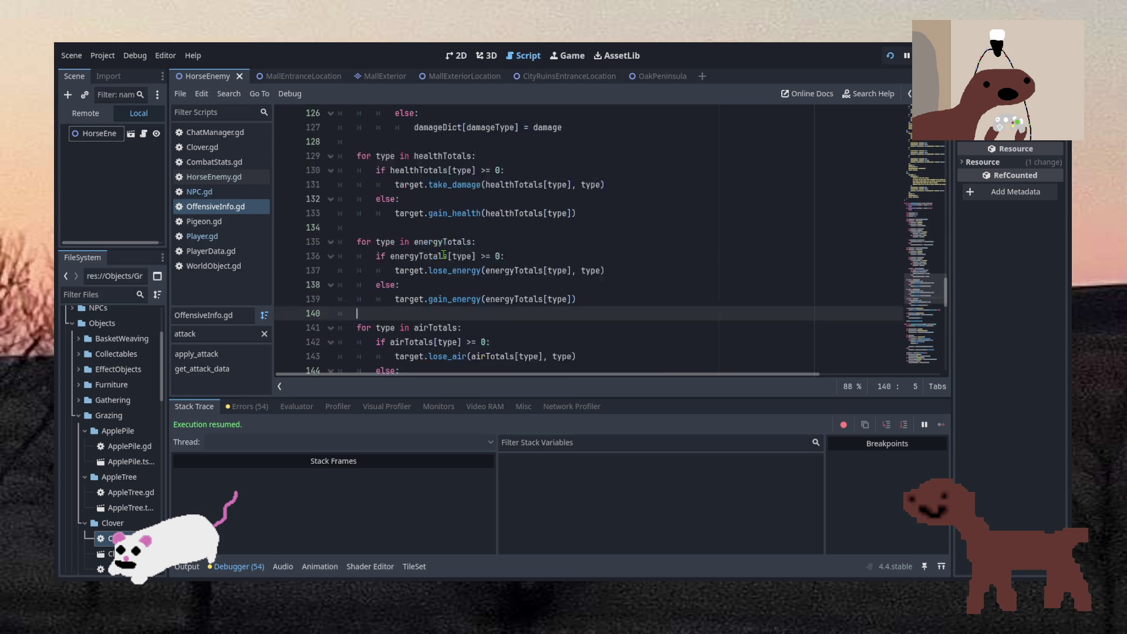
{"action": "left_click", "coordinate": [78, 416]}
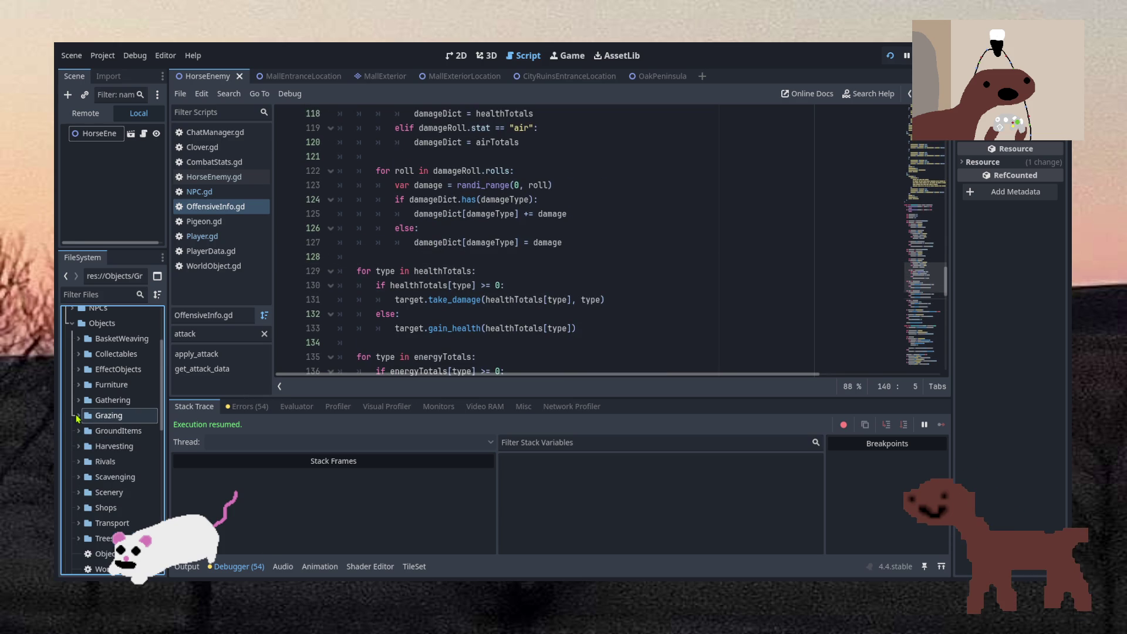
{"action": "key", "text": "Left"}
{"action": "key", "text": "Left"}
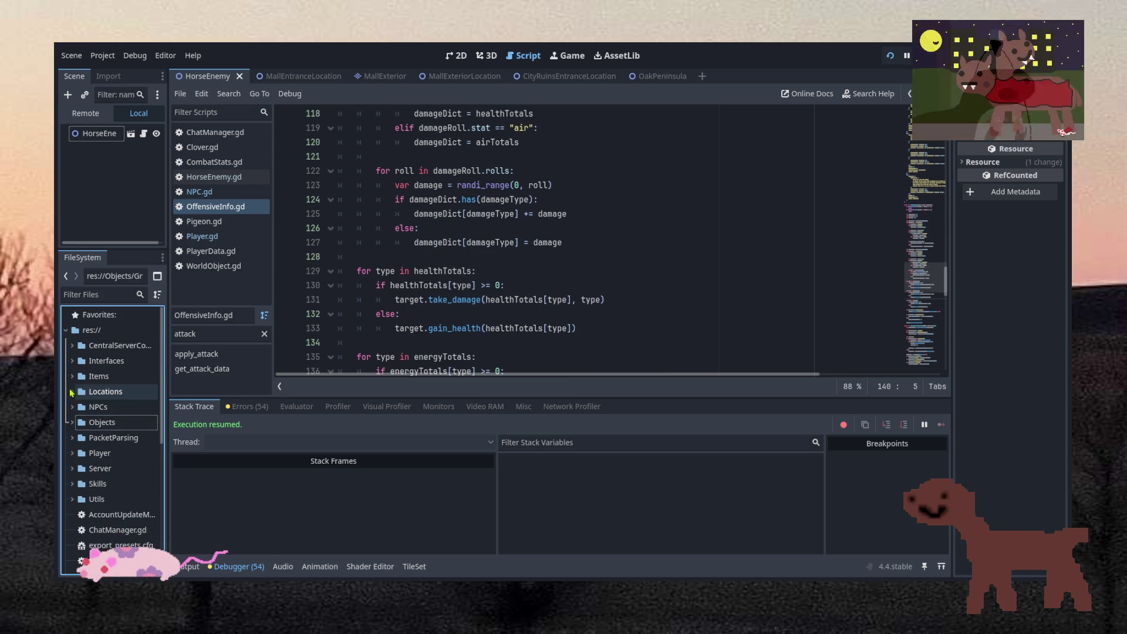
{"action": "left_click", "coordinate": [71, 453]}
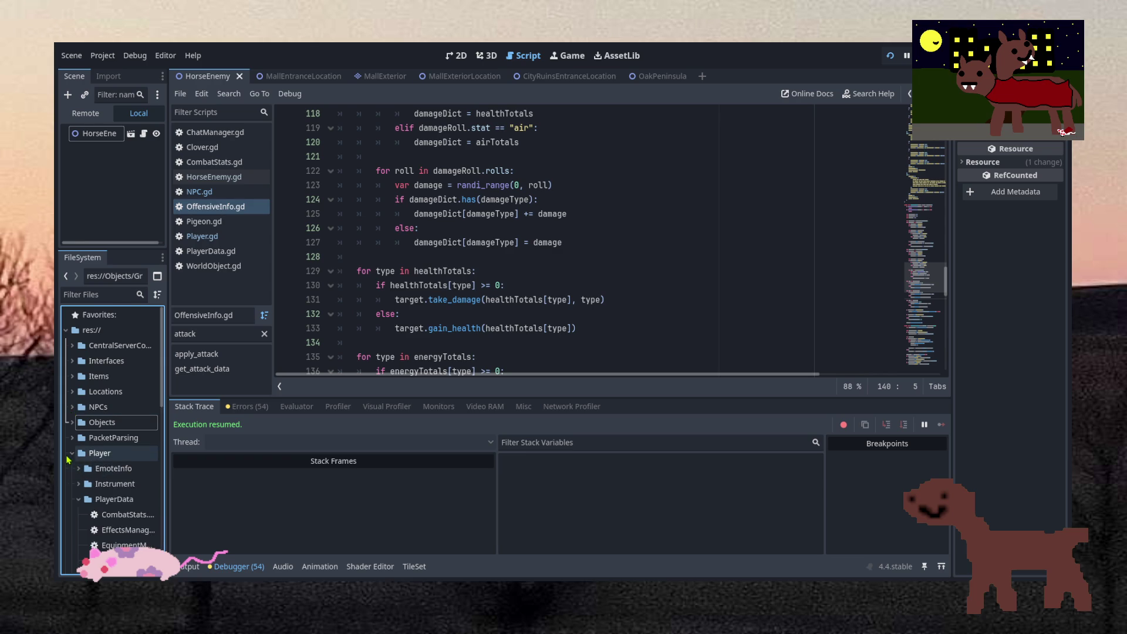
{"action": "scroll", "coordinate": [106, 423], "scroll_direction": "down", "scroll_amount": 3}
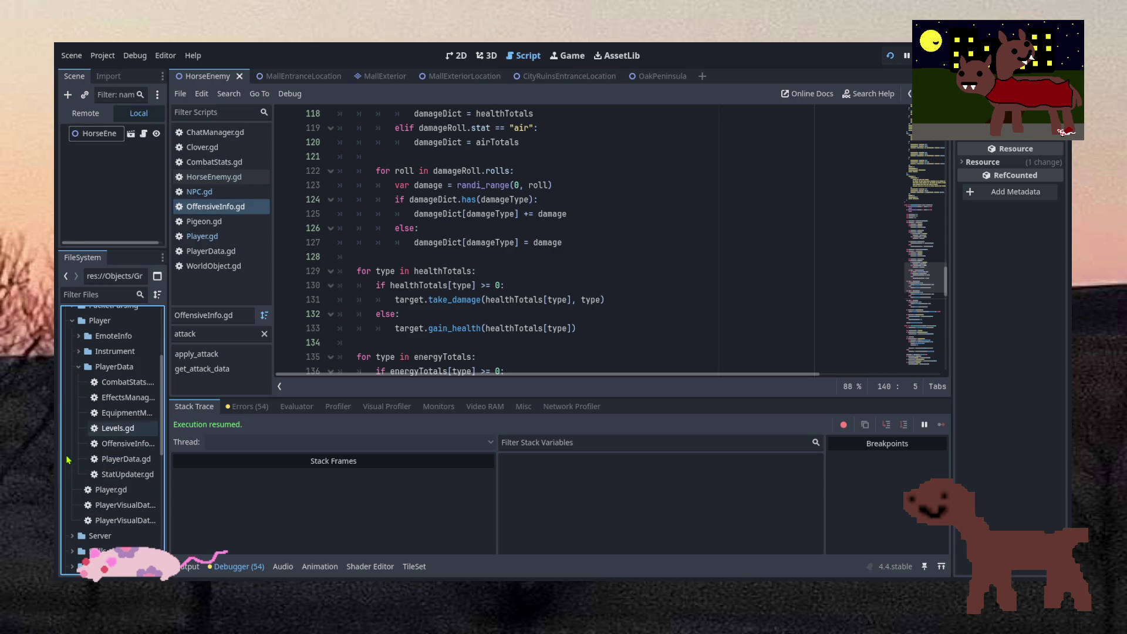
{"action": "double_click", "coordinate": [130, 475]}
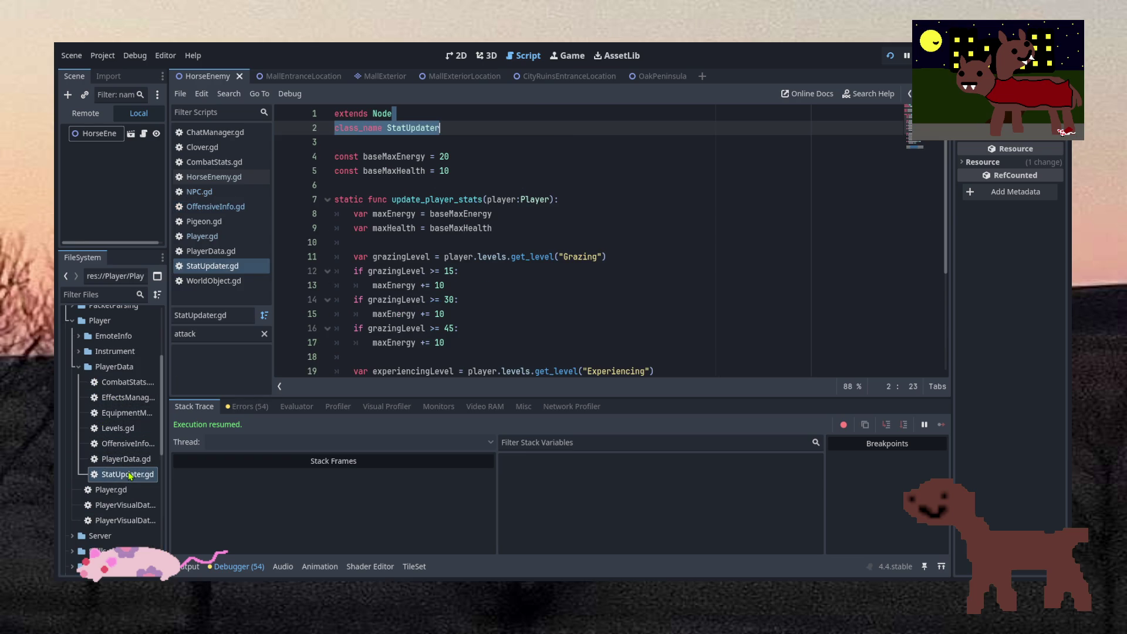
{"action": "left_click", "coordinate": [502, 176]}
{"action": "scroll", "coordinate": [503, 177], "scroll_direction": "down", "scroll_amount": 4}
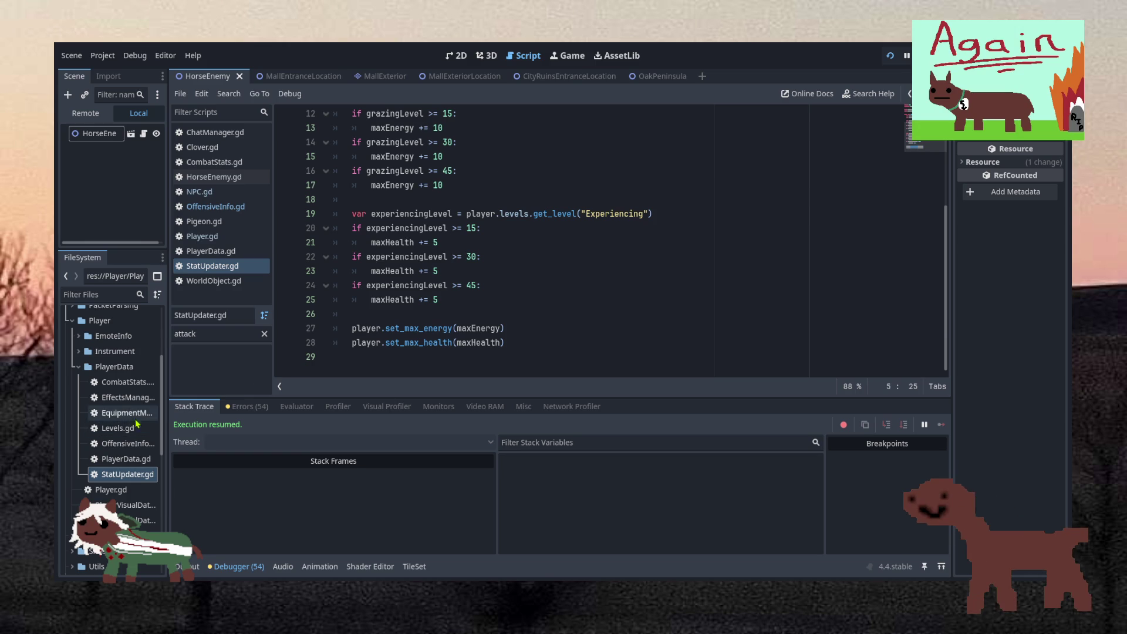
{"action": "double_click", "coordinate": [134, 391]}
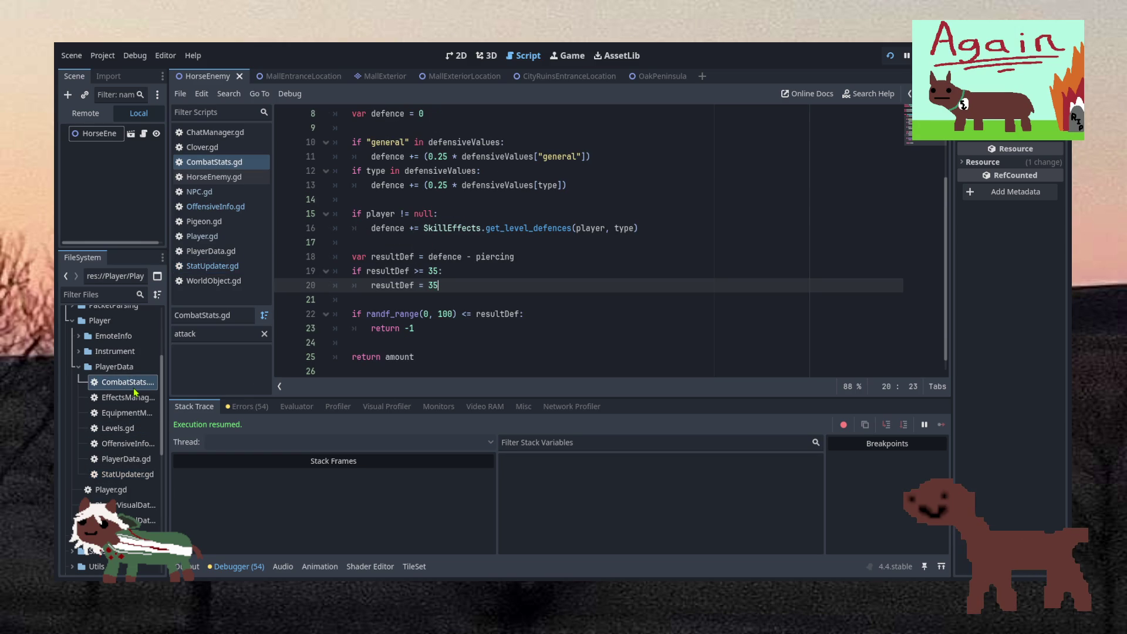
{"action": "scroll", "coordinate": [480, 272], "scroll_direction": "up", "scroll_amount": 3}
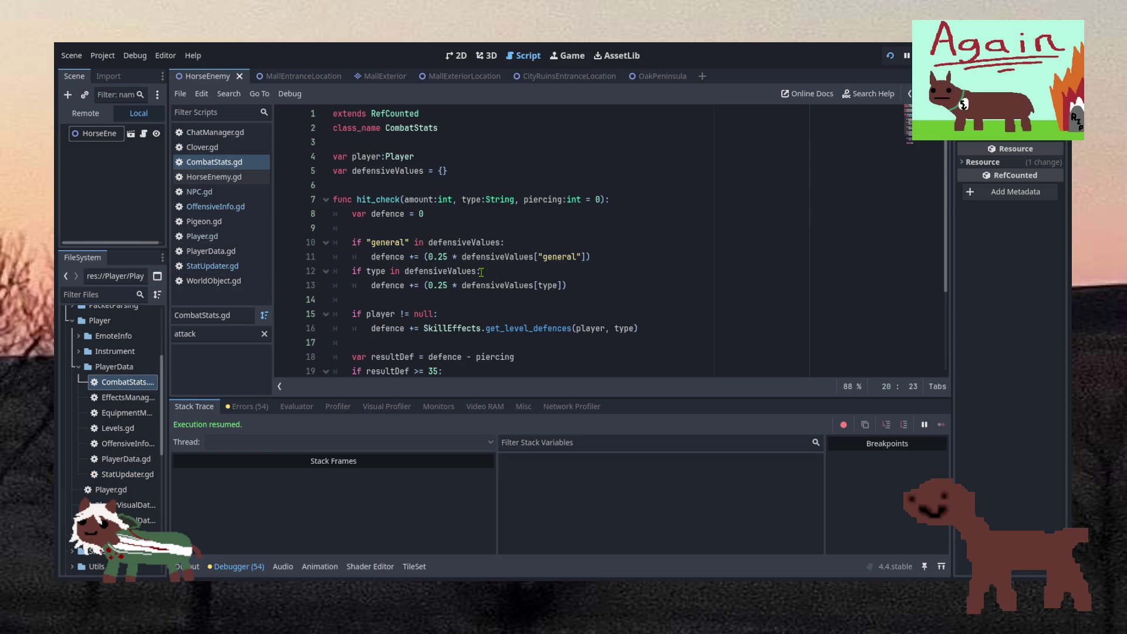
{"action": "scroll", "coordinate": [481, 273], "scroll_direction": "down", "scroll_amount": 1}
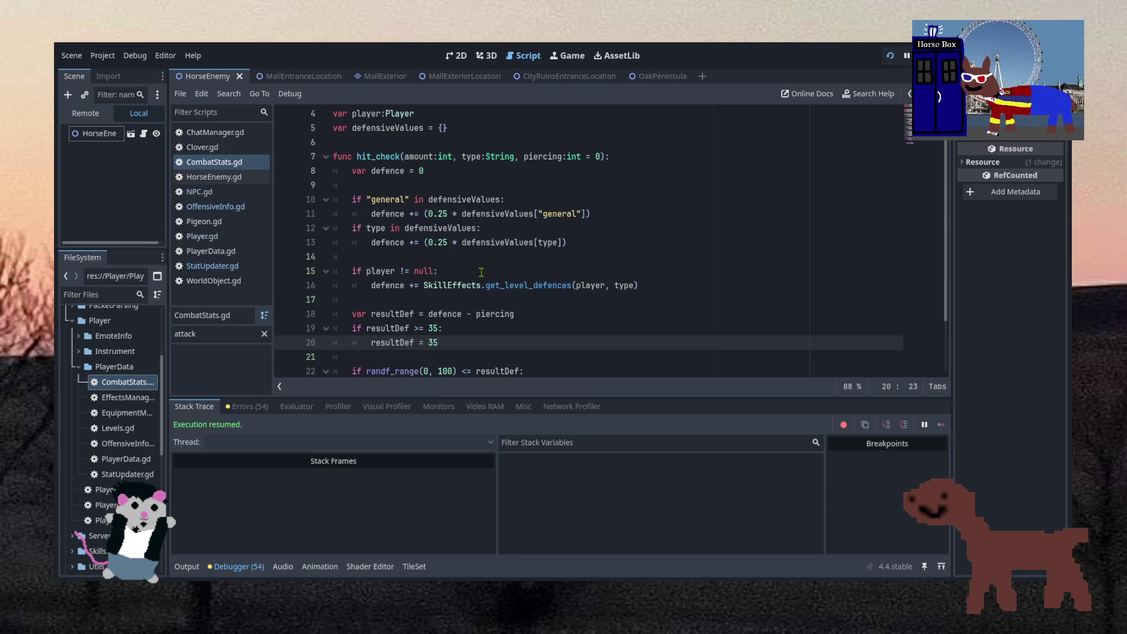
{"action": "scroll", "coordinate": [480, 272], "scroll_direction": "up", "scroll_amount": 1}
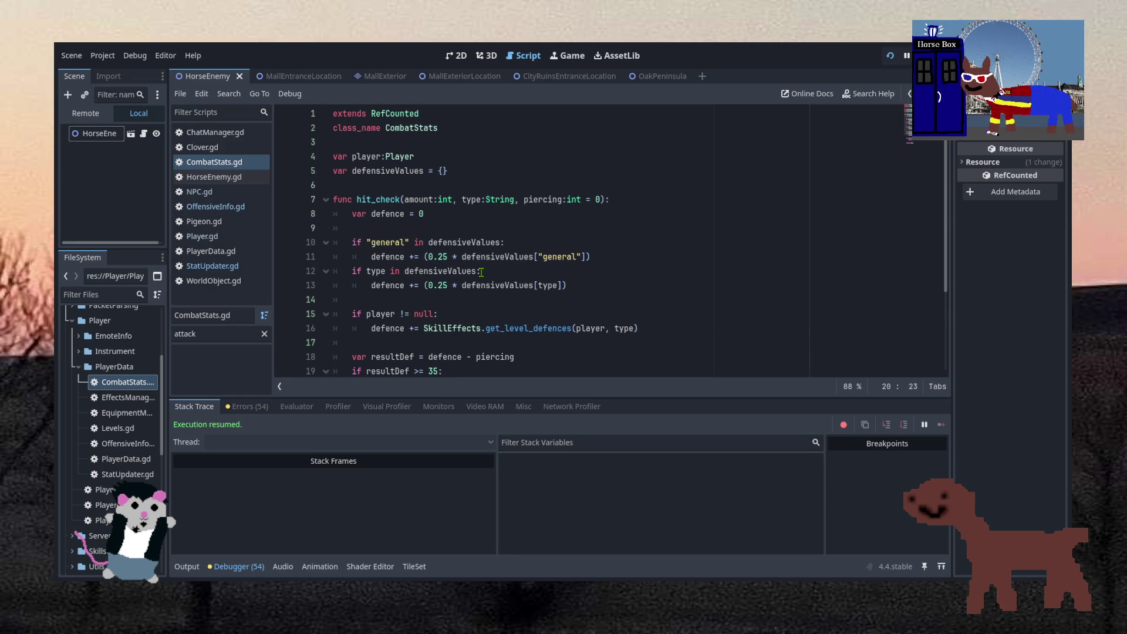
{"action": "scroll", "coordinate": [480, 273], "scroll_direction": "down", "scroll_amount": 3}
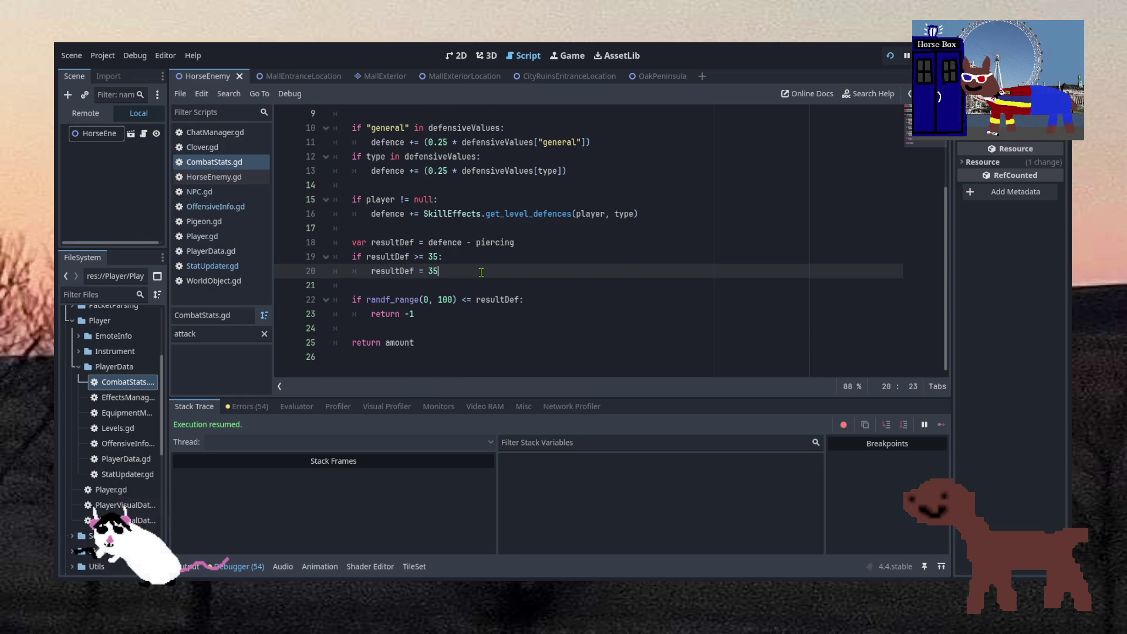
{"action": "scroll", "coordinate": [480, 272], "scroll_direction": "up", "scroll_amount": 3}
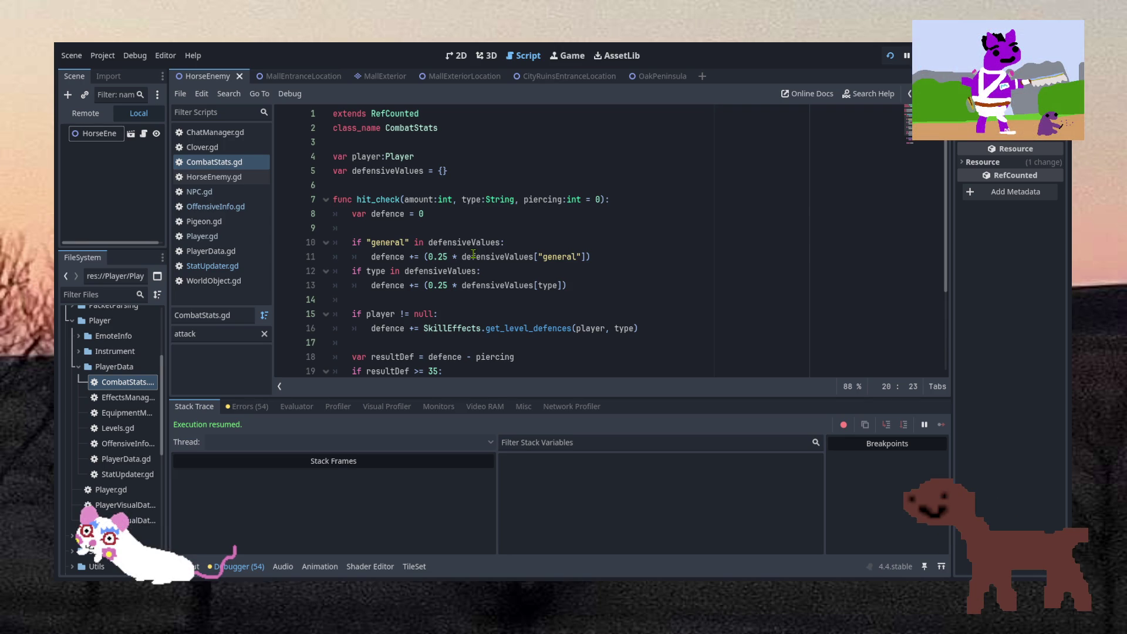
{"action": "left_click", "coordinate": [492, 174]}
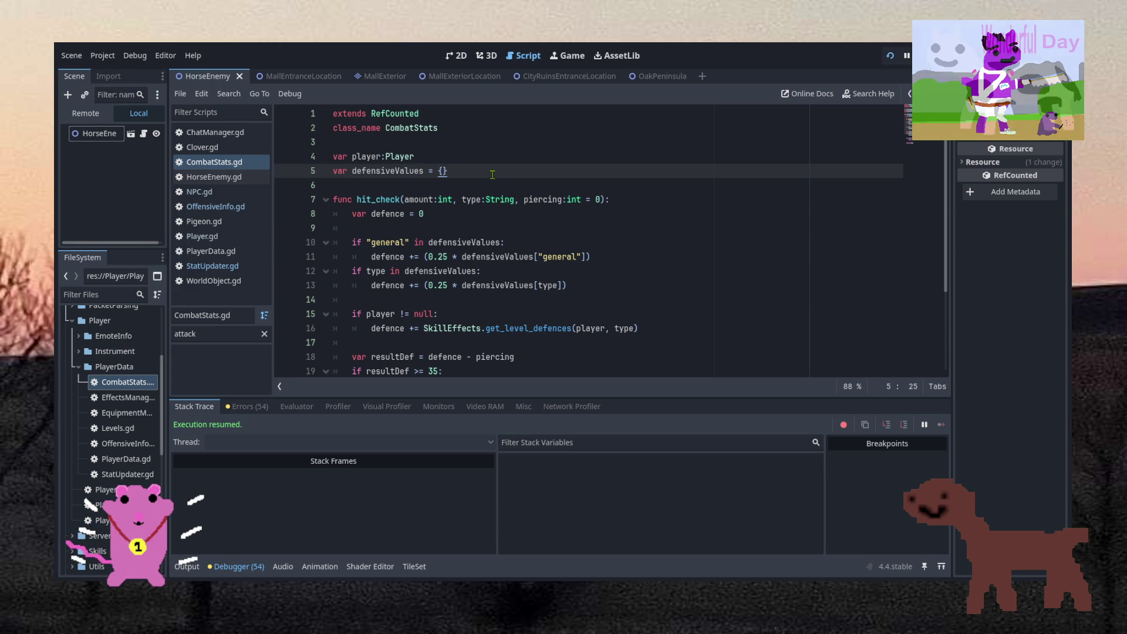
{"action": "left_click", "coordinate": [407, 129]}
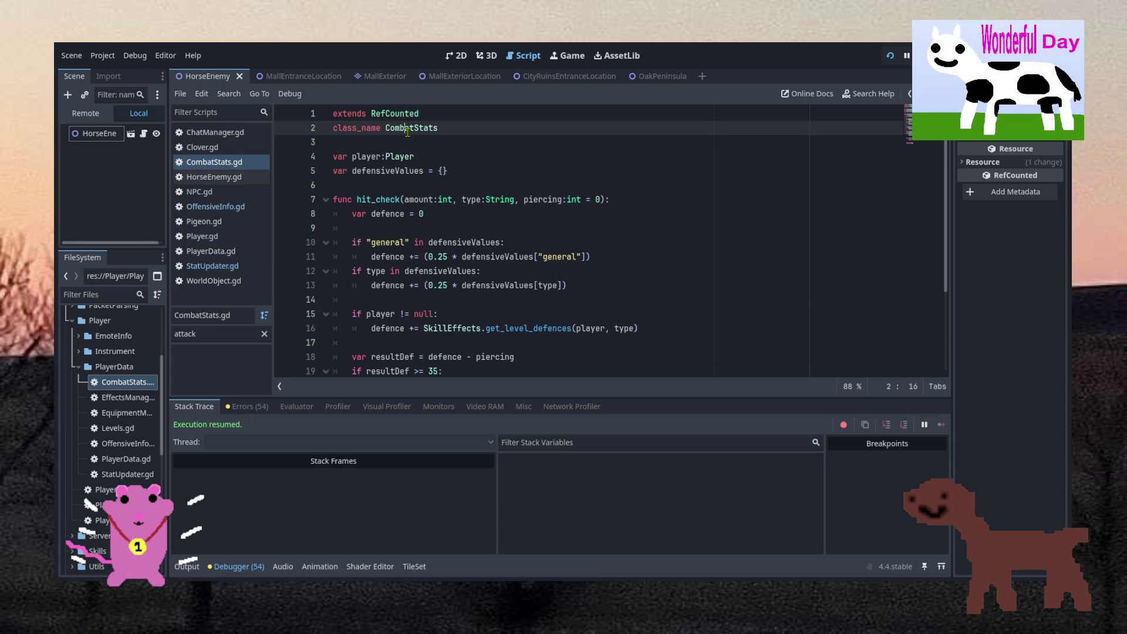
Rename class_name CombatStats to Stats and save the script
{"action": "left_click_drag", "start_coordinate": [413, 135], "coordinate": [385, 134]}
{"action": "left_click", "coordinate": [414, 170]}
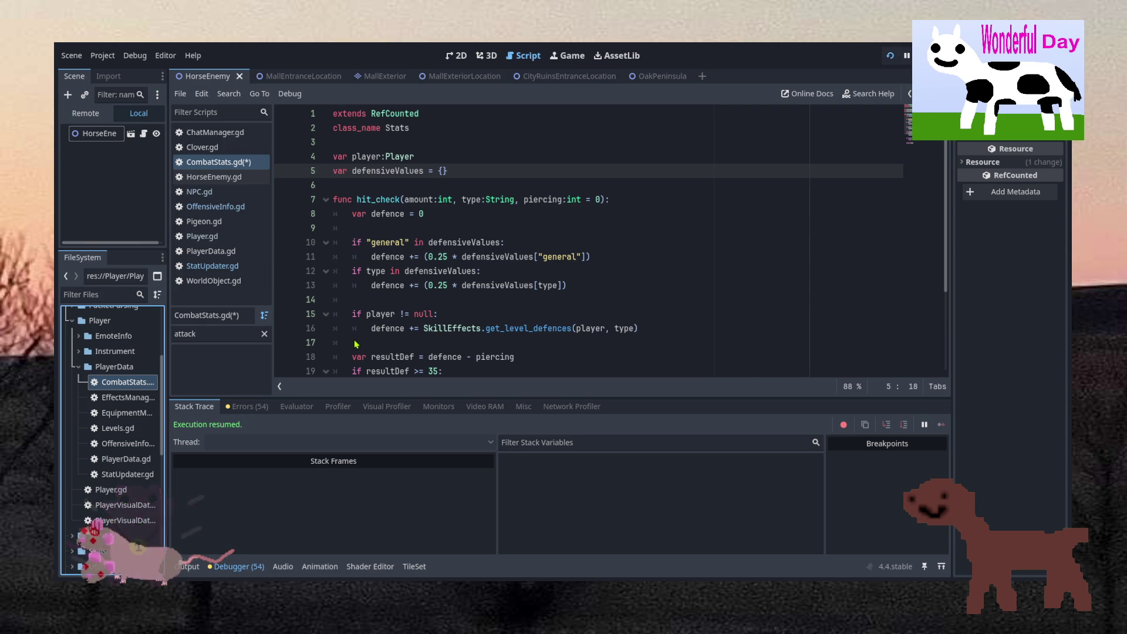
{"action": "key", "text": "ctrl+s"}
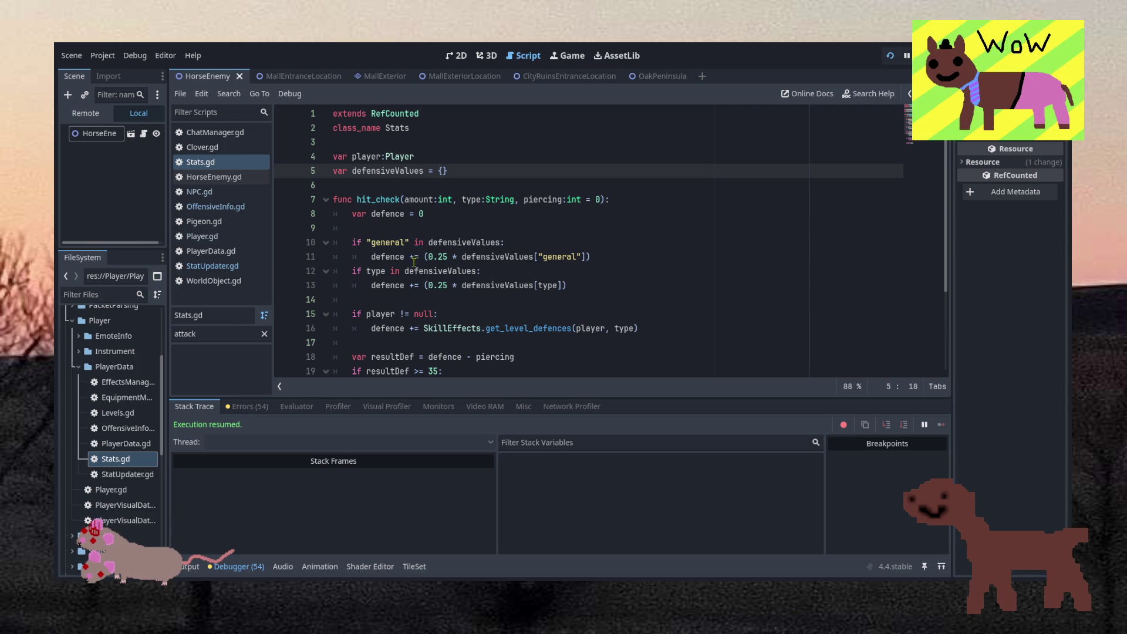
{"action": "left_click", "coordinate": [436, 129]}
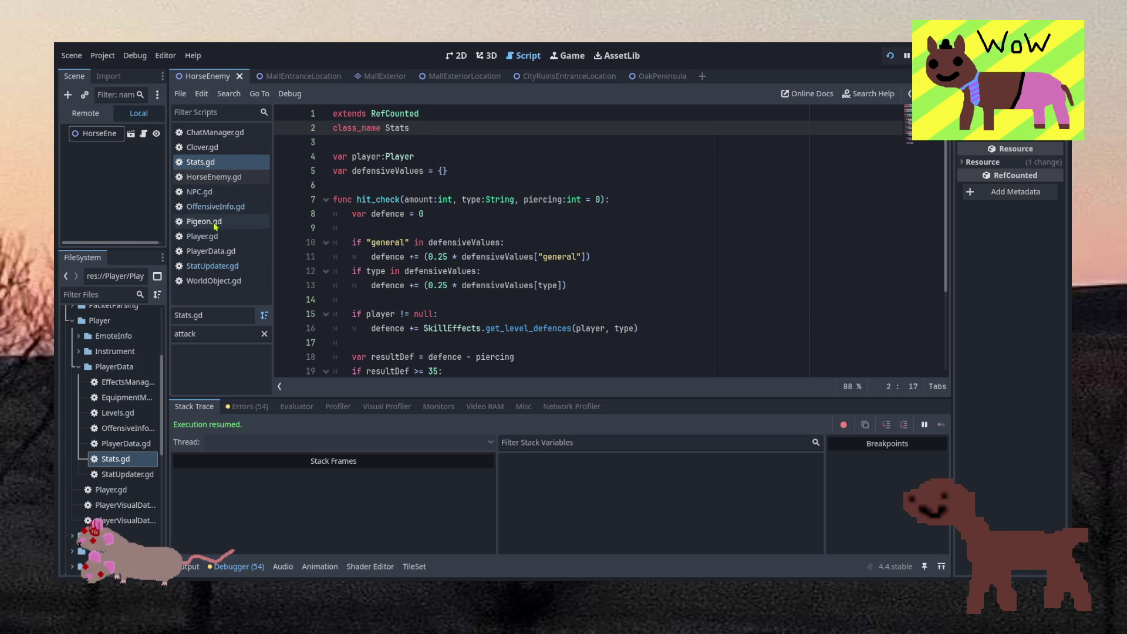
Change Player.gd line 21 to declare var stats:Stats
{"action": "left_click", "coordinate": [203, 236]}
{"action": "scroll", "coordinate": [878, 223], "scroll_direction": "up", "scroll_amount": 5}
{"action": "scroll", "coordinate": [920, 228], "scroll_direction": "up", "scroll_amount": 20}
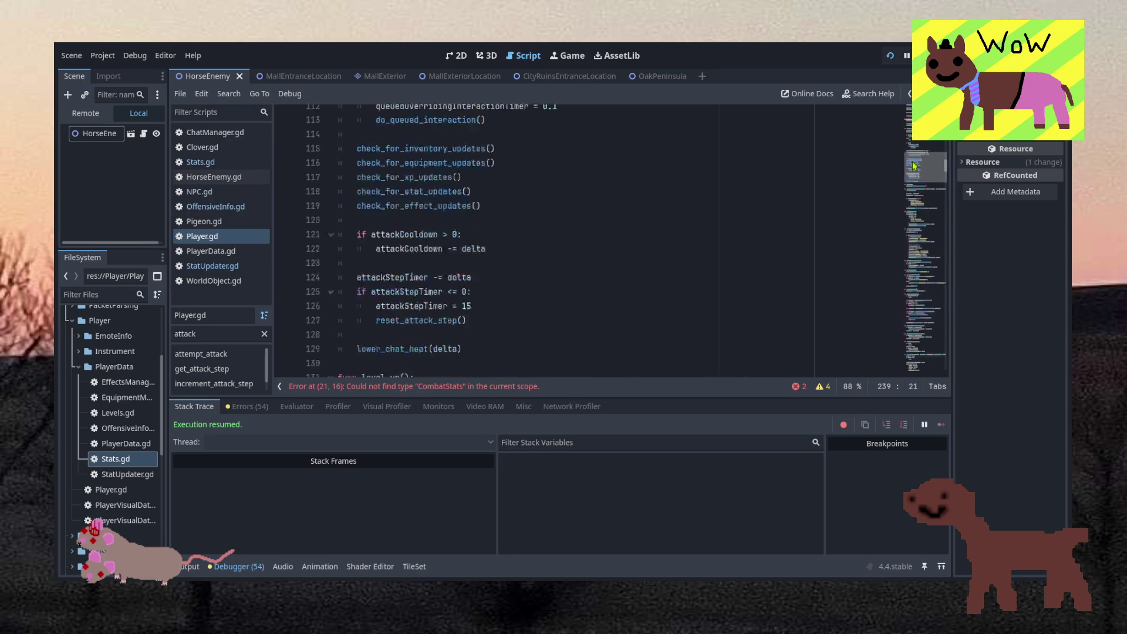
{"action": "double_click", "coordinate": [393, 237]}
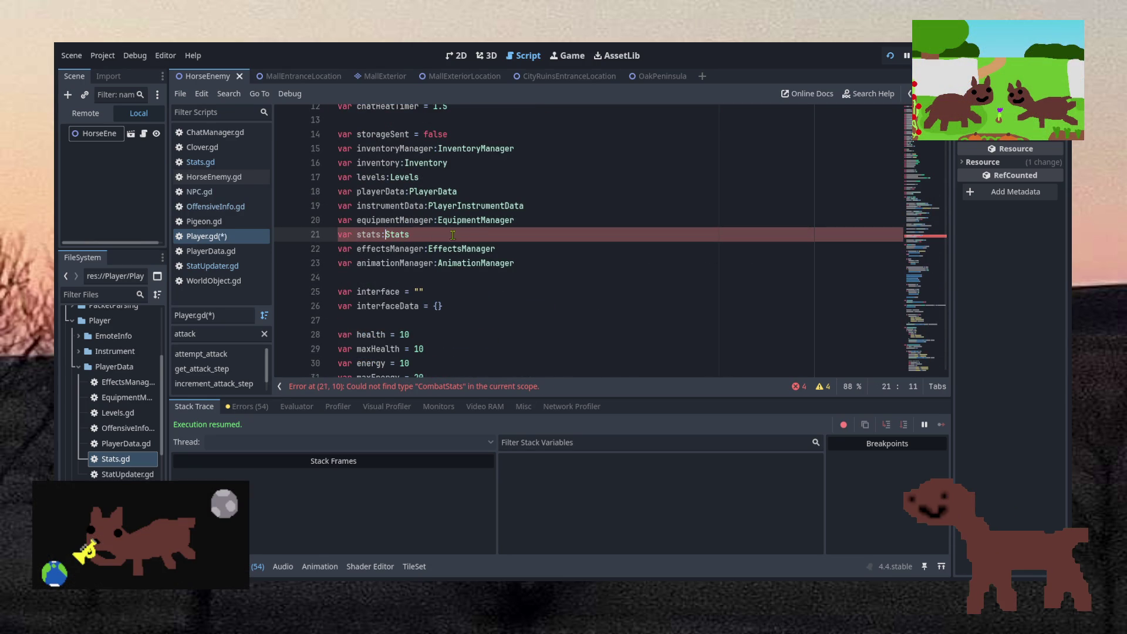
{"action": "left_click", "coordinate": [510, 235]}
{"action": "key", "text": "shift+Up"}
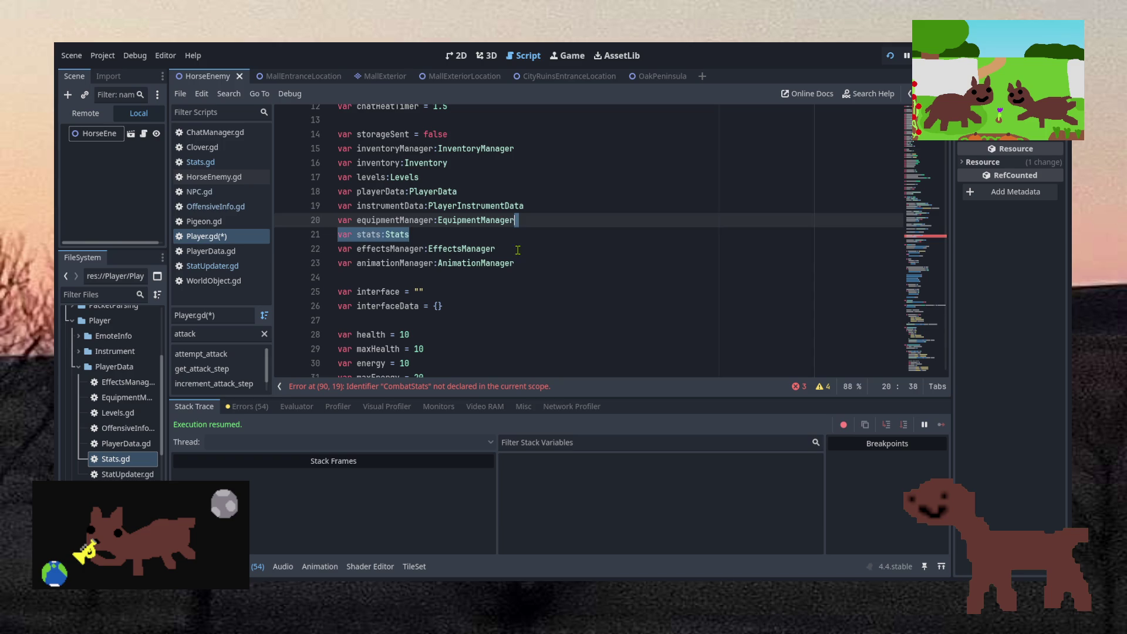
{"action": "left_click", "coordinate": [408, 248]}
{"action": "double_click", "coordinate": [368, 234]}
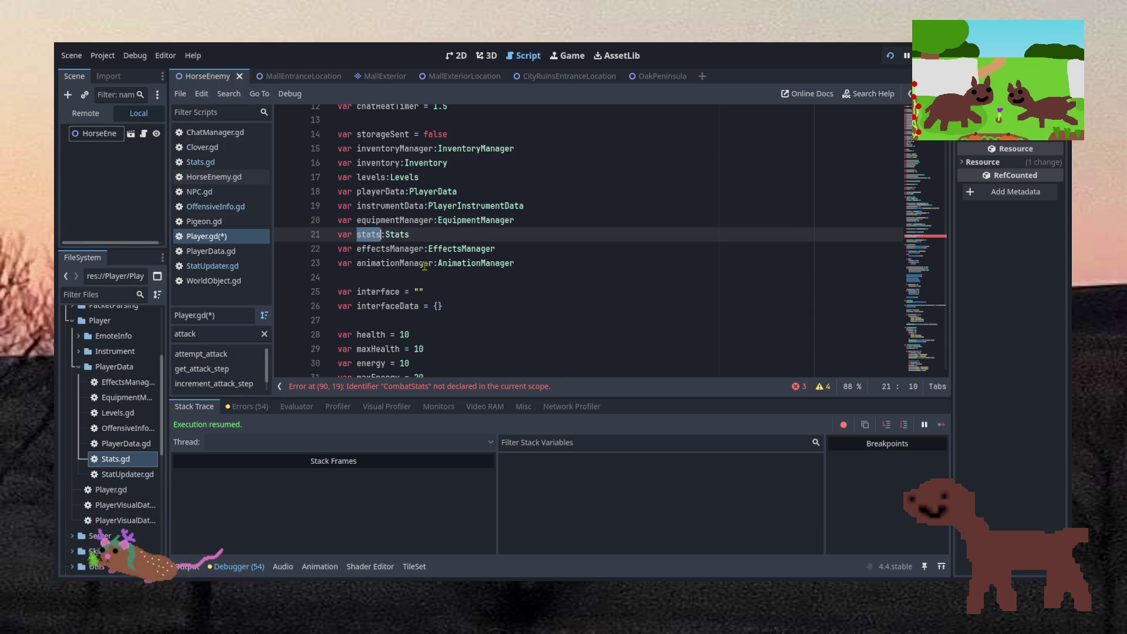
Change lines 90–91 to stats = Stats.new() and run the project with F5
{"action": "scroll", "coordinate": [423, 267], "scroll_direction": "down", "scroll_amount": 20}
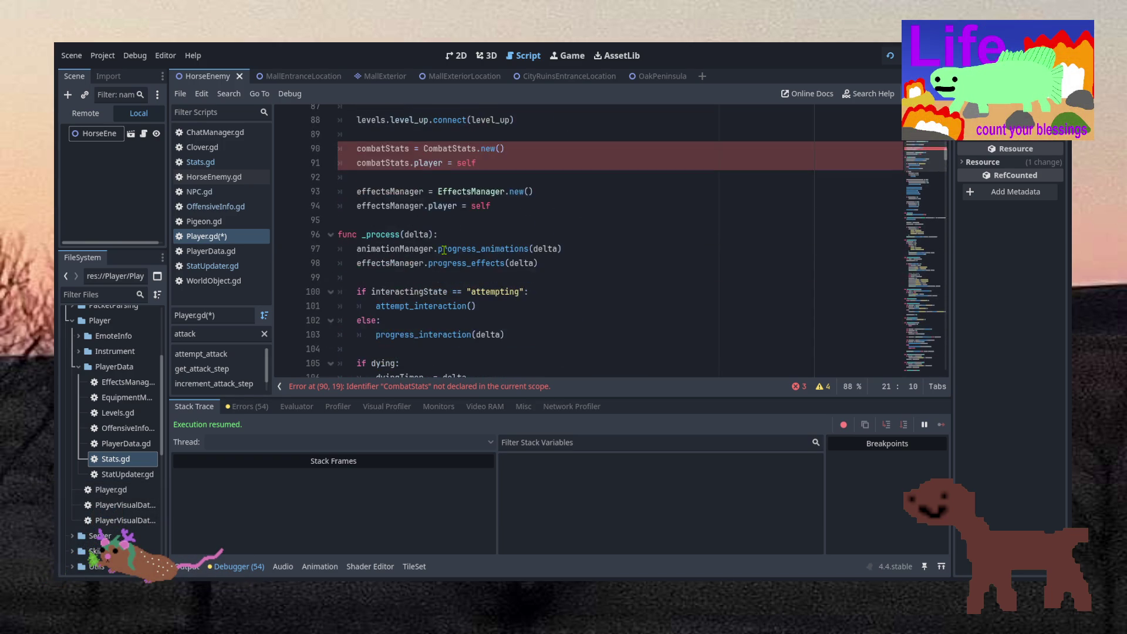
{"action": "scroll", "coordinate": [444, 249], "scroll_direction": "up", "scroll_amount": 2}
{"action": "double_click", "coordinate": [455, 234]}
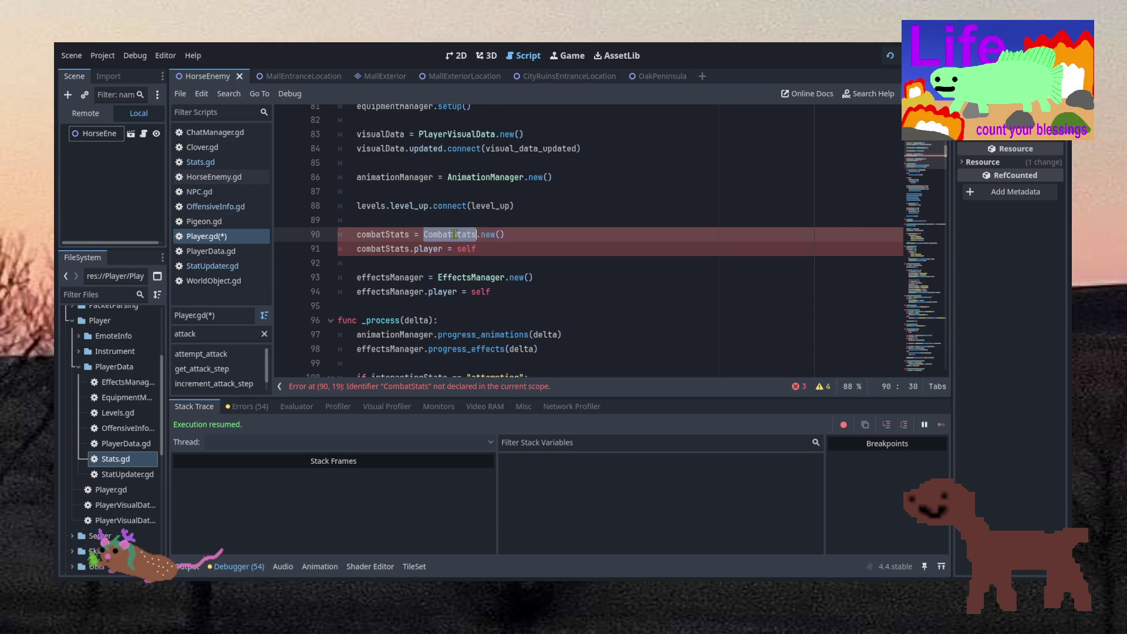
{"action": "double_click", "coordinate": [384, 234]}
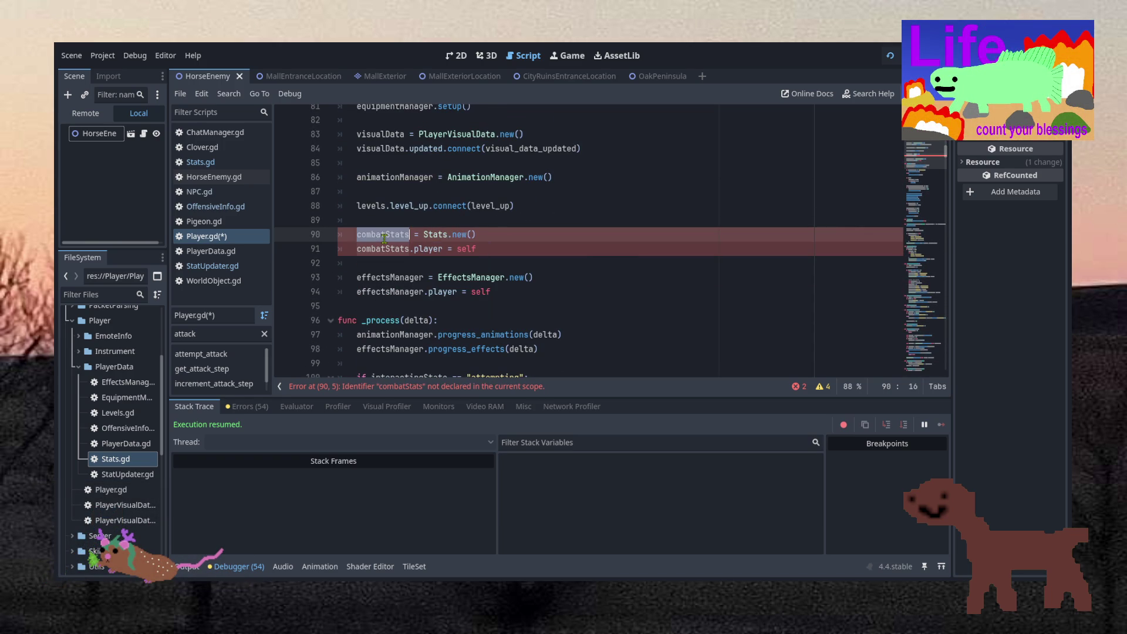
{"action": "type", "text": "tats"}
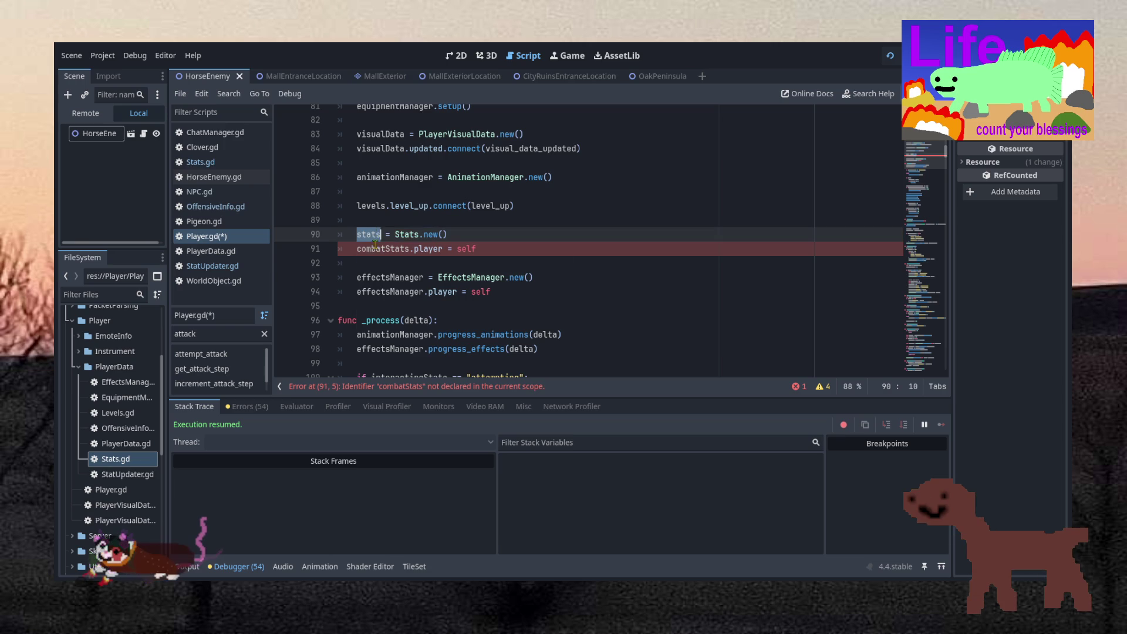
{"action": "double_click", "coordinate": [376, 249]}
{"action": "type", "text": "stats"}
{"action": "key", "text": "F5"}
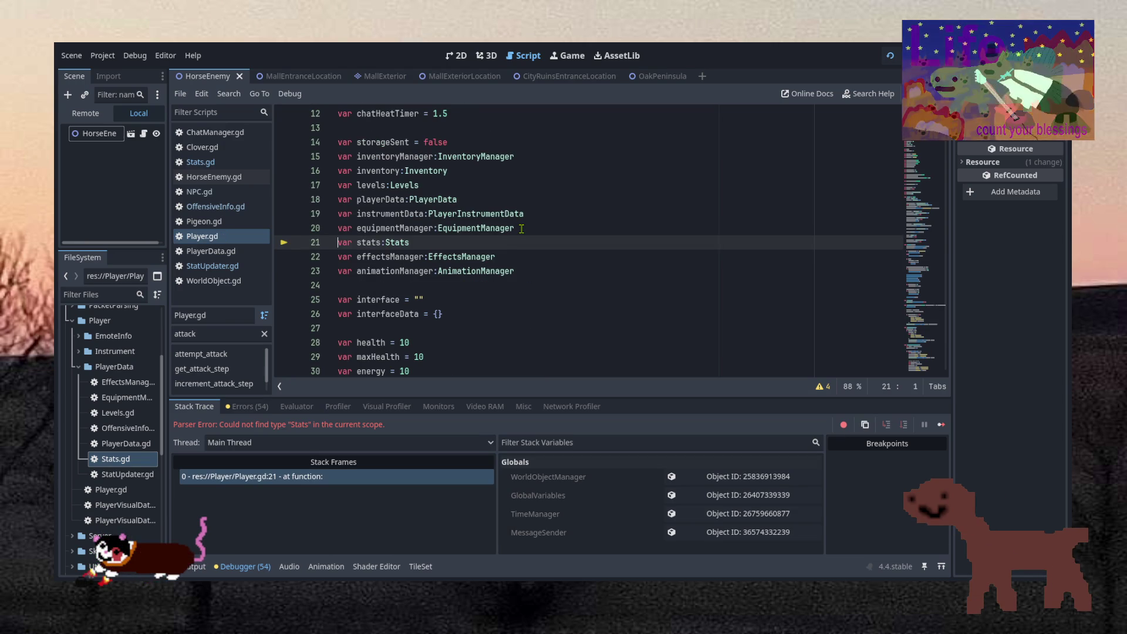
Stop the debugger and cut the health through statUpdates variables out of Player.gd
{"action": "left_click", "coordinate": [586, 313]}
{"action": "scroll", "coordinate": [901, 162], "scroll_direction": "down", "scroll_amount": 6}
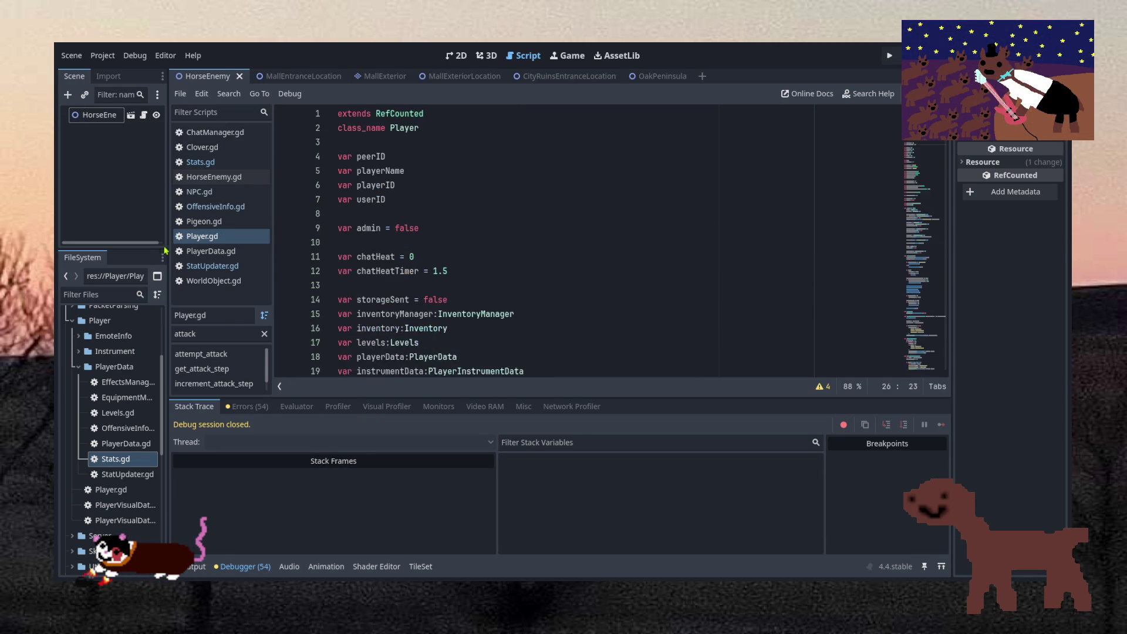
{"action": "left_click", "coordinate": [225, 164]}
{"action": "left_click", "coordinate": [229, 192]}
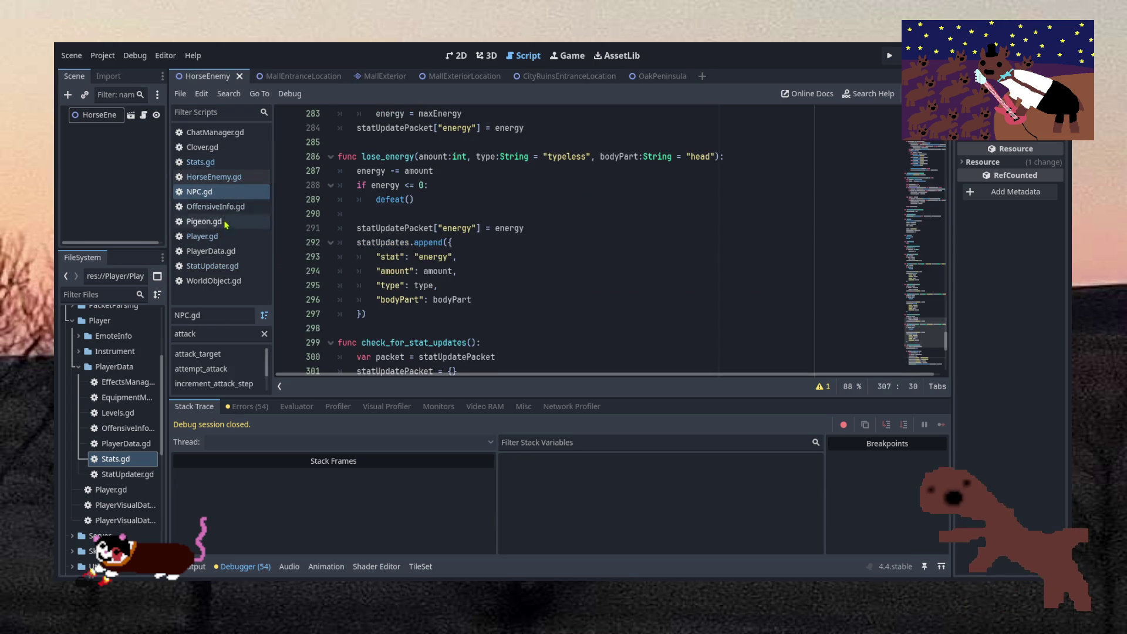
{"action": "left_click", "coordinate": [234, 236]}
{"action": "scroll", "coordinate": [455, 225], "scroll_direction": "down", "scroll_amount": 7}
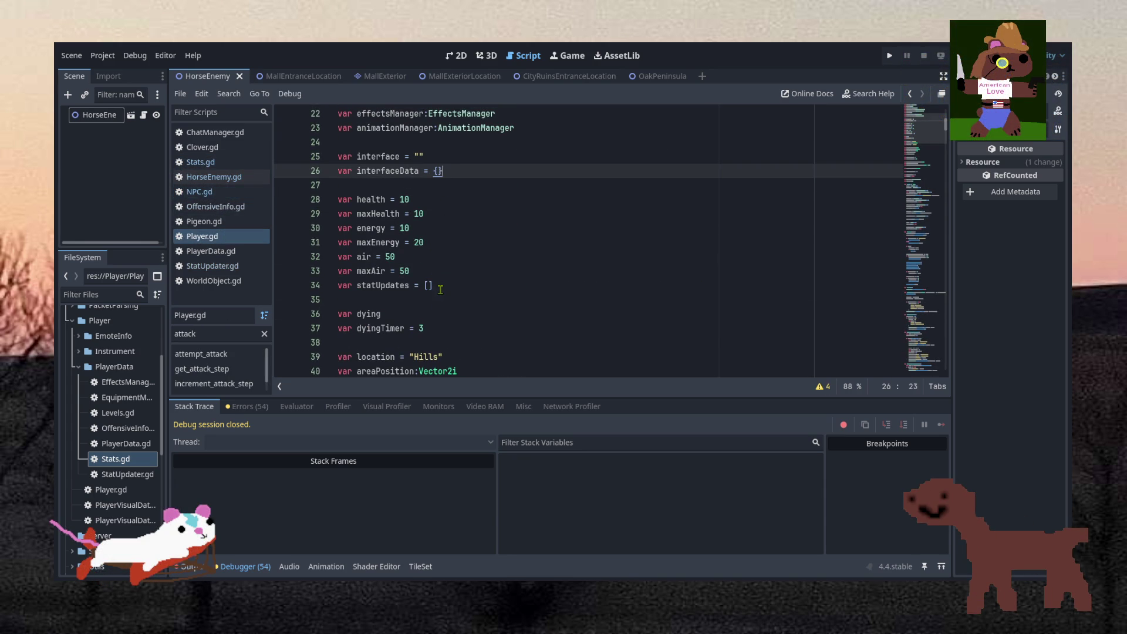
{"action": "mouse_move", "coordinate": [444, 289]}
{"action": "left_mouse_down"}
{"action": "mouse_move", "coordinate": [446, 242]}
{"action": "mouse_move", "coordinate": [473, 174]}
{"action": "left_mouse_up"}
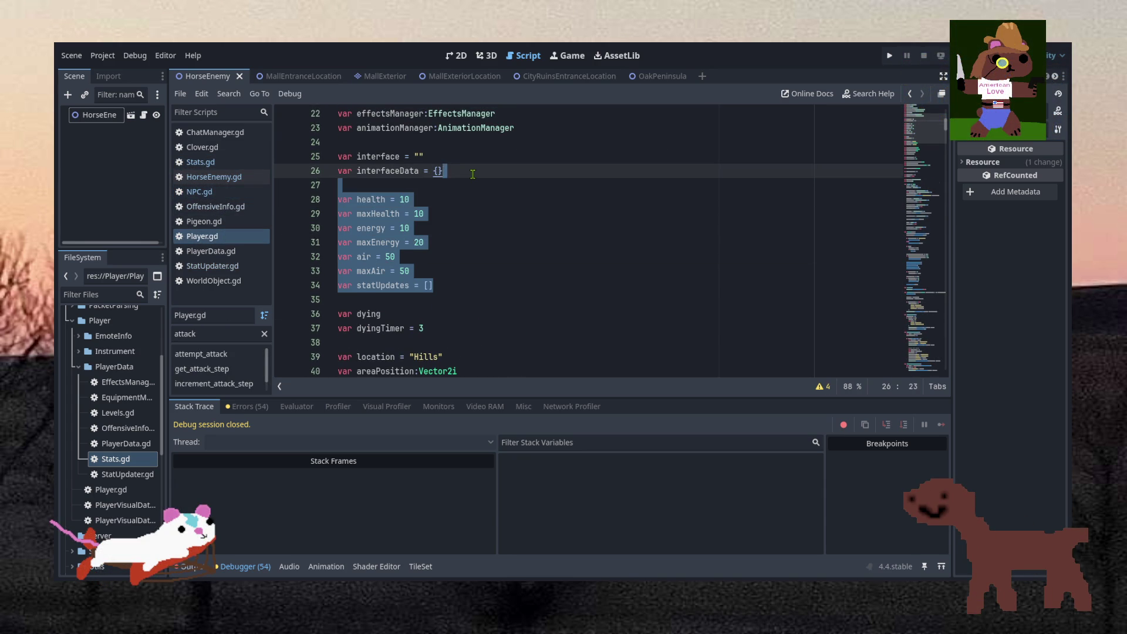
{"action": "key", "text": "ctrl+x"}
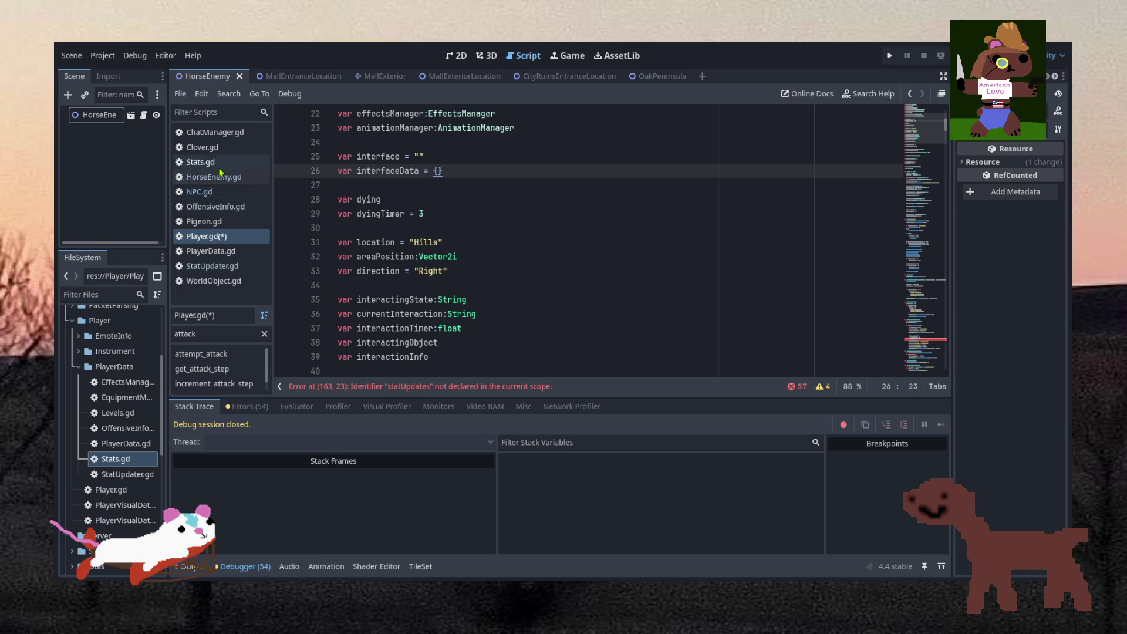
Paste the stat variables under var player in Stats.gd and save it
{"action": "left_click", "coordinate": [218, 163]}
{"action": "left_click", "coordinate": [446, 148]}
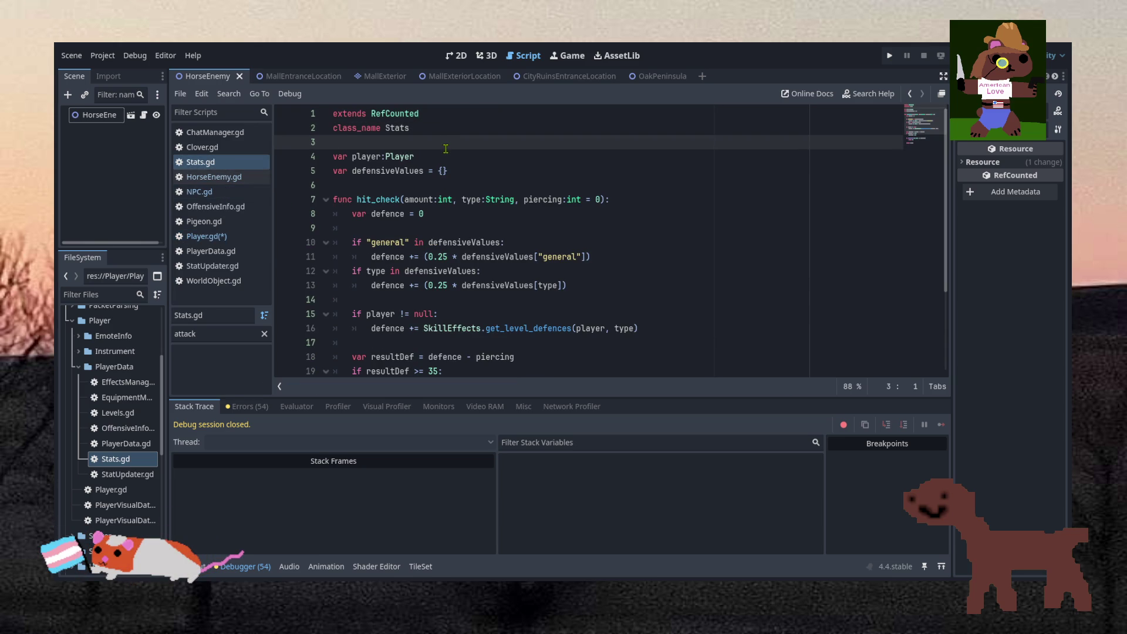
{"action": "left_click", "coordinate": [444, 161]}
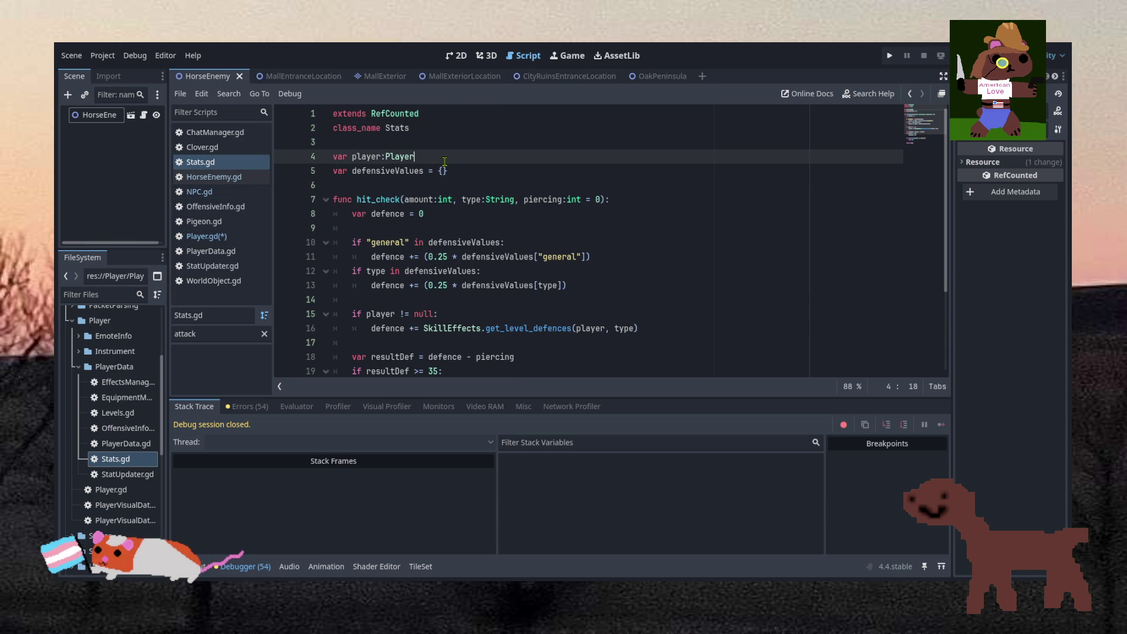
{"action": "left_click", "coordinate": [491, 176]}
{"action": "key", "text": "ctrl+v"}
{"action": "left_click", "coordinate": [468, 157]}
{"action": "key", "text": "Return"}
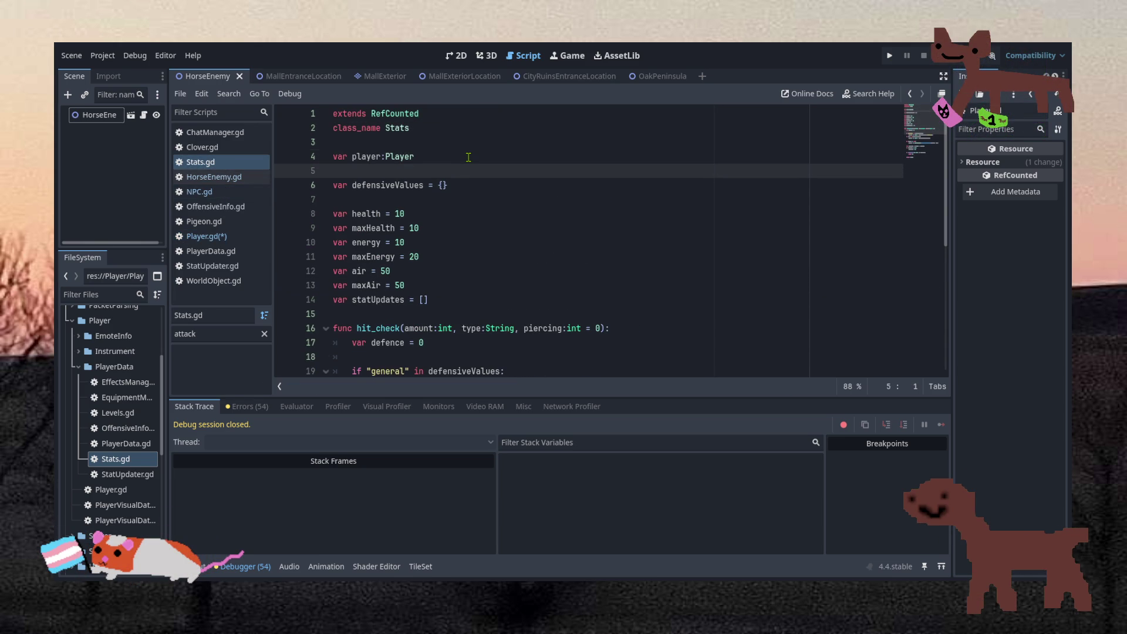
{"action": "left_click", "coordinate": [469, 157]}
{"action": "key", "text": "ctrl+s"}
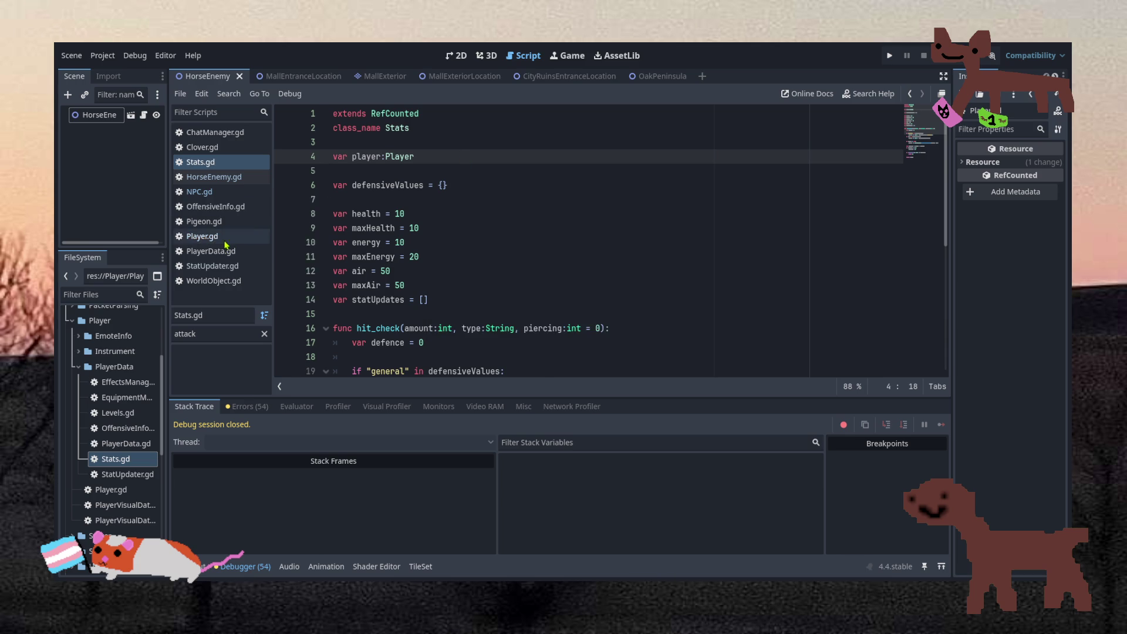
Save Player.gd and jump to the red error lines further down
{"action": "left_click", "coordinate": [226, 239]}
{"action": "key", "text": "ctrl+s"}
{"action": "scroll", "coordinate": [473, 215], "scroll_direction": "down", "scroll_amount": 10}
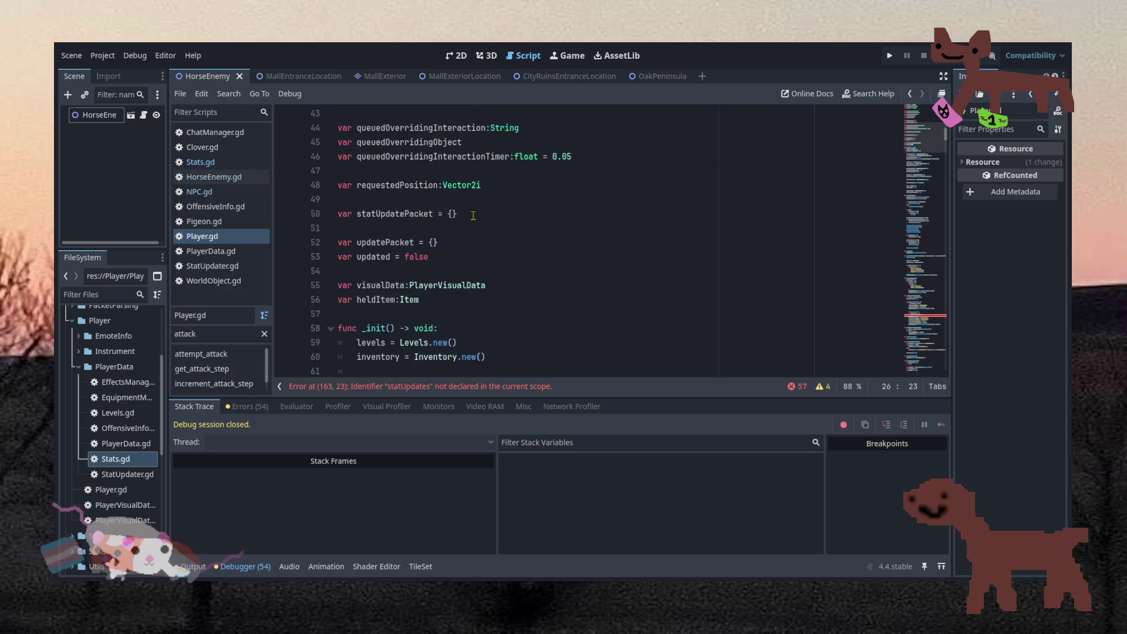
{"action": "left_click", "coordinate": [919, 252]}
Select the check_for_stat_updates function in Player.gd for copying
{"action": "left_click_drag", "start_coordinate": [919, 253], "coordinate": [926, 195]}
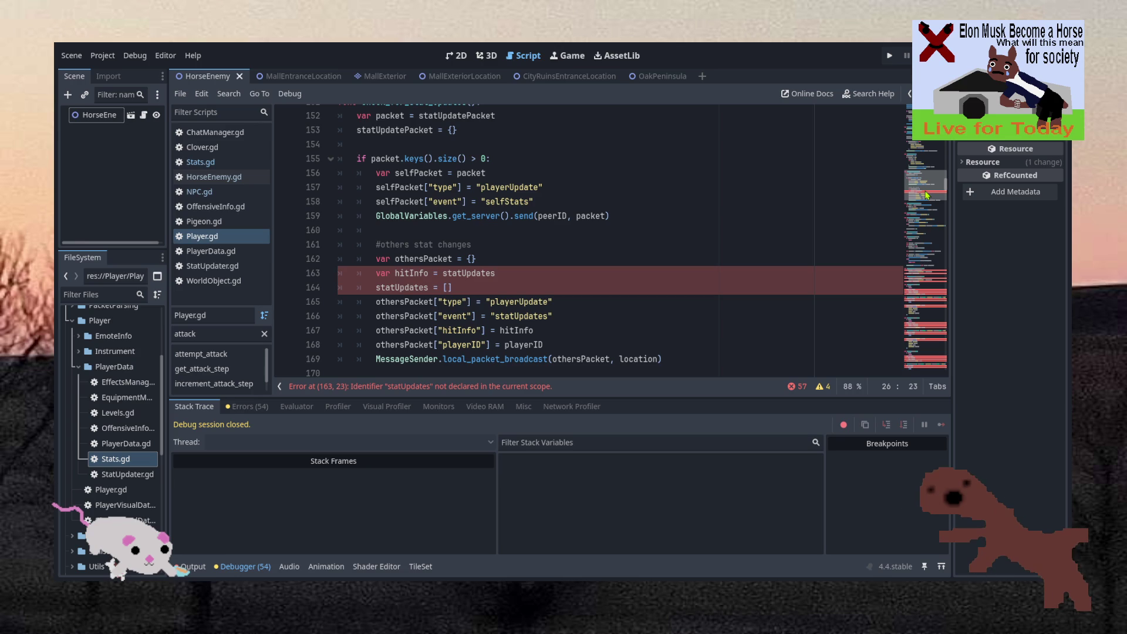
{"action": "scroll", "coordinate": [670, 226], "scroll_direction": "up", "scroll_amount": 1}
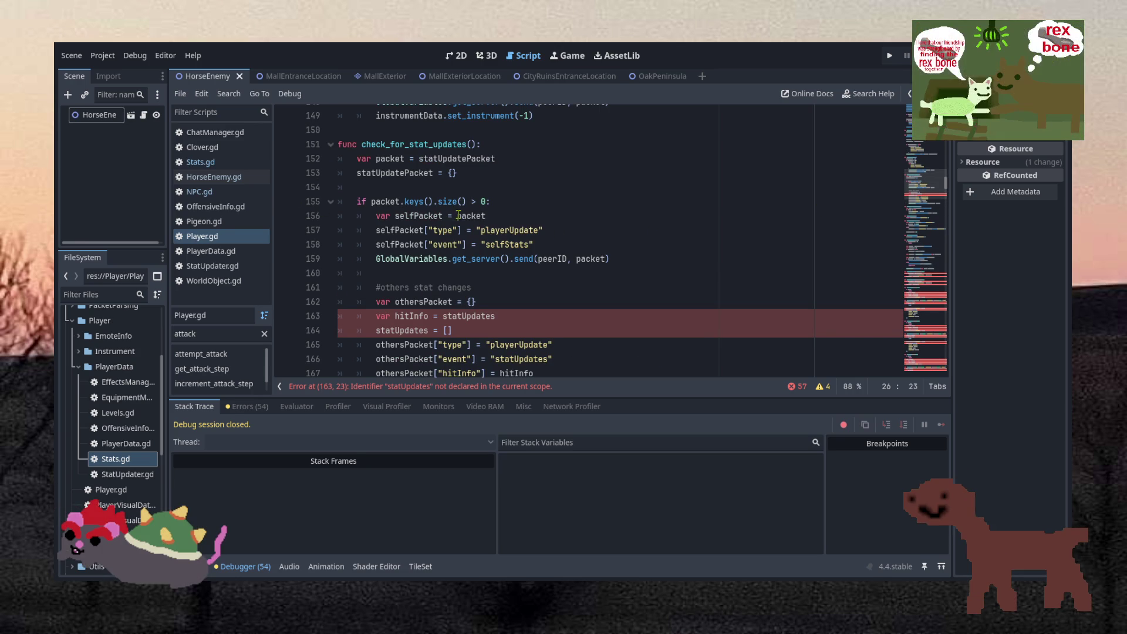
{"action": "scroll", "coordinate": [526, 244], "scroll_direction": "down", "scroll_amount": 2}
{"action": "left_click_drag", "start_coordinate": [665, 317], "coordinate": [343, 192]}
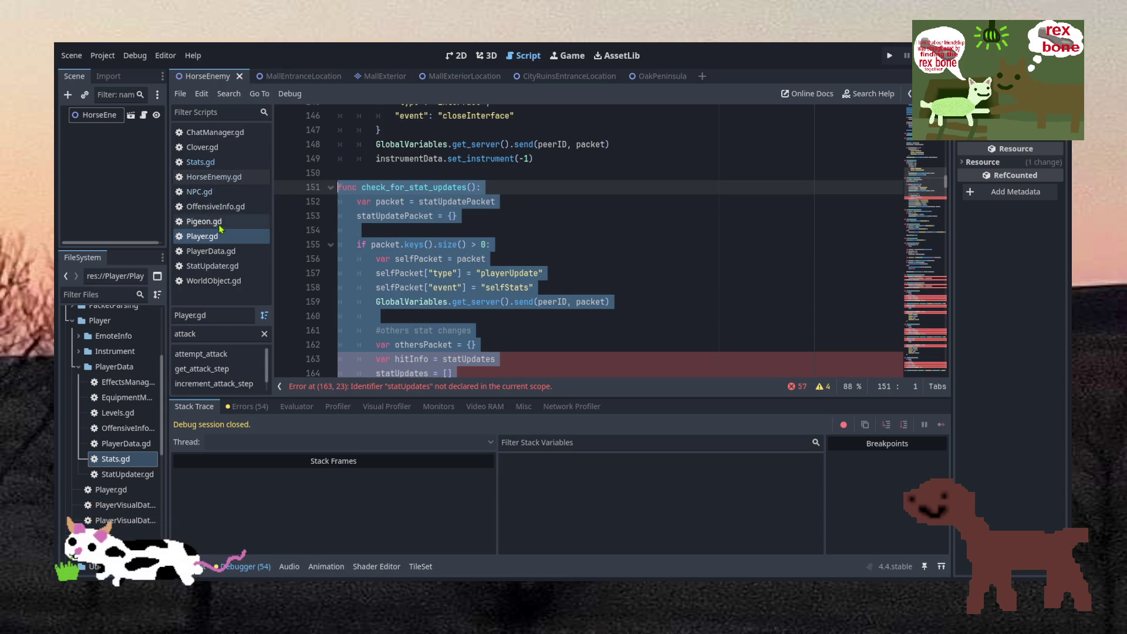
Switch to Stats.gd and adjust the blank line below the stat variables
{"action": "left_click", "coordinate": [199, 162]}
{"action": "scroll", "coordinate": [472, 248], "scroll_direction": "down", "scroll_amount": 5}
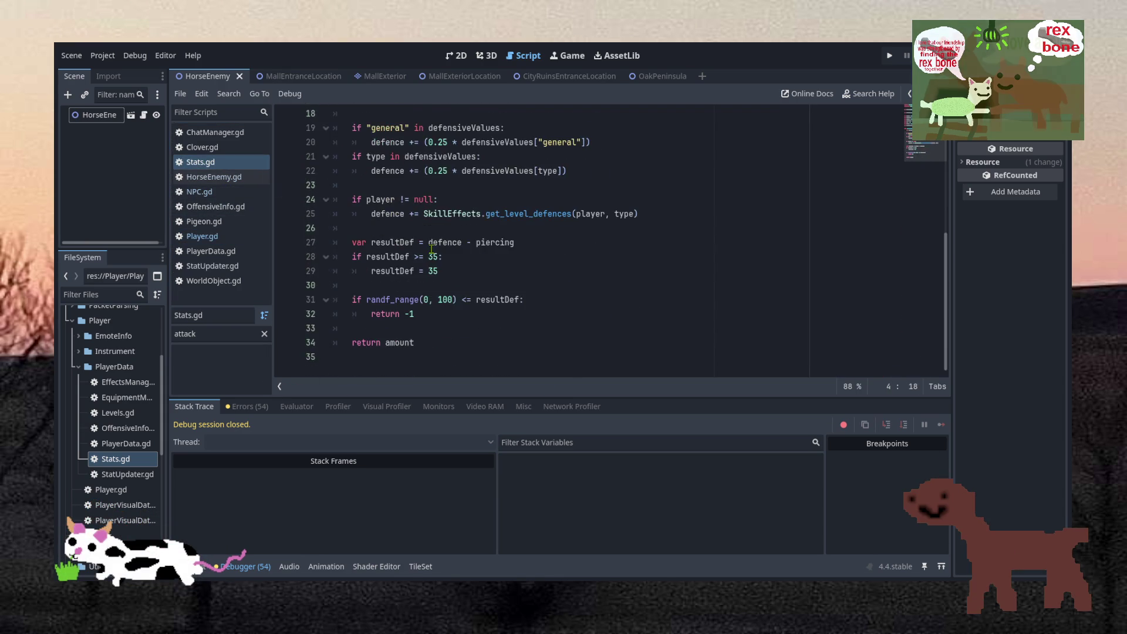
{"action": "scroll", "coordinate": [425, 246], "scroll_direction": "up", "scroll_amount": 5}
{"action": "scroll", "coordinate": [425, 246], "scroll_direction": "down", "scroll_amount": 6}
{"action": "scroll", "coordinate": [425, 246], "scroll_direction": "up", "scroll_amount": 5}
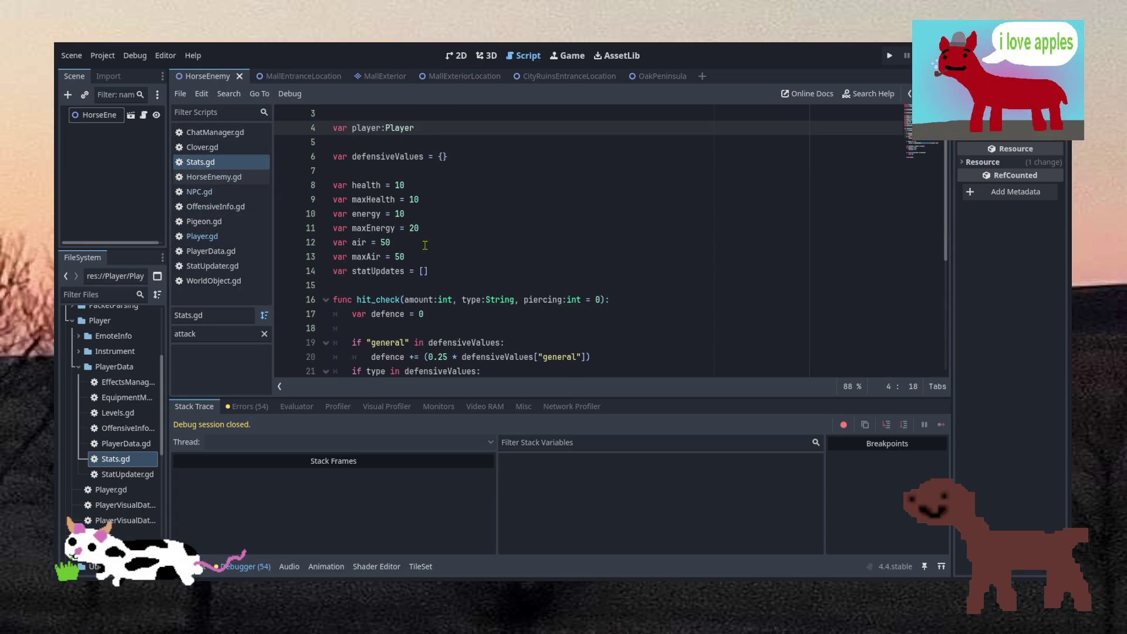
{"action": "left_click", "coordinate": [411, 285]}
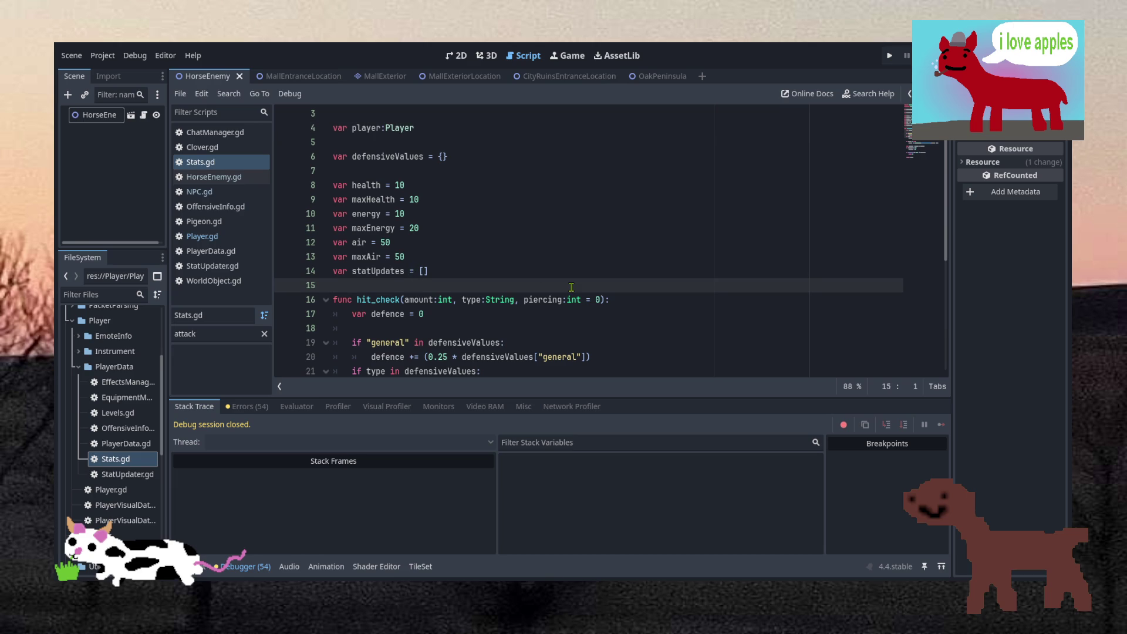
{"action": "key", "text": "Return"}
{"action": "key", "text": "Return"}
{"action": "key", "text": "BackSpace"}
{"action": "key", "text": "BackSpace"}
Paste check_for_stat_updates at the empty end of Stats.gd
{"action": "scroll", "coordinate": [436, 344], "scroll_direction": "down", "scroll_amount": 4}
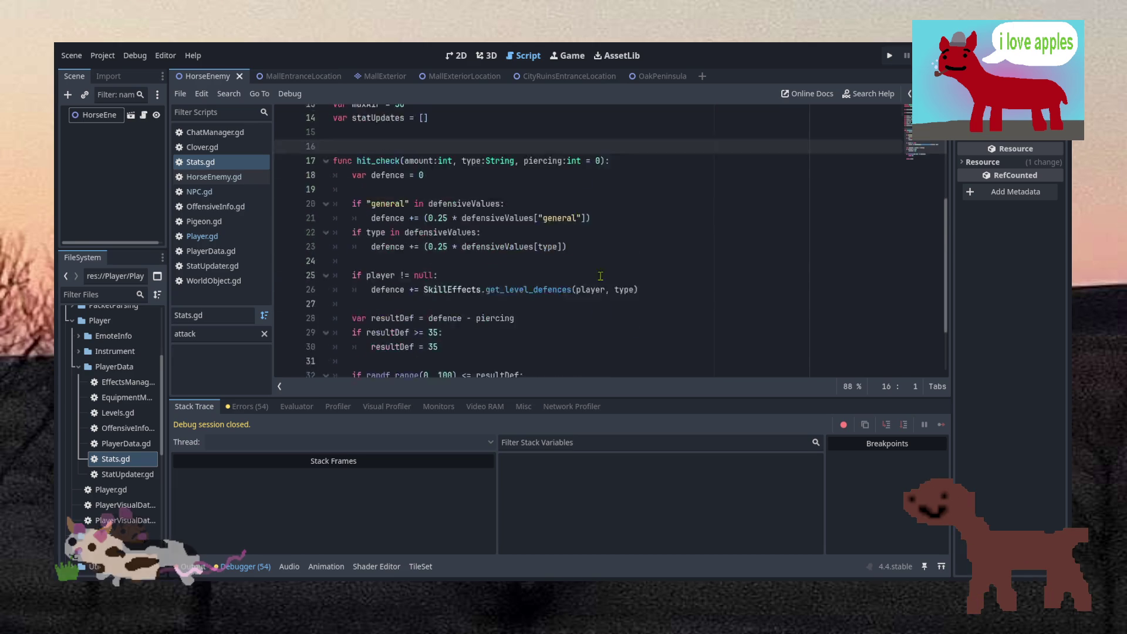
{"action": "scroll", "coordinate": [433, 358], "scroll_direction": "up", "scroll_amount": 4}
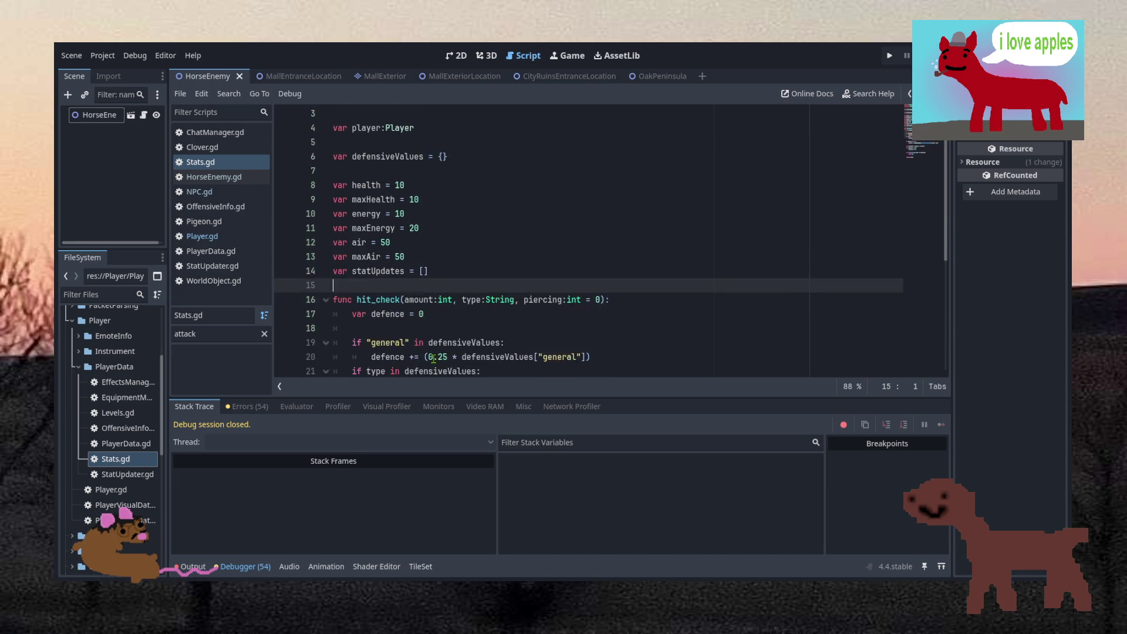
{"action": "scroll", "coordinate": [434, 360], "scroll_direction": "down", "scroll_amount": 5}
{"action": "left_click", "coordinate": [443, 363]}
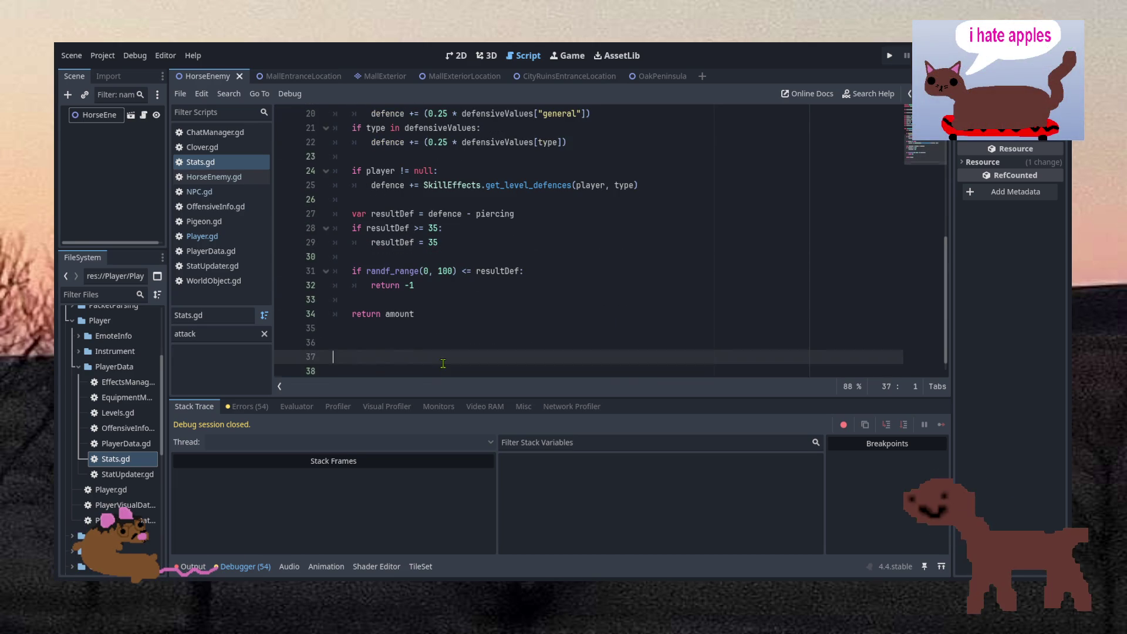
{"action": "key", "text": "ctrl+v"}
{"action": "scroll", "coordinate": [395, 281], "scroll_direction": "up", "scroll_amount": 5}
{"action": "scroll", "coordinate": [395, 281], "scroll_direction": "down", "scroll_amount": 5}
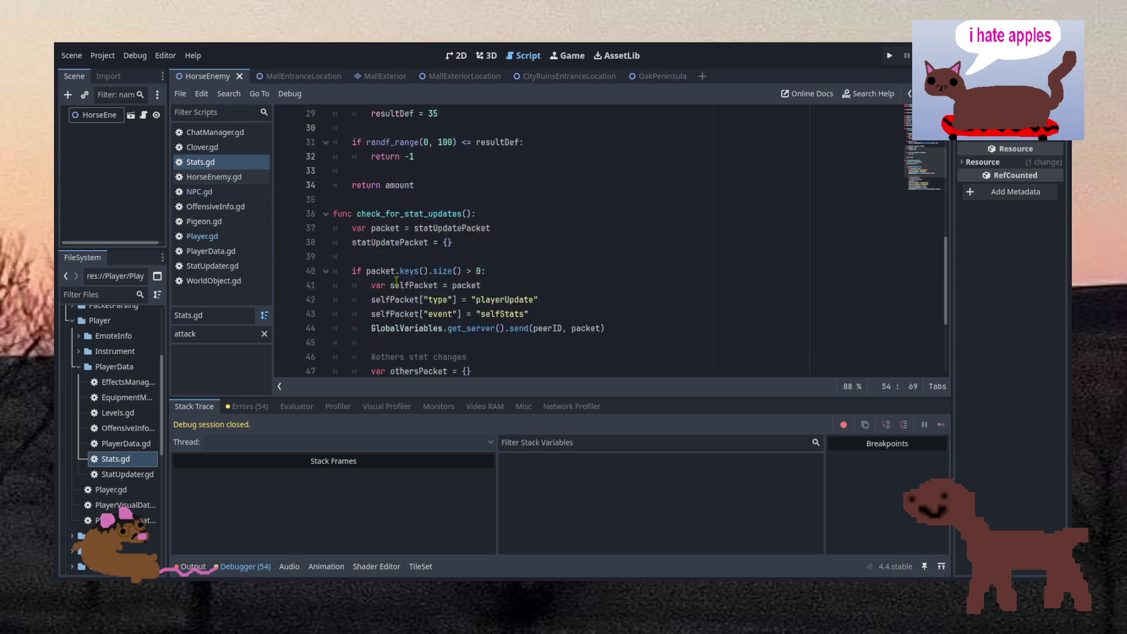
{"action": "left_click", "coordinate": [496, 285]}
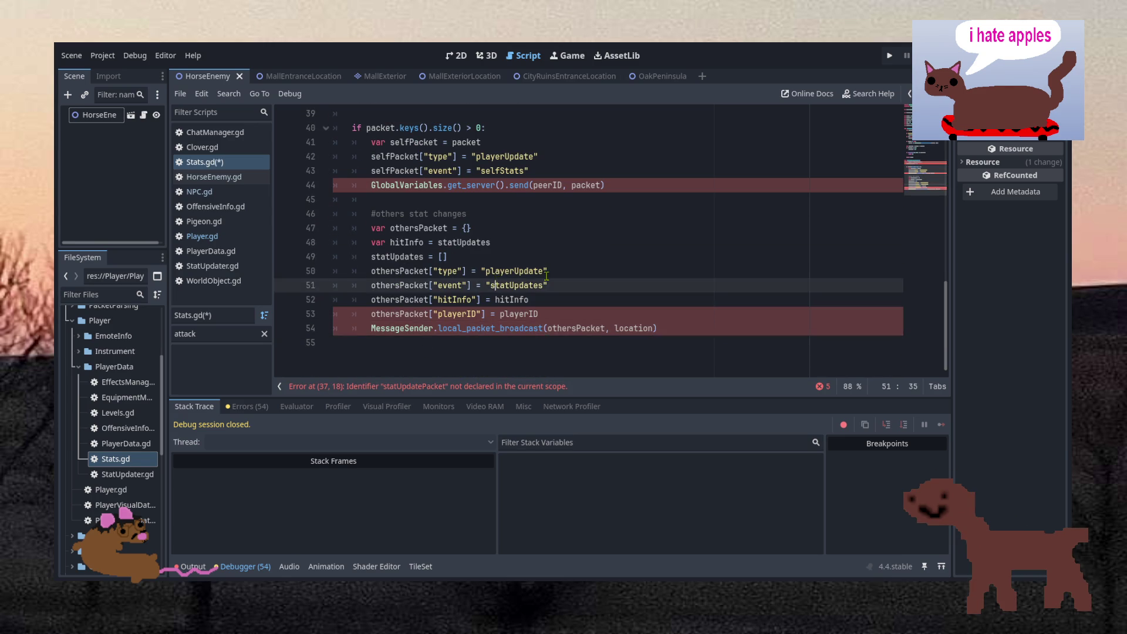
Change playerID to player.playerID on line 53 and dismiss the autocomplete popup
{"action": "scroll", "coordinate": [499, 281], "scroll_direction": "up", "scroll_amount": 4}
{"action": "scroll", "coordinate": [528, 276], "scroll_direction": "down", "scroll_amount": 4}
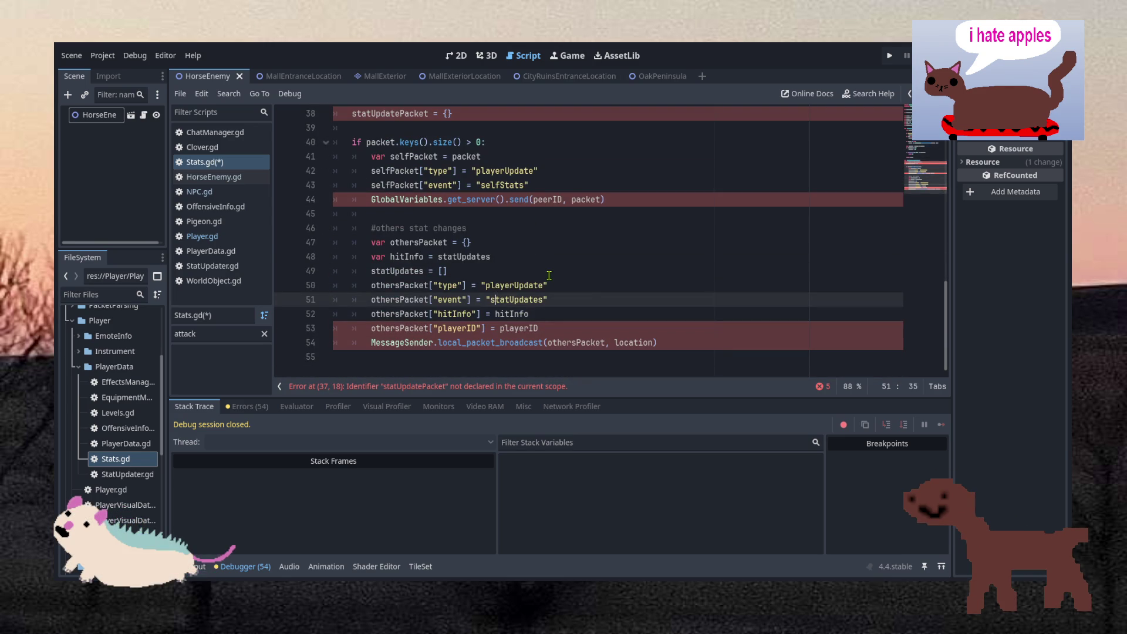
{"action": "scroll", "coordinate": [549, 275], "scroll_direction": "up", "scroll_amount": 10}
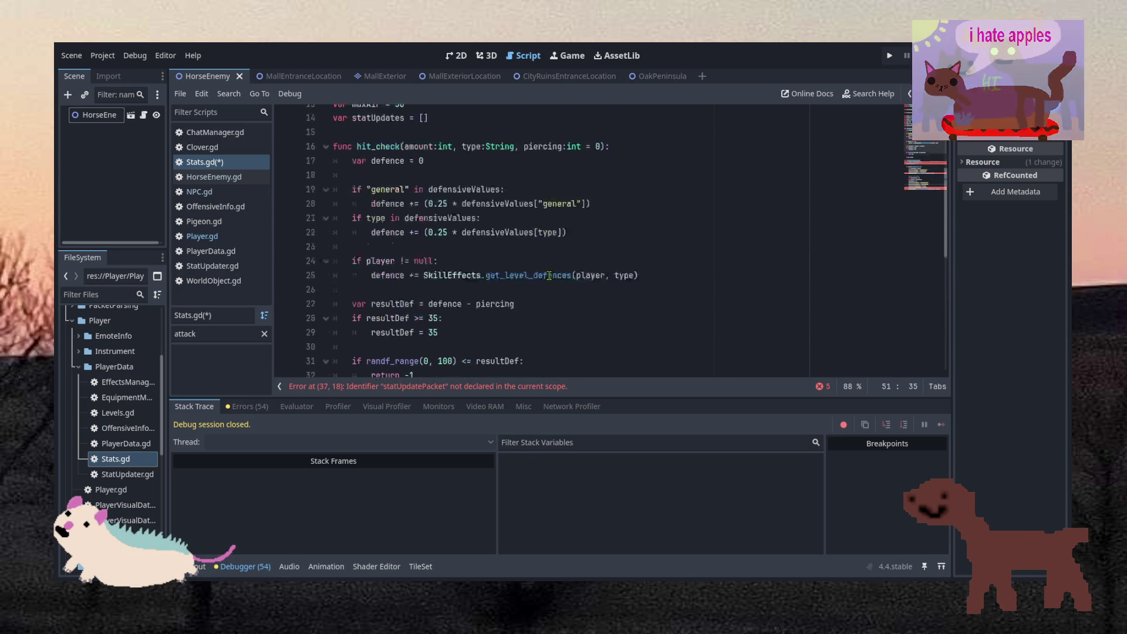
{"action": "scroll", "coordinate": [484, 246], "scroll_direction": "down", "scroll_amount": 10}
{"action": "left_click", "coordinate": [497, 327]}
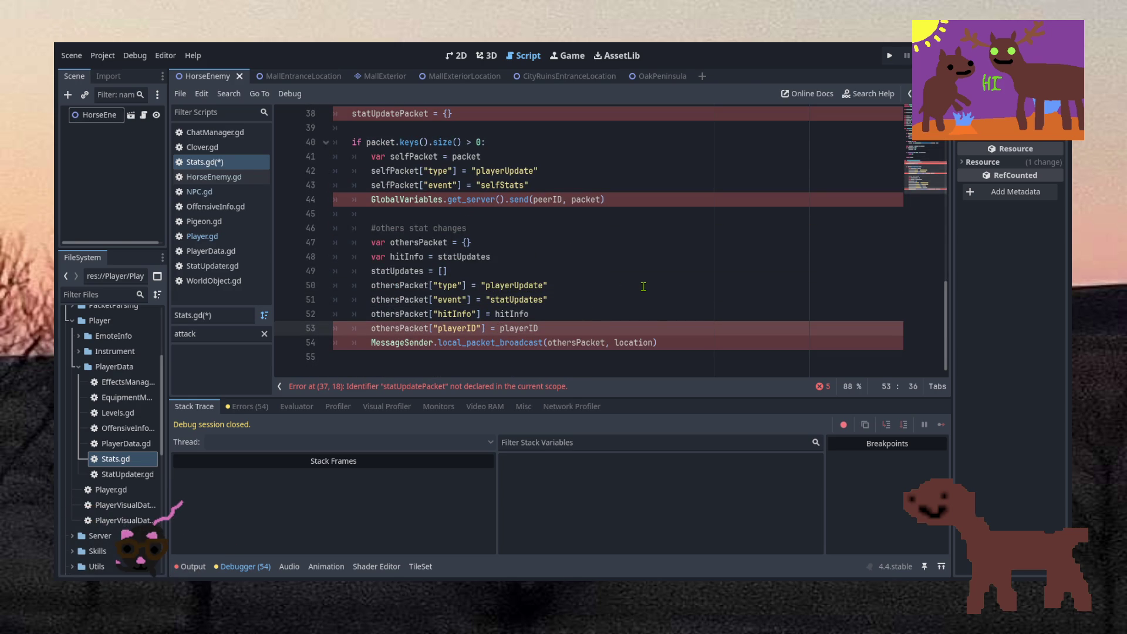
{"action": "key", "text": "BackSpace"}
{"action": "key", "text": "BackSpace"}
{"action": "key", "text": "BackSpace"}
{"action": "type", "text": "er.player"}
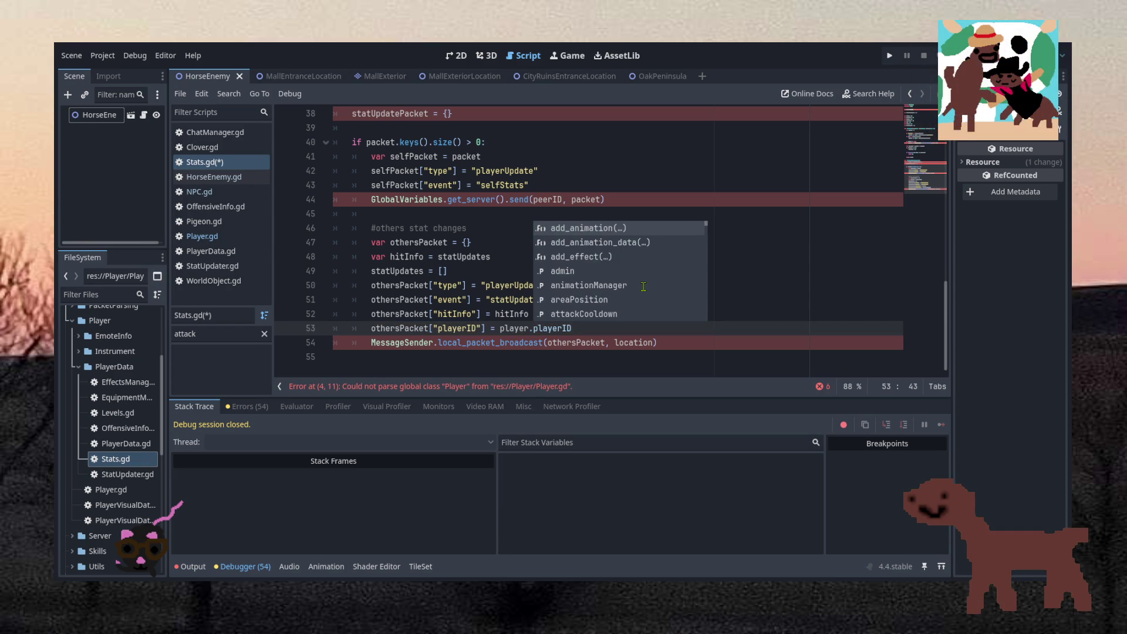
{"action": "key", "text": "Escape"}
Review the pasted function's statUpdates and hitInfo lines, ending before peerID on line 44
{"action": "left_click", "coordinate": [505, 299]}
{"action": "left_click", "coordinate": [539, 311]}
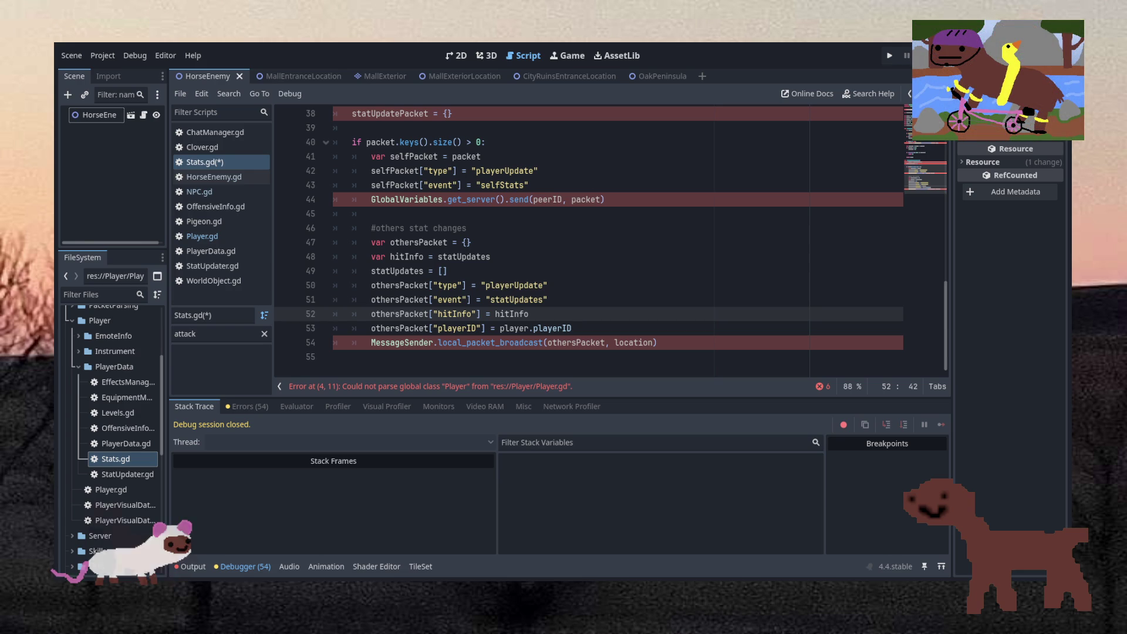
{"action": "left_click", "coordinate": [526, 223]}
{"action": "left_click", "coordinate": [525, 216]}
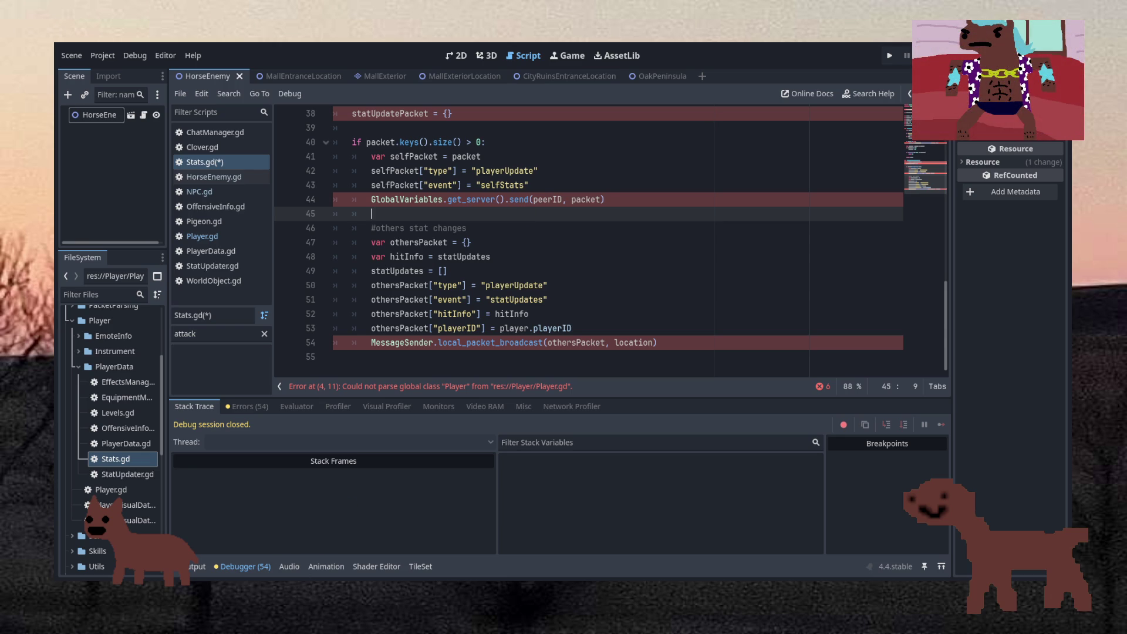
{"action": "scroll", "coordinate": [503, 242], "scroll_direction": "up", "scroll_amount": 8}
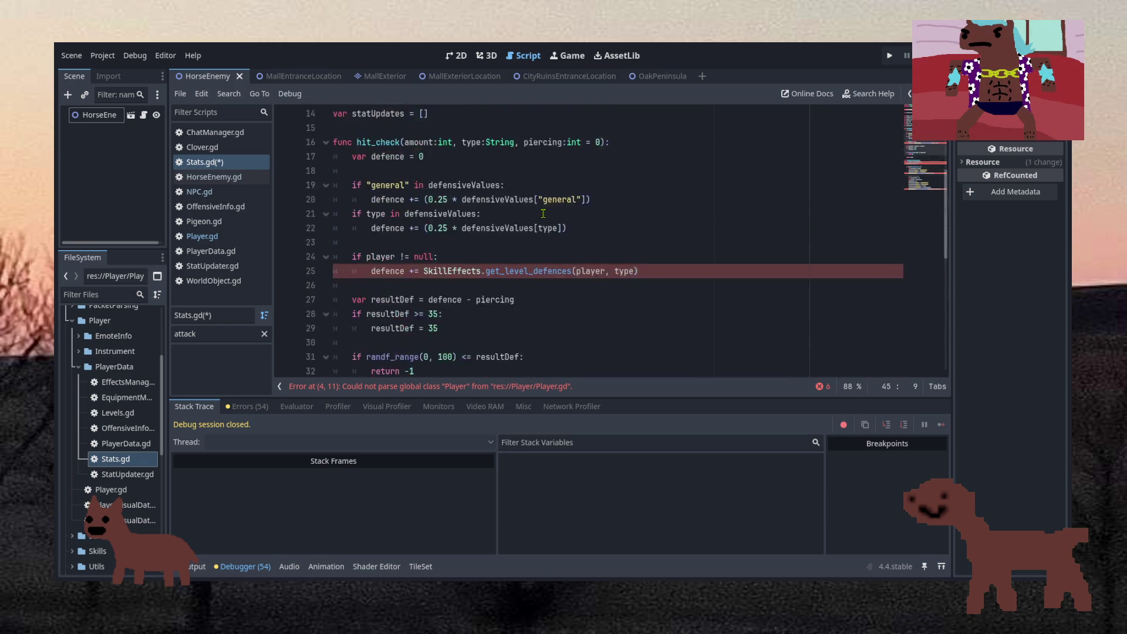
{"action": "scroll", "coordinate": [542, 229], "scroll_direction": "down", "scroll_amount": 6}
{"action": "left_click", "coordinate": [534, 242]}
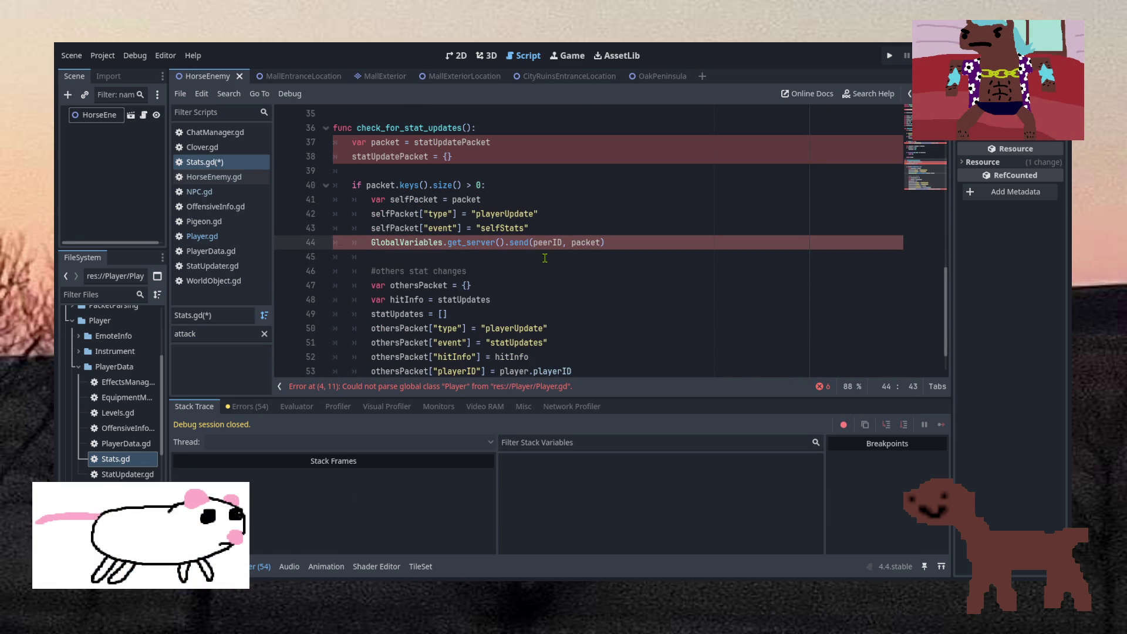
Change line 44 to player.peerID and rename the function check_for_player_stat_updates
{"action": "key", "text": "BackSpace"}
{"action": "type", "text": "."}
{"action": "left_click", "coordinate": [578, 274]}
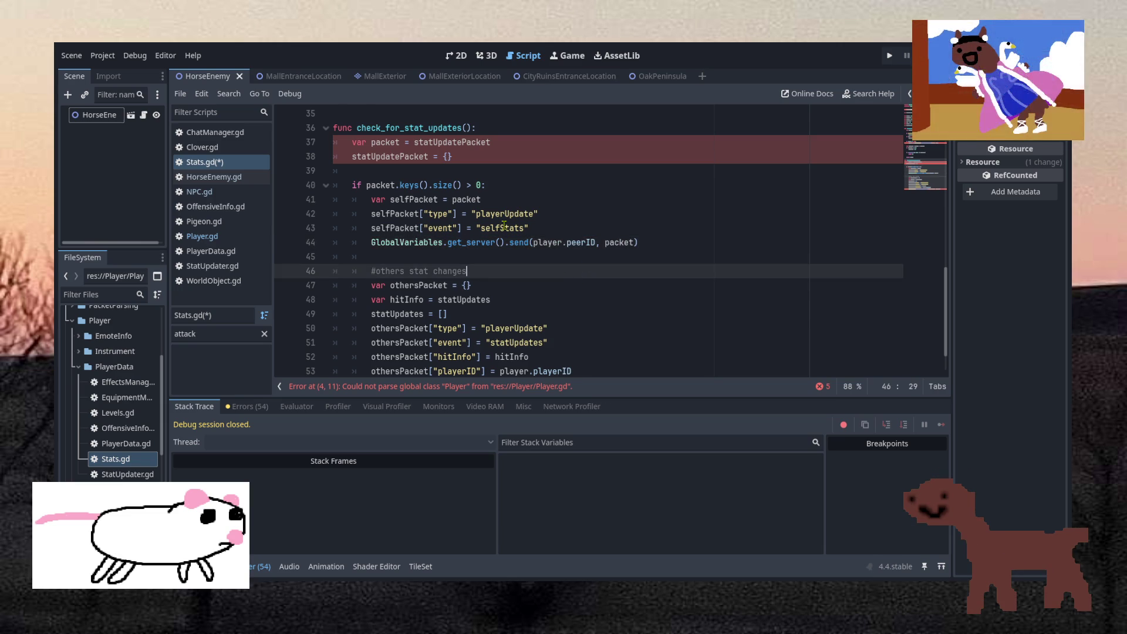
{"action": "scroll", "coordinate": [503, 225], "scroll_direction": "up", "scroll_amount": 3}
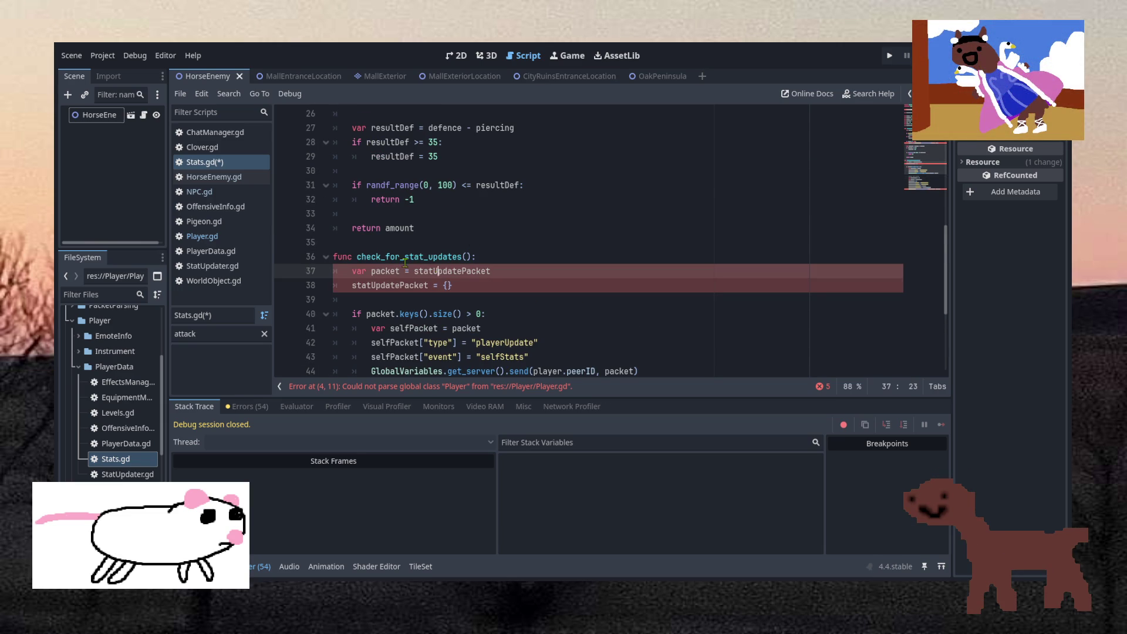
{"action": "left_click", "coordinate": [405, 256]}
{"action": "type", "text": "player"}
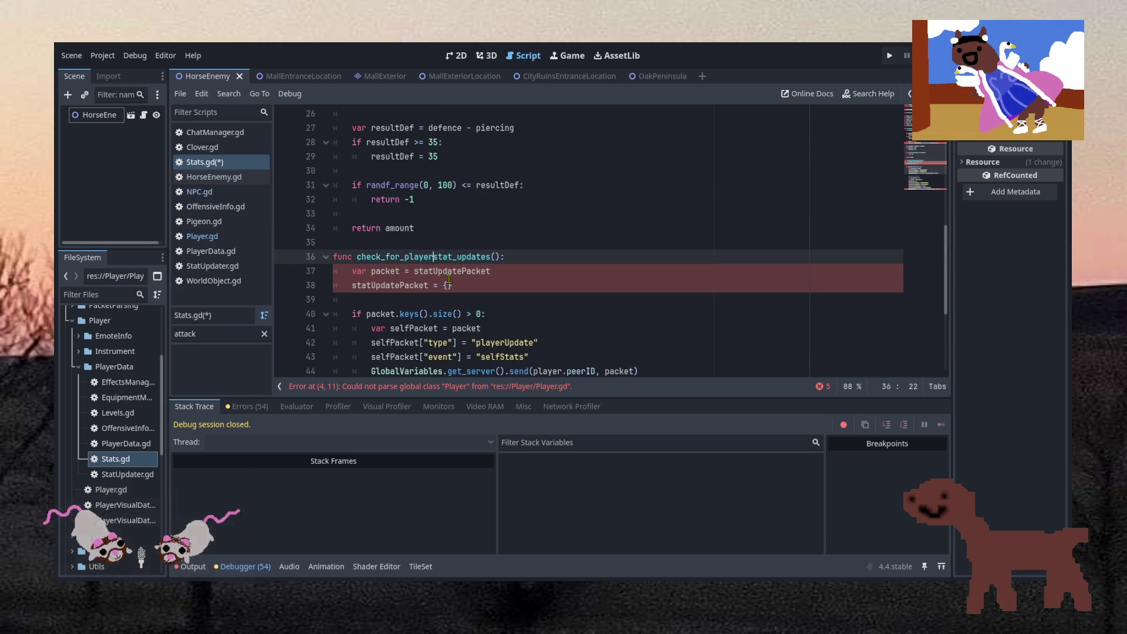
{"action": "type", "text": "_"}
Add an 'if player == null: return' guard at the top of the function
{"action": "left_click", "coordinate": [449, 274]}
{"action": "scroll", "coordinate": [458, 273], "scroll_direction": "down", "scroll_amount": 4}
{"action": "scroll", "coordinate": [481, 264], "scroll_direction": "up", "scroll_amount": 10}
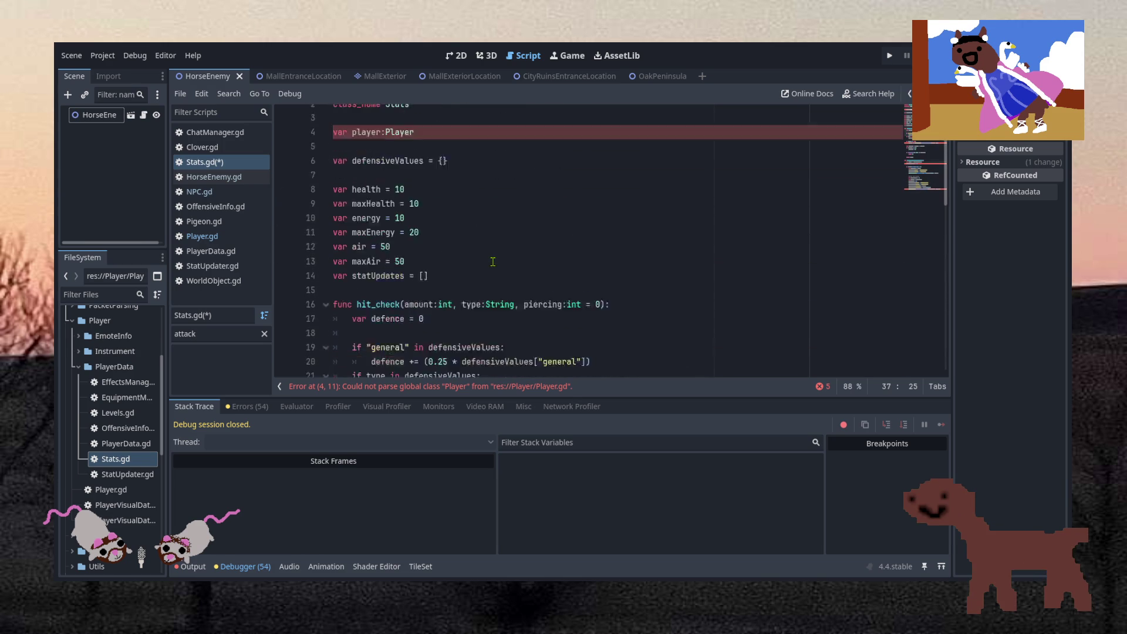
{"action": "scroll", "coordinate": [511, 235], "scroll_direction": "down", "scroll_amount": 10}
{"action": "scroll", "coordinate": [526, 203], "scroll_direction": "up", "scroll_amount": 2}
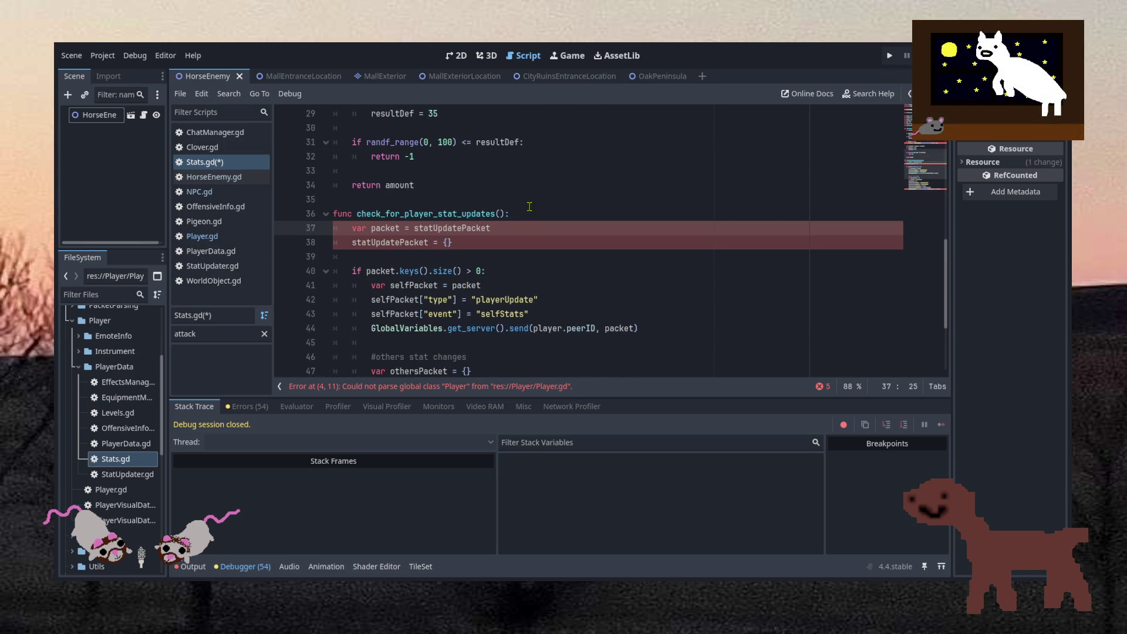
{"action": "left_click", "coordinate": [529, 213]}
{"action": "key", "text": "Return"}
{"action": "key", "text": "Return"}
{"action": "key", "text": "Up"}
{"action": "type", "text": "layer == null:"}
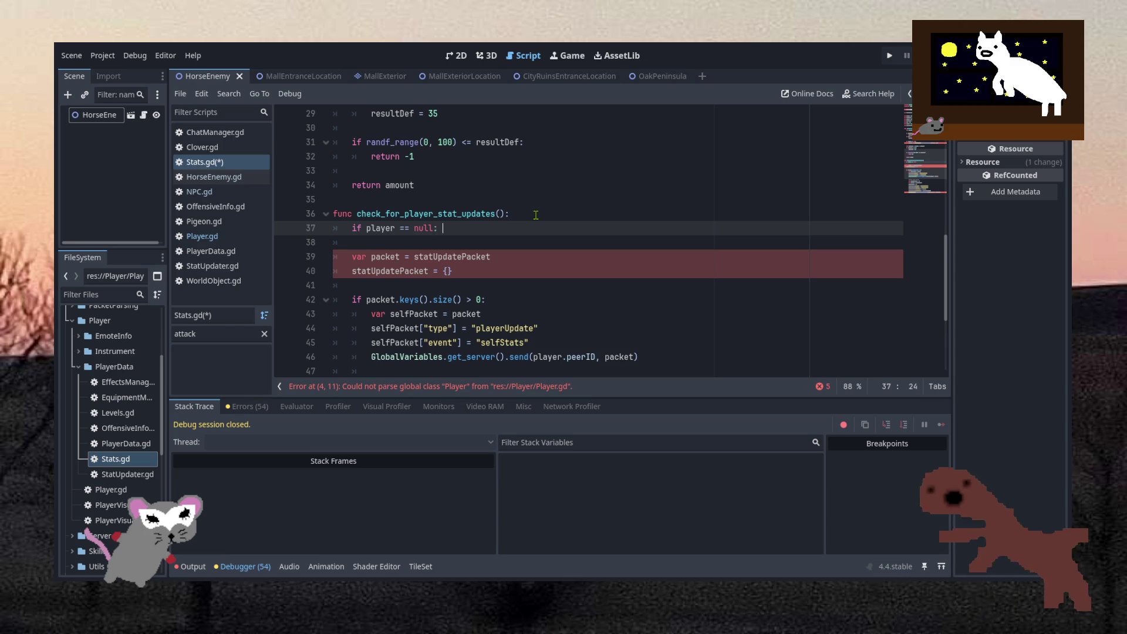
{"action": "key", "text": "Return"}
{"action": "type", "text": "return"}
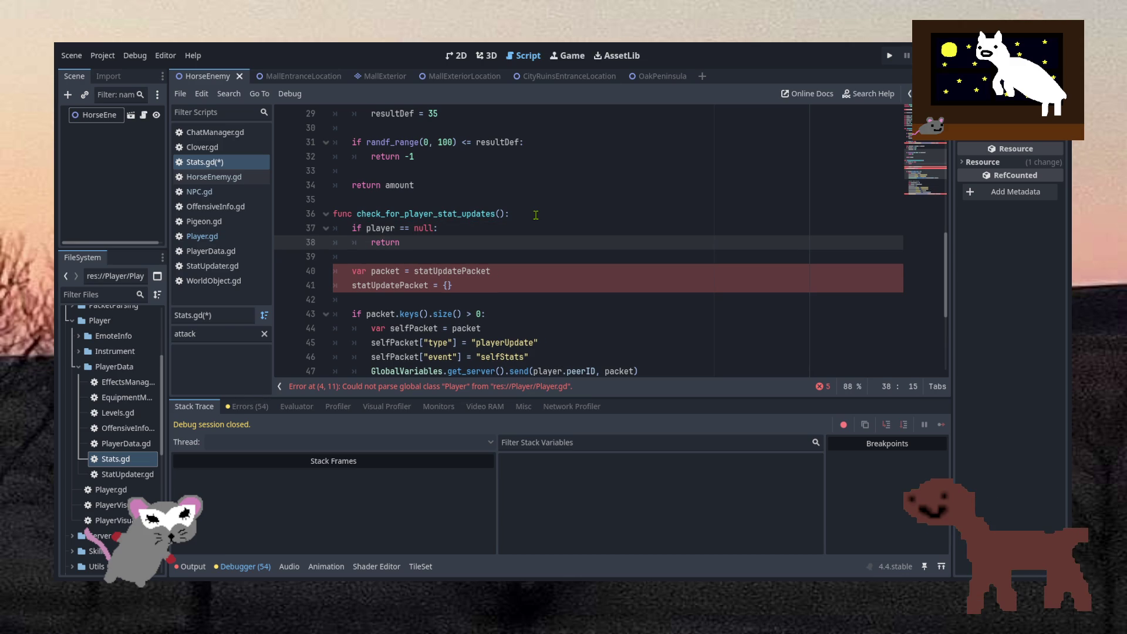
{"action": "scroll", "coordinate": [510, 247], "scroll_direction": "down", "scroll_amount": 4}
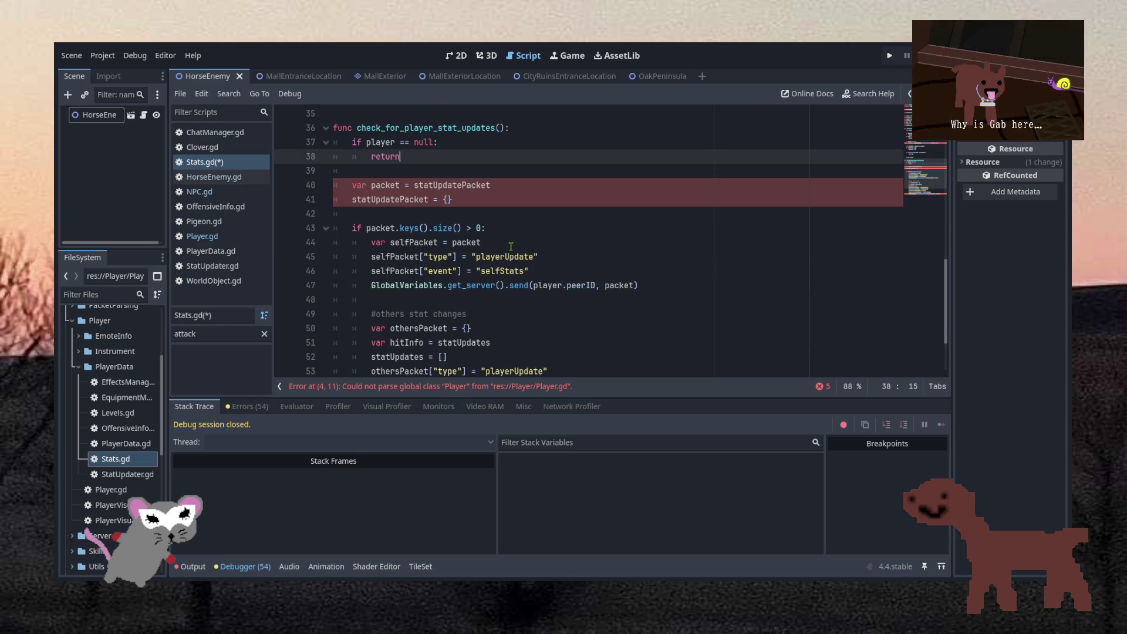
{"action": "scroll", "coordinate": [511, 246], "scroll_direction": "up", "scroll_amount": 13}
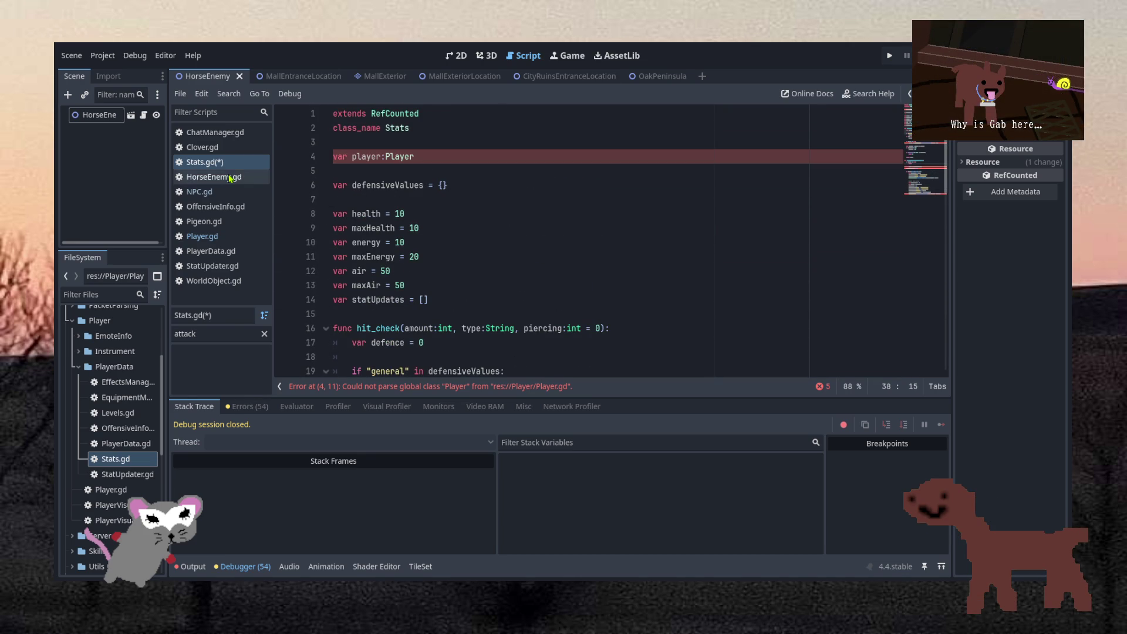
{"action": "left_click", "coordinate": [420, 285]}
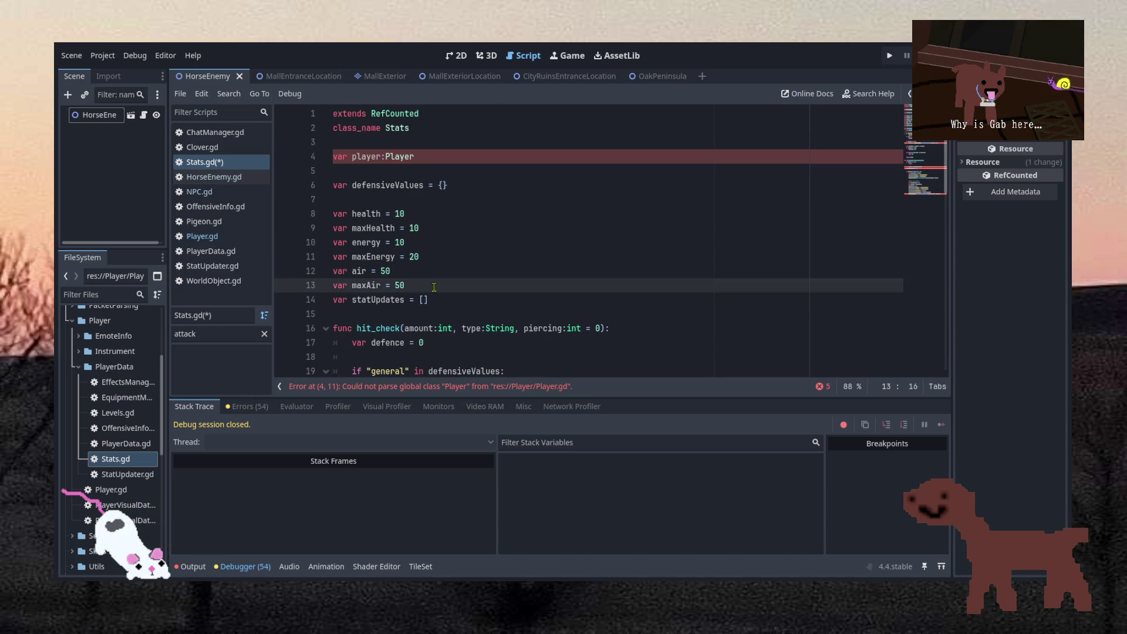
{"action": "key", "text": "Return"}
{"action": "key", "text": "Return"}
{"action": "left_click", "coordinate": [202, 236]}
{"action": "scroll", "coordinate": [510, 257], "scroll_direction": "up", "scroll_amount": 20}
{"action": "scroll", "coordinate": [509, 256], "scroll_direction": "down", "scroll_amount": 10}
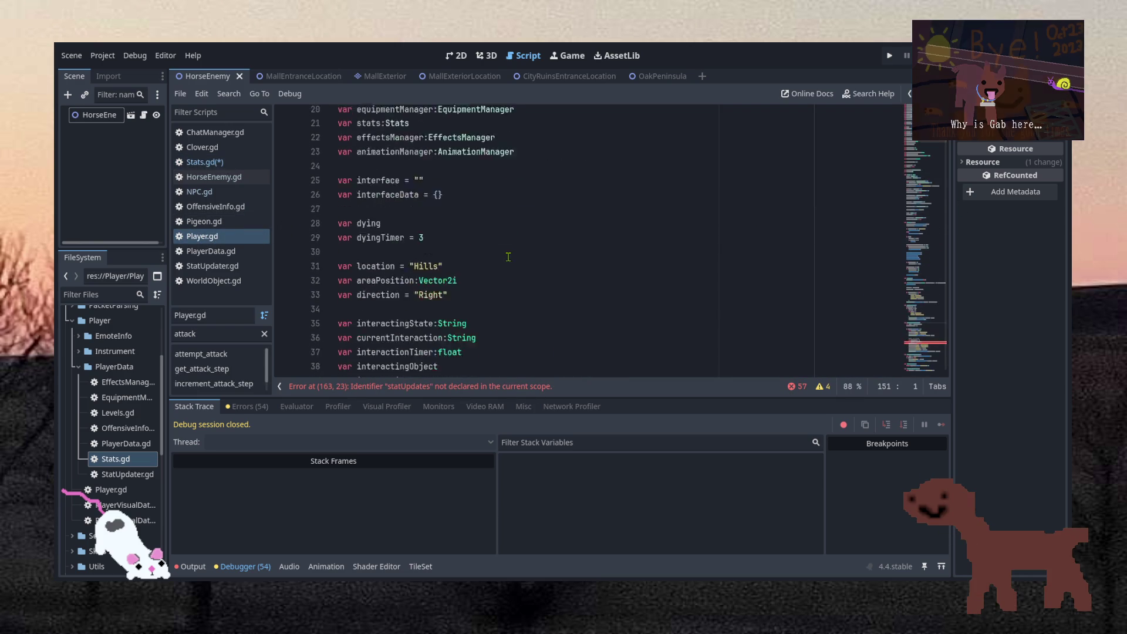
{"action": "left_click_drag", "start_coordinate": [505, 186], "coordinate": [463, 215]}
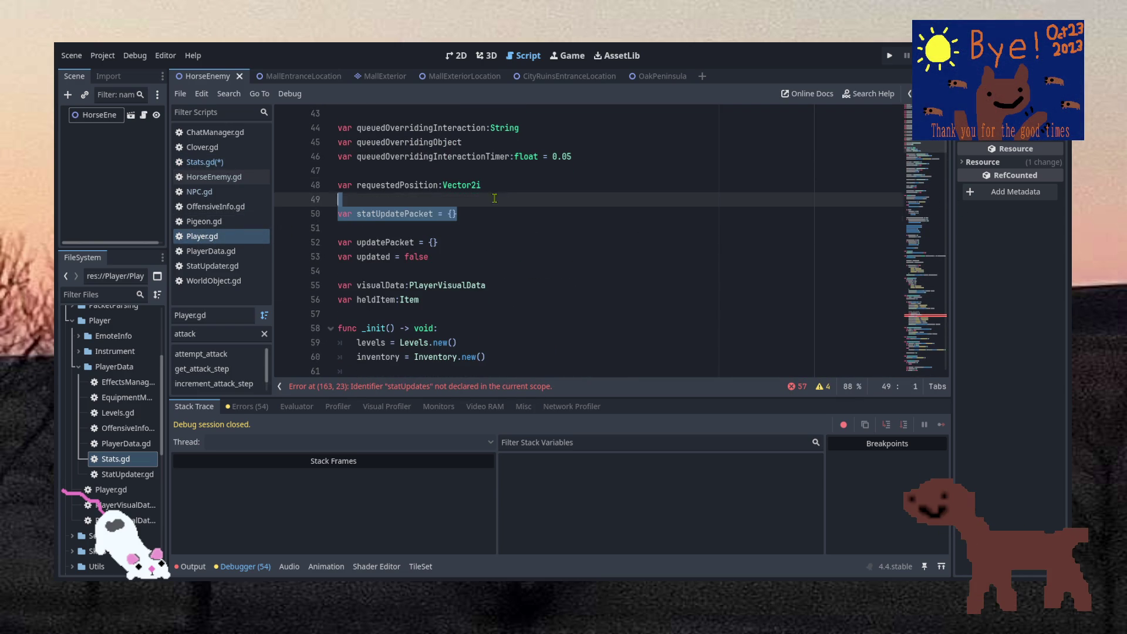
{"action": "key", "text": "BackSpace"}
{"action": "left_click", "coordinate": [202, 162]}
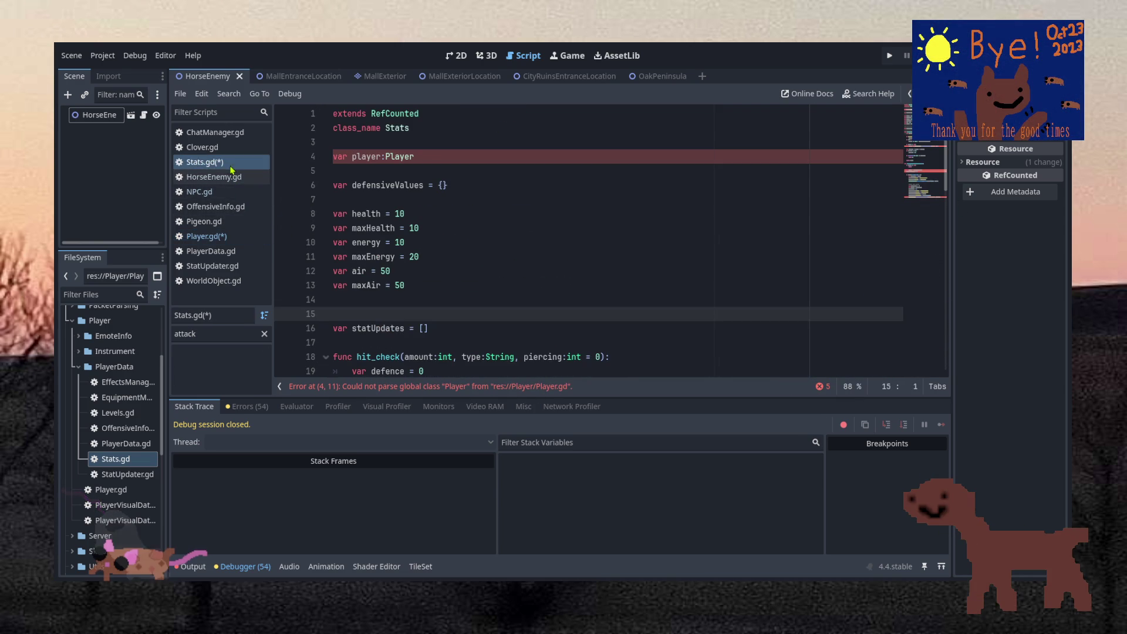
{"action": "left_click", "coordinate": [468, 316]}
{"action": "type", "text": "var statUpdatePacket = {}"}
{"action": "left_click", "coordinate": [469, 316]}
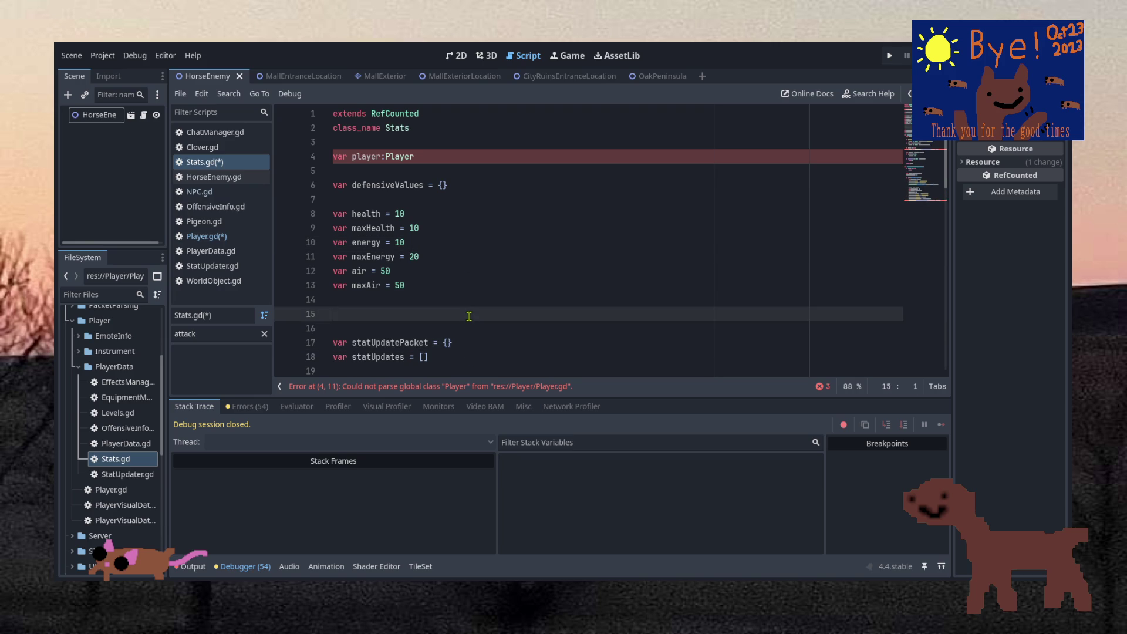
{"action": "key", "text": "BackSpace"}
{"action": "key", "text": "BackSpace"}
{"action": "scroll", "coordinate": [491, 293], "scroll_direction": "down", "scroll_amount": 5}
{"action": "scroll", "coordinate": [490, 297], "scroll_direction": "up", "scroll_amount": 5}
{"action": "scroll", "coordinate": [488, 300], "scroll_direction": "down", "scroll_amount": 9}
{"action": "scroll", "coordinate": [488, 300], "scroll_direction": "down", "scroll_amount": 5}
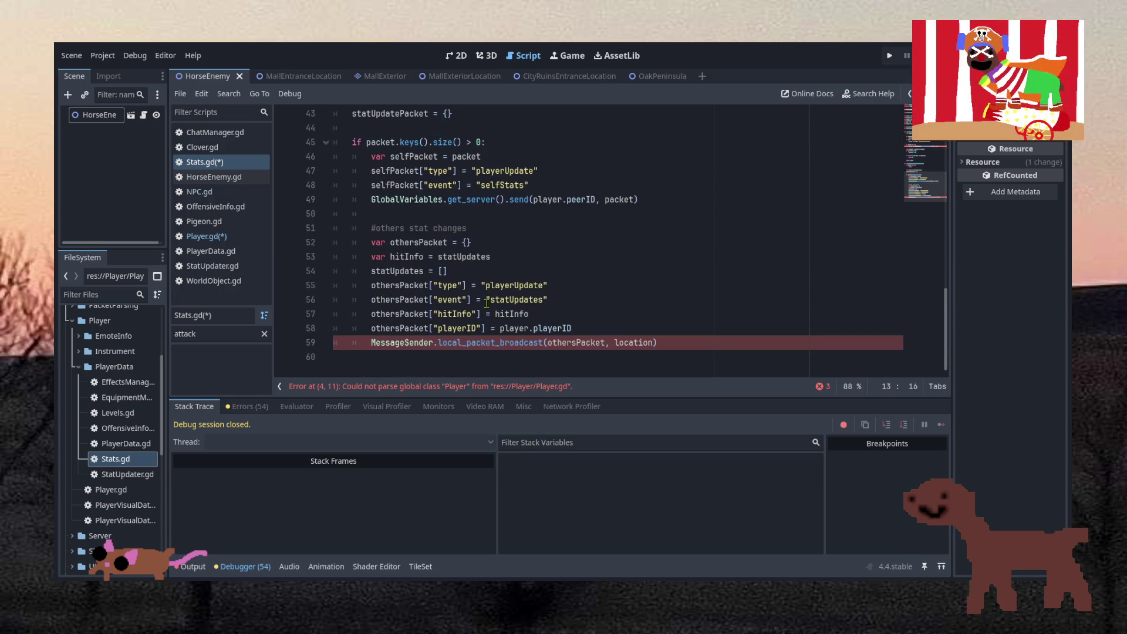
{"action": "scroll", "coordinate": [434, 291], "scroll_direction": "up", "scroll_amount": 14}
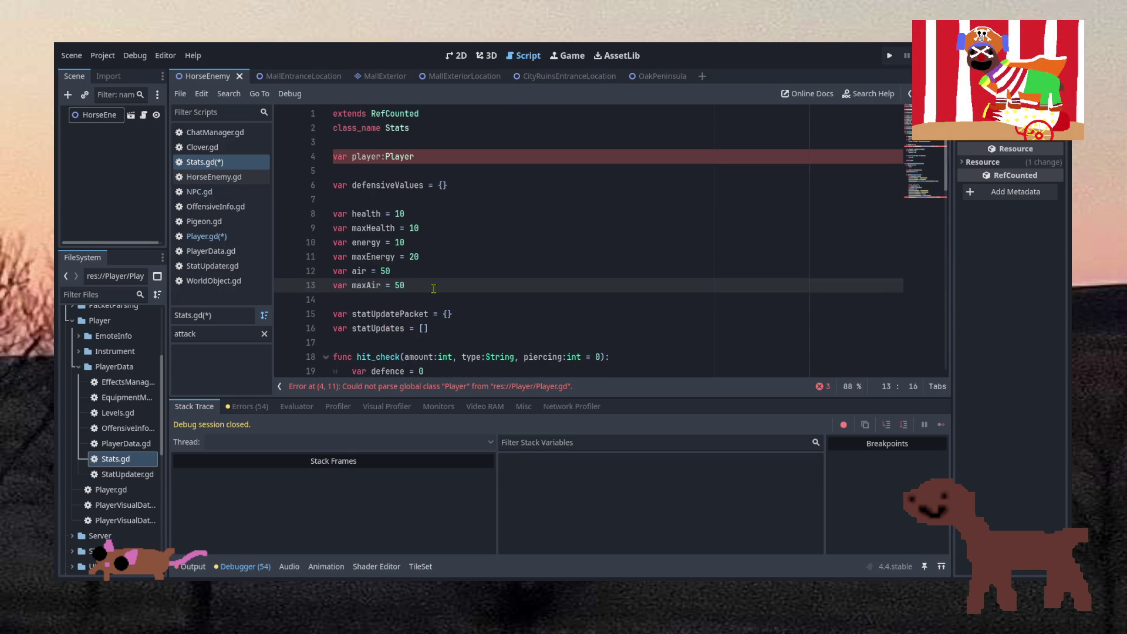
{"action": "left_click", "coordinate": [416, 186]}
{"action": "scroll", "coordinate": [495, 195], "scroll_direction": "down", "scroll_amount": 7}
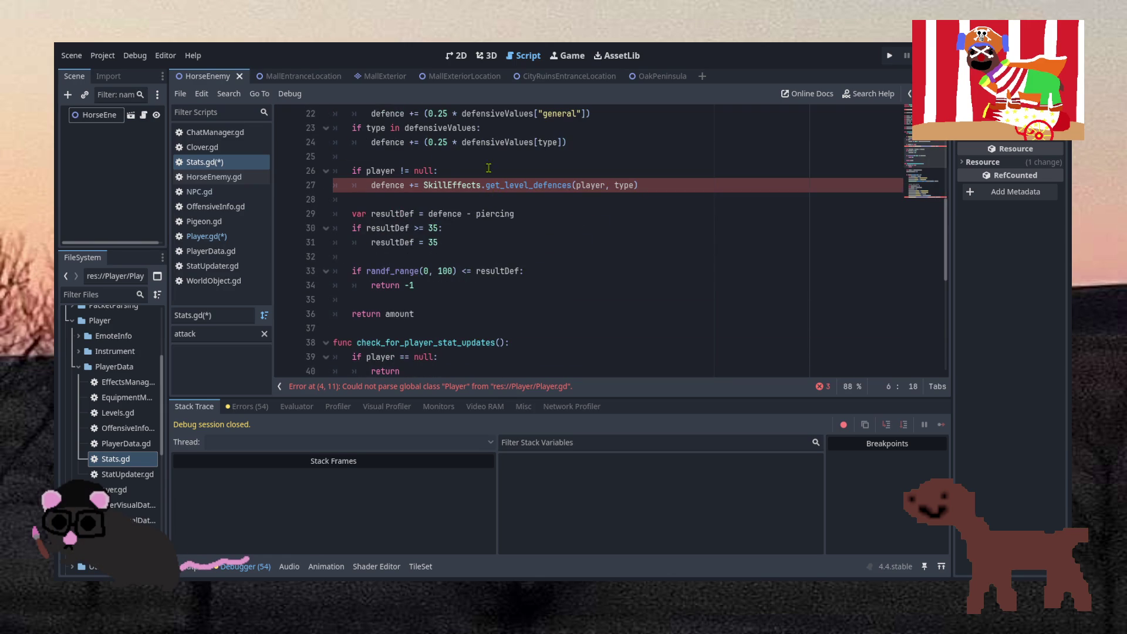
{"action": "left_click", "coordinate": [606, 186]}
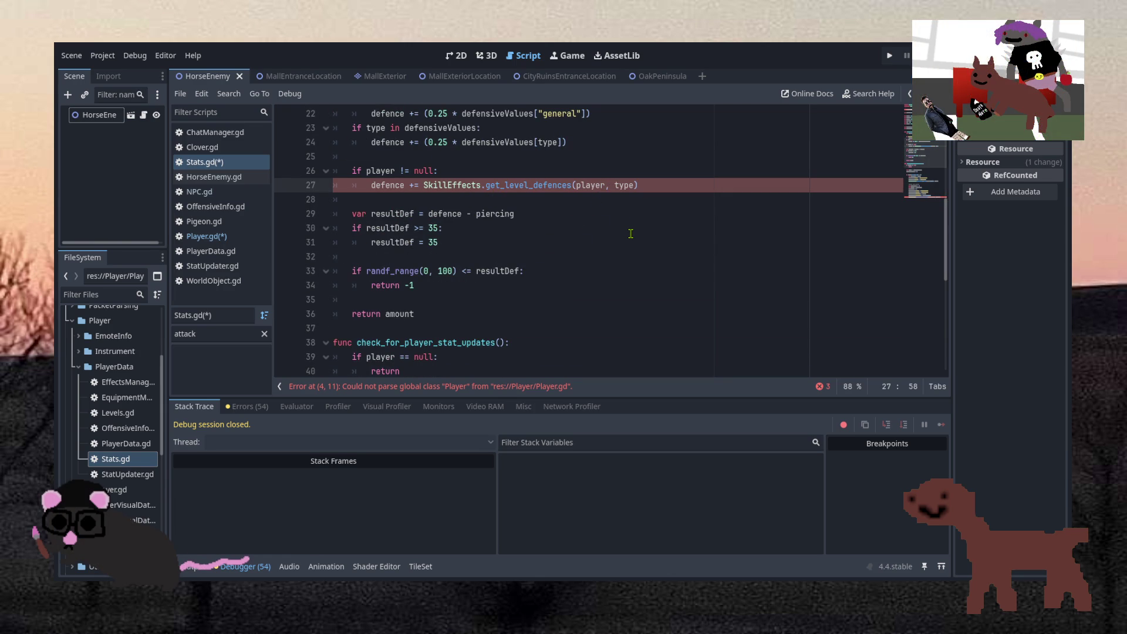
{"action": "scroll", "coordinate": [631, 234], "scroll_direction": "up", "scroll_amount": 4}
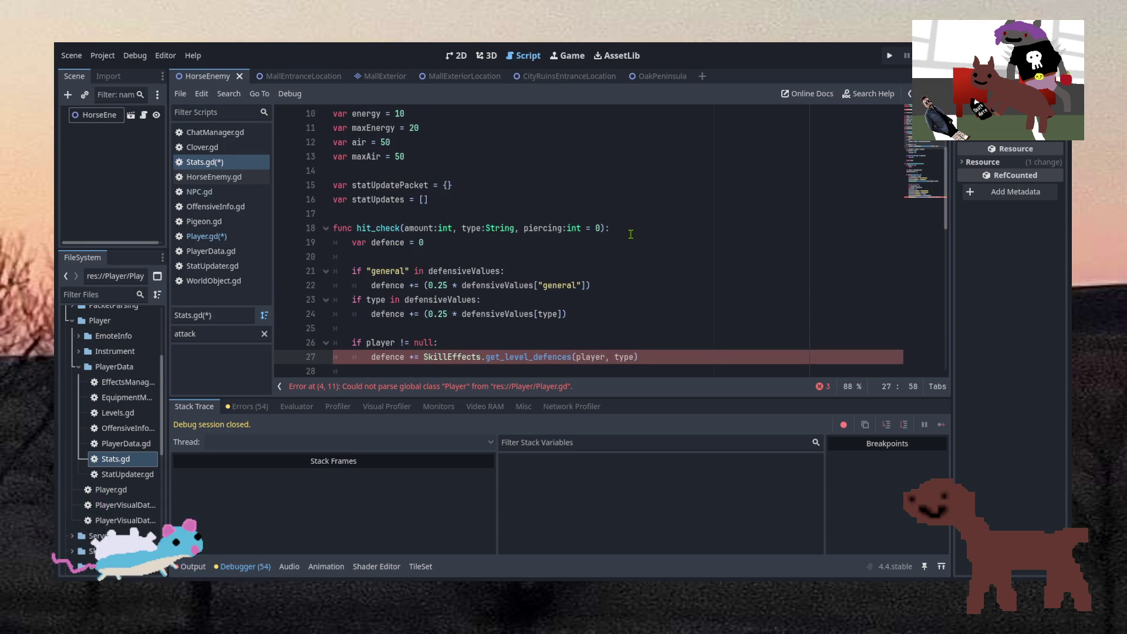
{"action": "scroll", "coordinate": [622, 236], "scroll_direction": "down", "scroll_amount": 2}
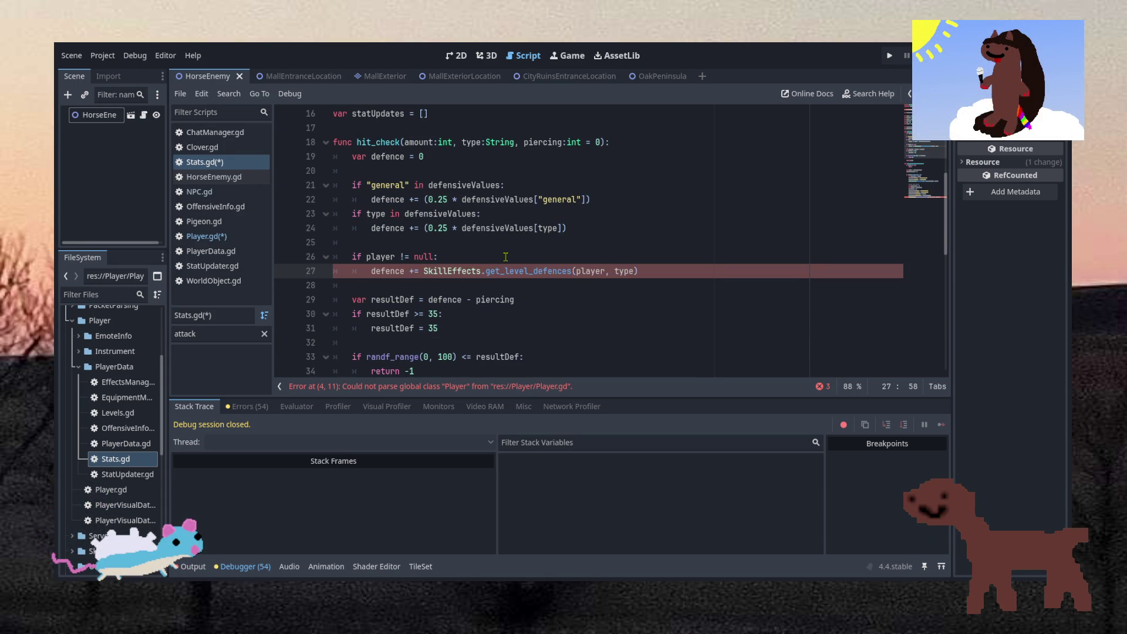
{"action": "scroll", "coordinate": [518, 251], "scroll_direction": "down", "scroll_amount": 9}
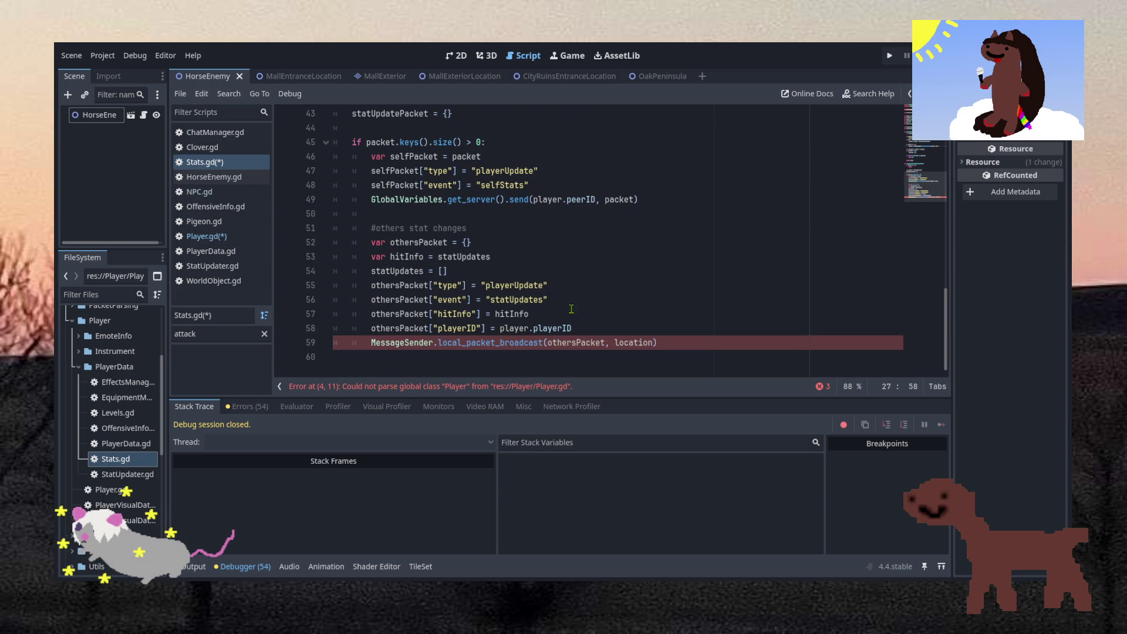
Change the broadcast target on line 59 from location to player.location
{"action": "left_click", "coordinate": [615, 342]}
{"action": "type", "text": "player"}
{"action": "key", "text": "Delete"}
{"action": "type", "text": "L"}
{"action": "key", "text": "Left"}
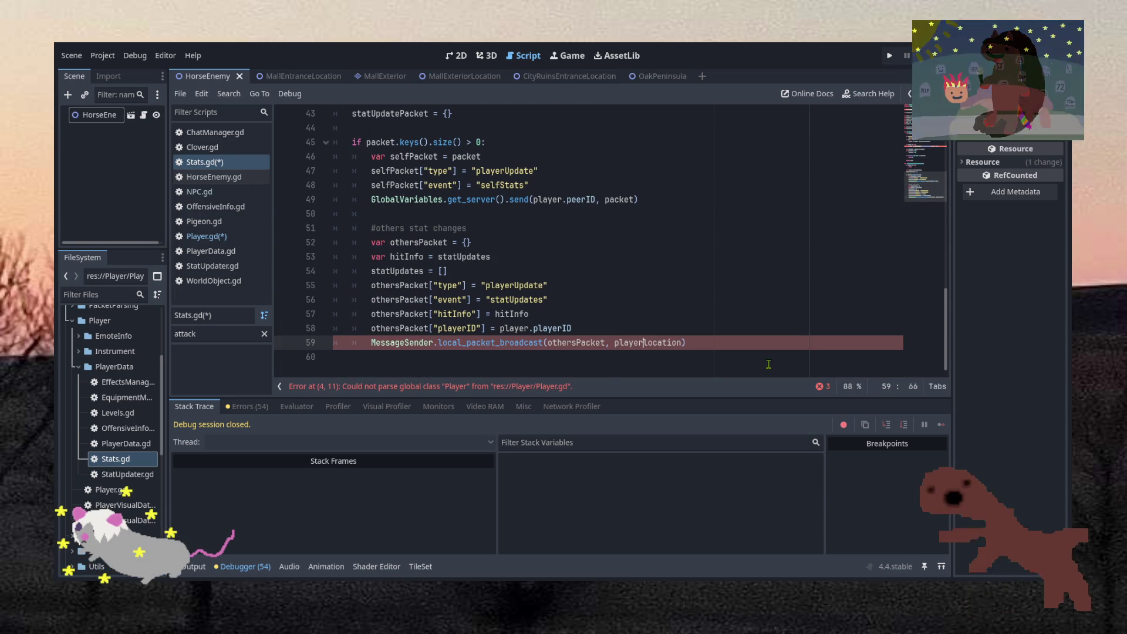
{"action": "key", "text": "Delete"}
{"action": "type", "text": ".l"}
{"action": "key", "text": "Left"}
{"action": "left_click", "coordinate": [656, 300]}
Rename check_for_player_stat_updates to send_player_stat_updates
{"action": "scroll", "coordinate": [656, 297], "scroll_direction": "up", "scroll_amount": 2}
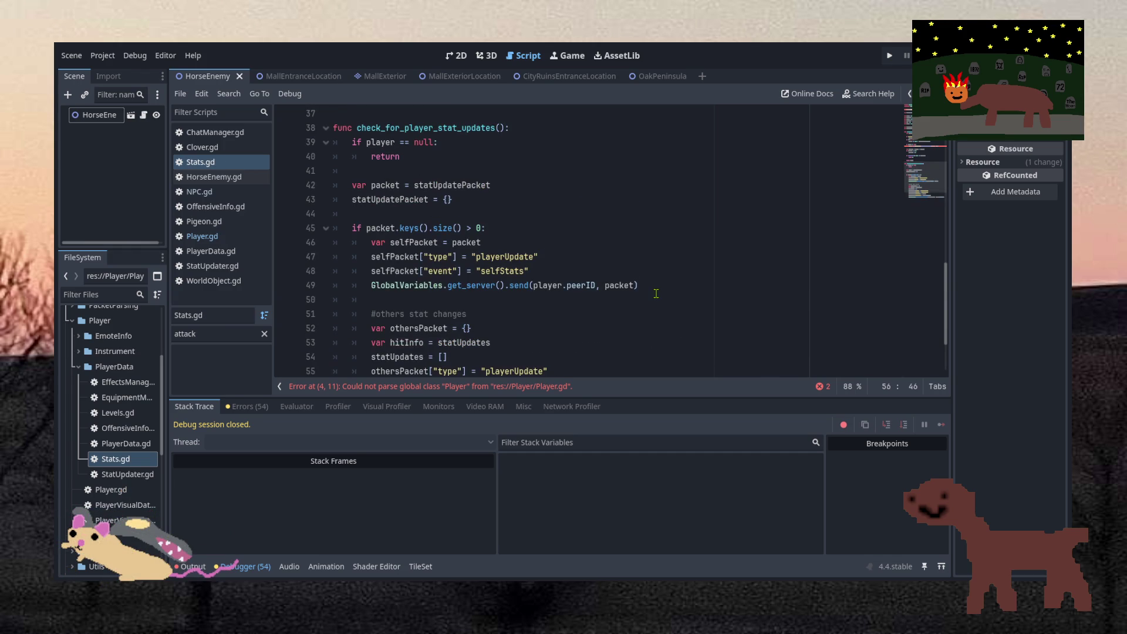
{"action": "scroll", "coordinate": [582, 242], "scroll_direction": "up", "scroll_amount": 1}
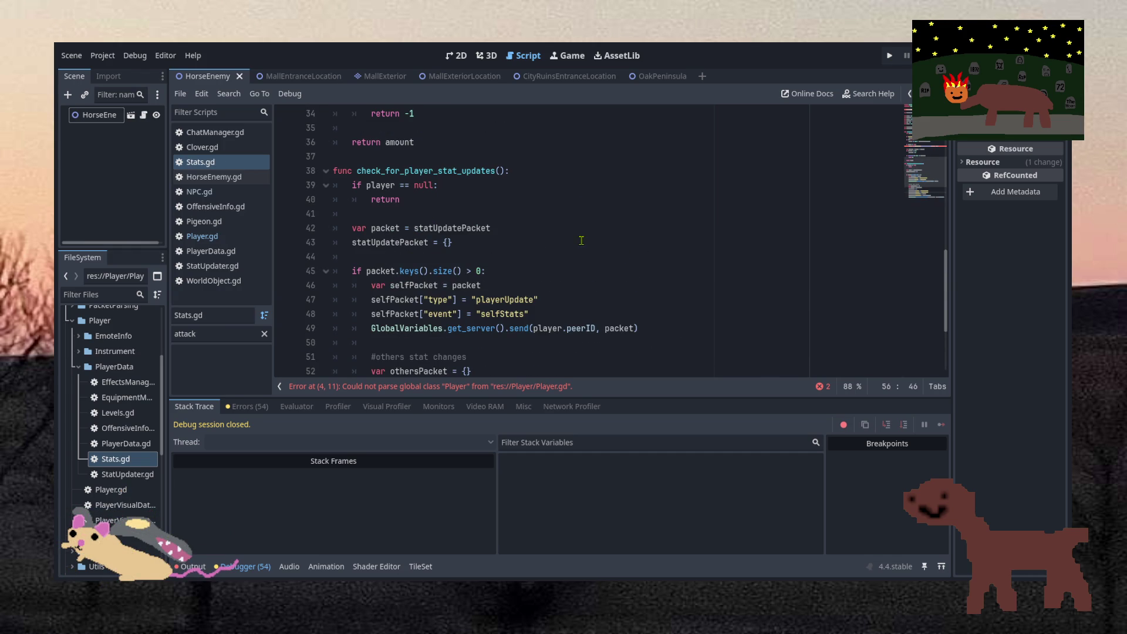
{"action": "left_click", "coordinate": [401, 170]}
{"action": "key", "text": "ctrl+shift+Left"}
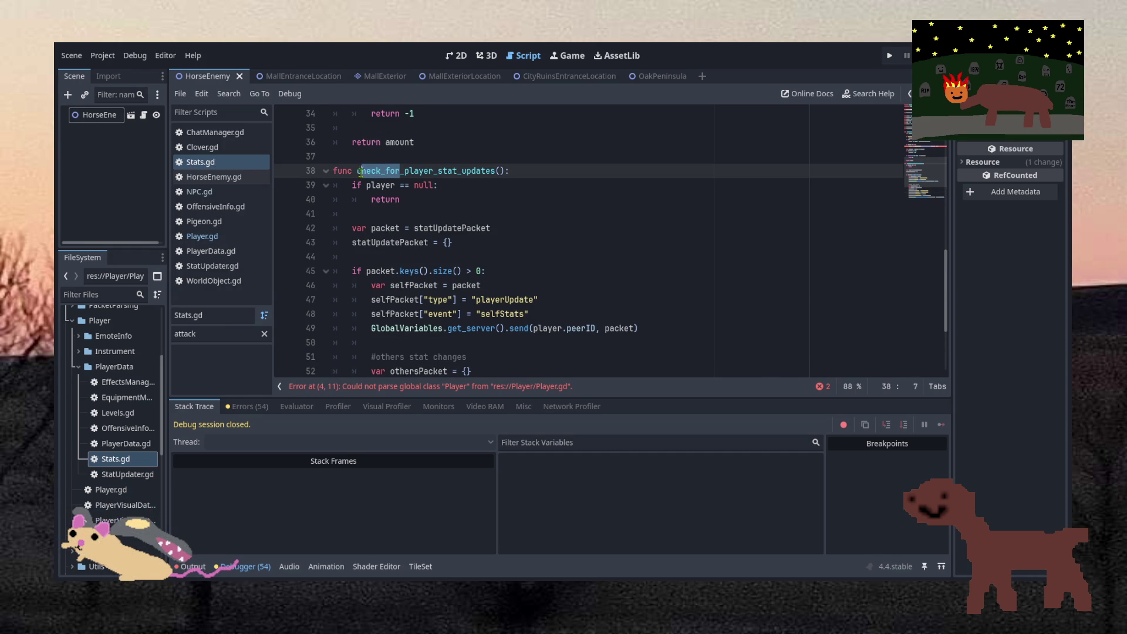
{"action": "type", "text": "sned"}
{"action": "key", "text": "BackSpace"}
{"action": "key", "text": "BackSpace"}
{"action": "key", "text": "BackSpace"}
{"action": "type", "text": "end"}
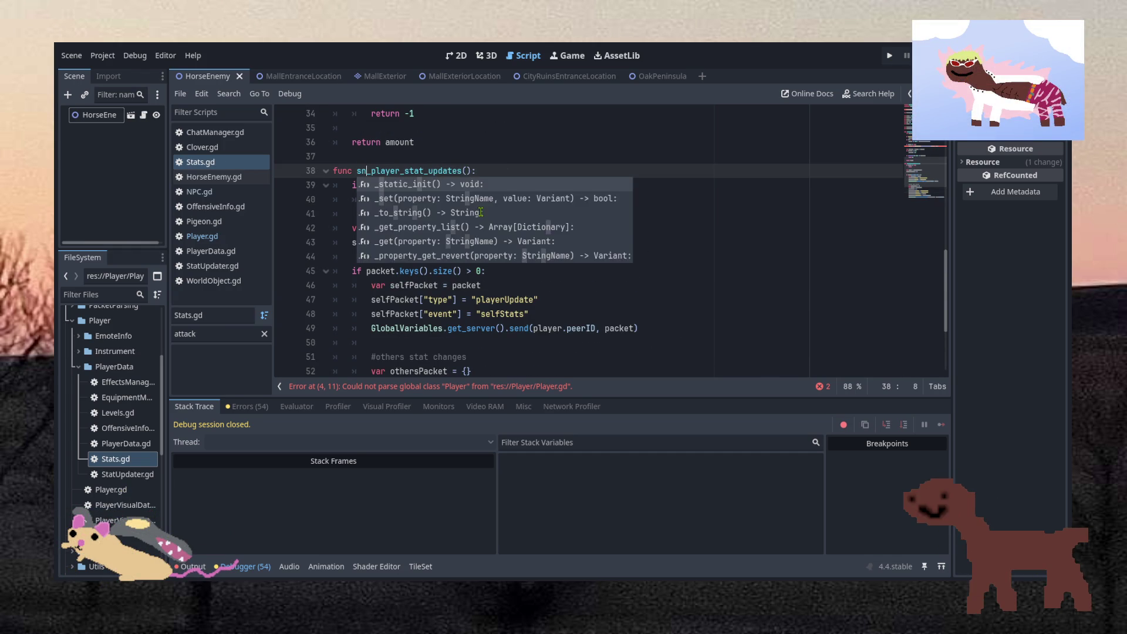
{"action": "left_click", "coordinate": [480, 212]}
{"action": "scroll", "coordinate": [482, 214], "scroll_direction": "down", "scroll_amount": 3}
{"action": "scroll", "coordinate": [484, 217], "scroll_direction": "up", "scroll_amount": 12}
{"action": "scroll", "coordinate": [487, 220], "scroll_direction": "up", "scroll_amount": 2}
{"action": "scroll", "coordinate": [487, 220], "scroll_direction": "down", "scroll_amount": 14}
{"action": "scroll", "coordinate": [487, 220], "scroll_direction": "up", "scroll_amount": 4}
{"action": "scroll", "coordinate": [487, 220], "scroll_direction": "up", "scroll_amount": 3}
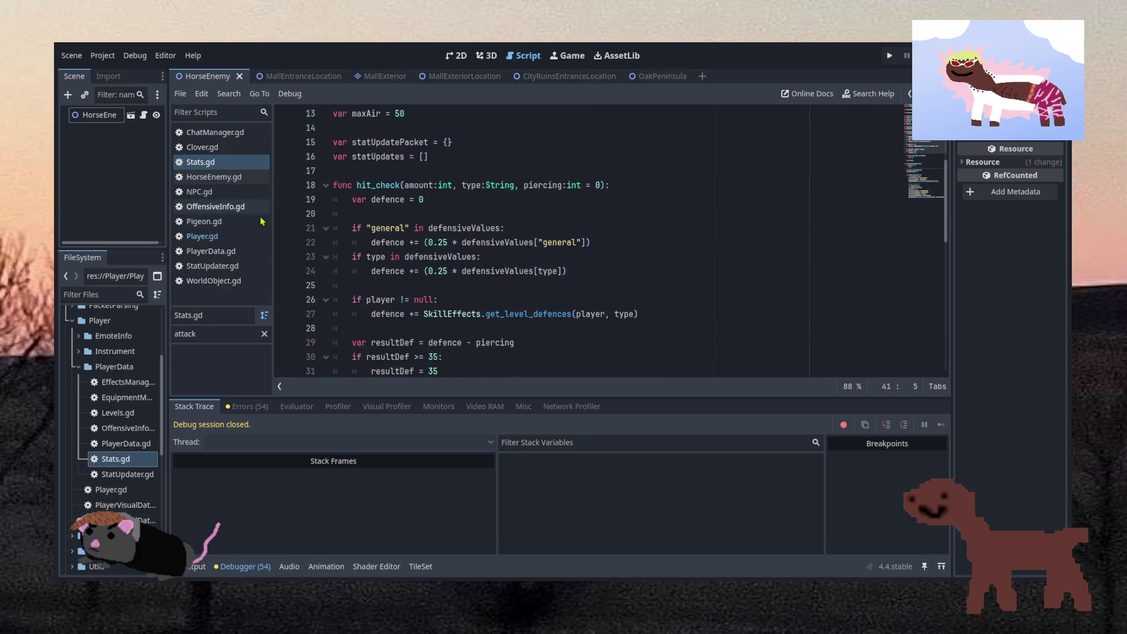
In Player.gd, cut out the old check_for_stat_updates function
{"action": "left_click", "coordinate": [202, 236]}
{"action": "scroll", "coordinate": [496, 247], "scroll_direction": "down", "scroll_amount": 6}
{"action": "scroll", "coordinate": [497, 247], "scroll_direction": "down", "scroll_amount": 20}
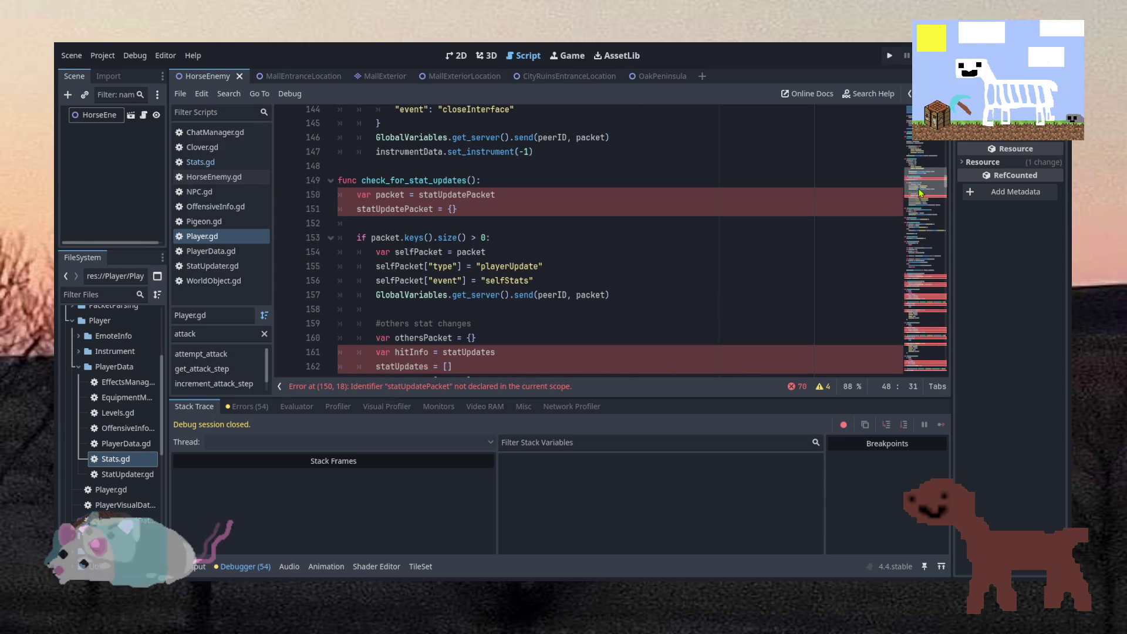
{"action": "scroll", "coordinate": [526, 215], "scroll_direction": "down", "scroll_amount": 4}
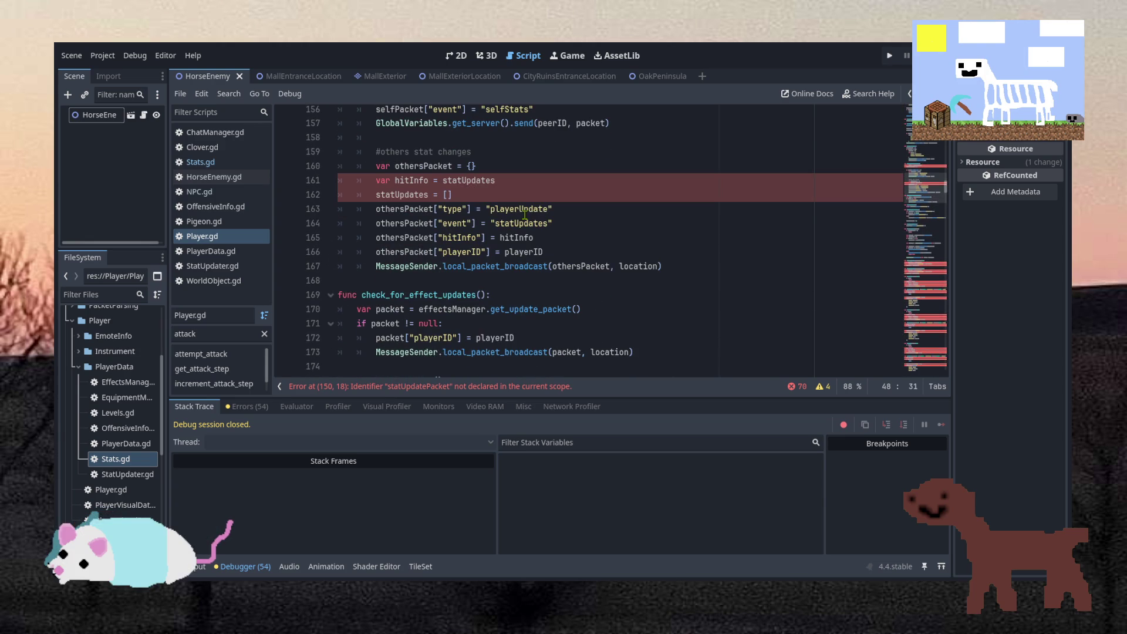
{"action": "scroll", "coordinate": [528, 217], "scroll_direction": "up", "scroll_amount": 1}
{"action": "mouse_move", "coordinate": [693, 312]}
{"action": "left_mouse_down"}
{"action": "mouse_move", "coordinate": [687, 320]}
{"action": "mouse_move", "coordinate": [676, 148]}
{"action": "left_mouse_up"}
{"action": "key", "text": "ctrl+x"}
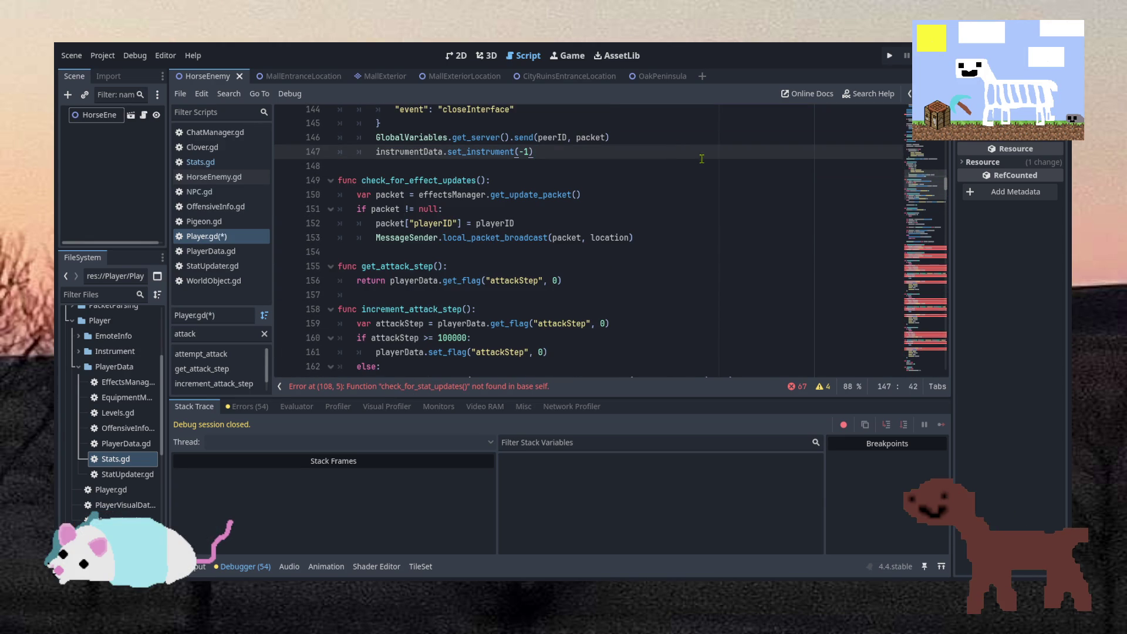
{"action": "left_click", "coordinate": [924, 176]}
Replace the call on line 108 with stats.send_player_stat_updates() and save Player.gd
{"action": "left_click", "coordinate": [417, 386]}
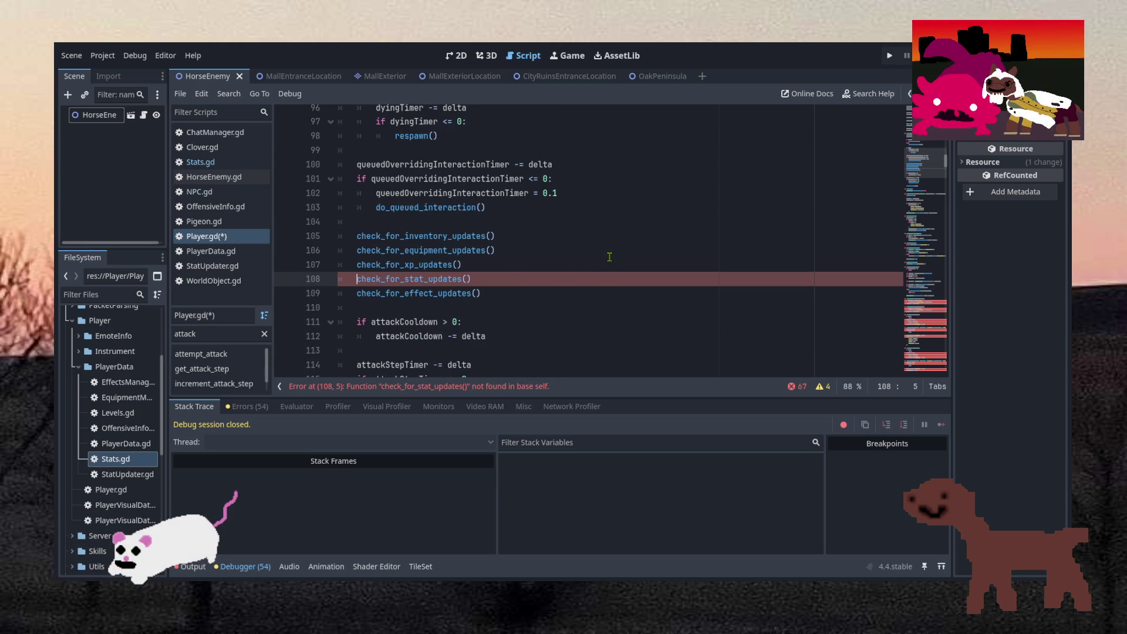
{"action": "type", "text": "stats"}
{"action": "key", "text": "Tab"}
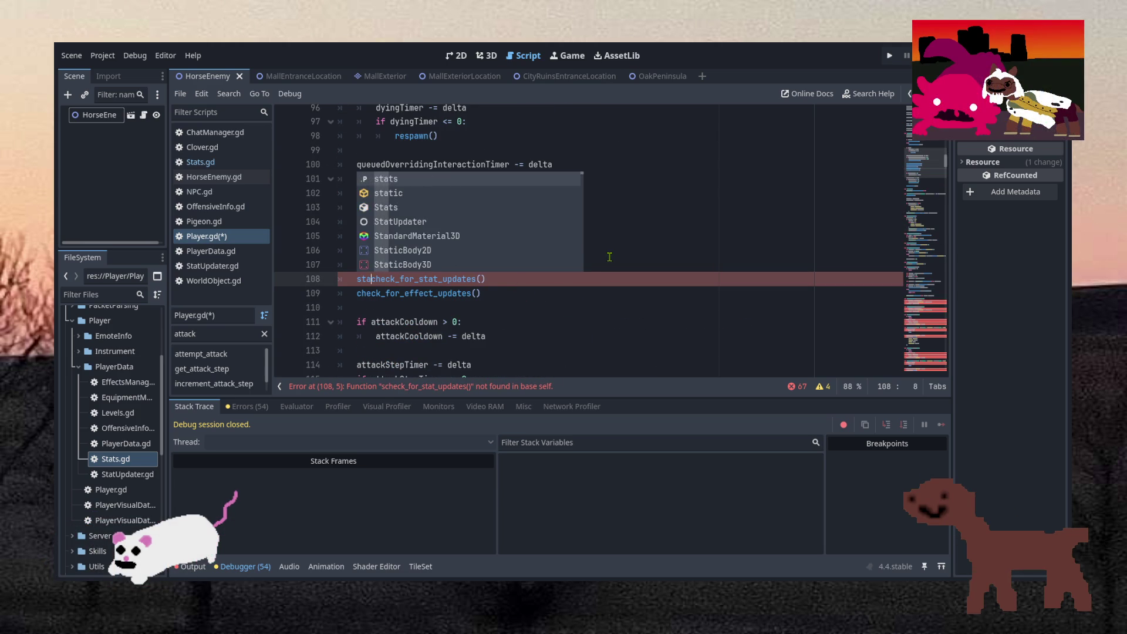
{"action": "type", "text": "."}
{"action": "type", "text": "send"}
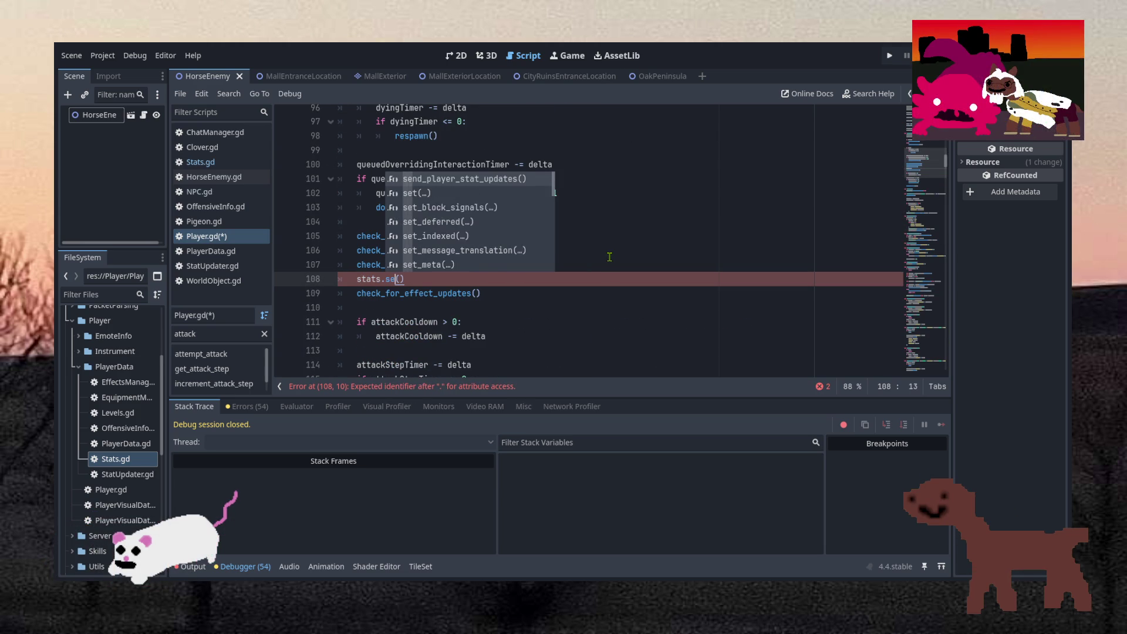
{"action": "key", "text": "Return"}
{"action": "left_click", "coordinate": [609, 259]}
{"action": "key", "text": "ctrl+s"}
{"action": "scroll", "coordinate": [683, 218], "scroll_direction": "down", "scroll_amount": 20}
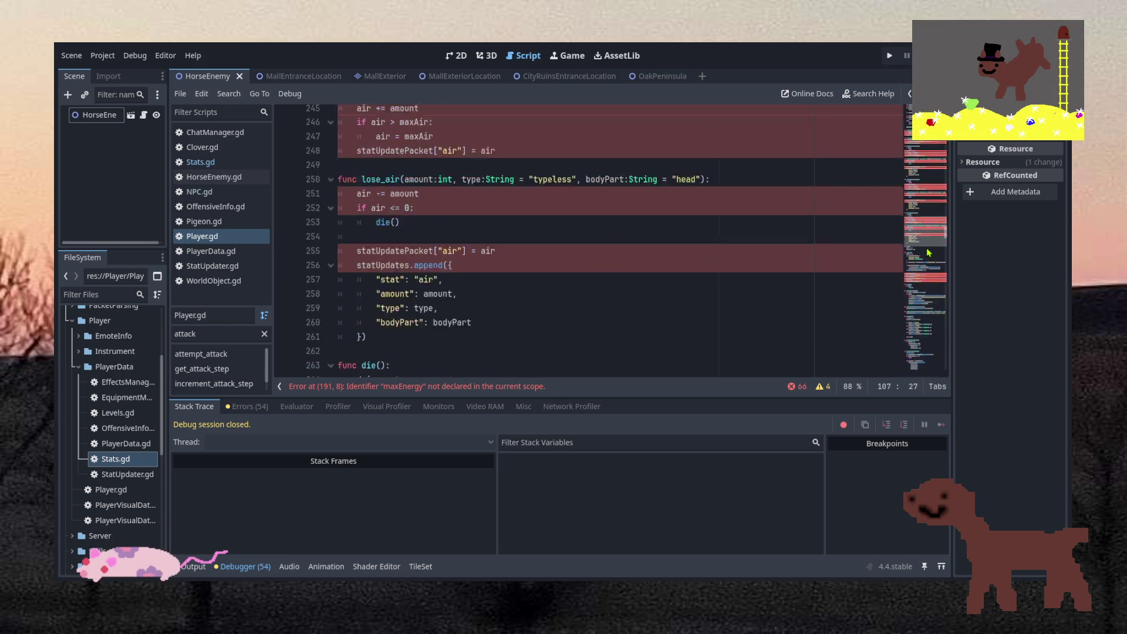
Select Player.gd's functions from set_max_energy through lose_air, then switch to Stats.gd
{"action": "left_click", "coordinate": [387, 203]}
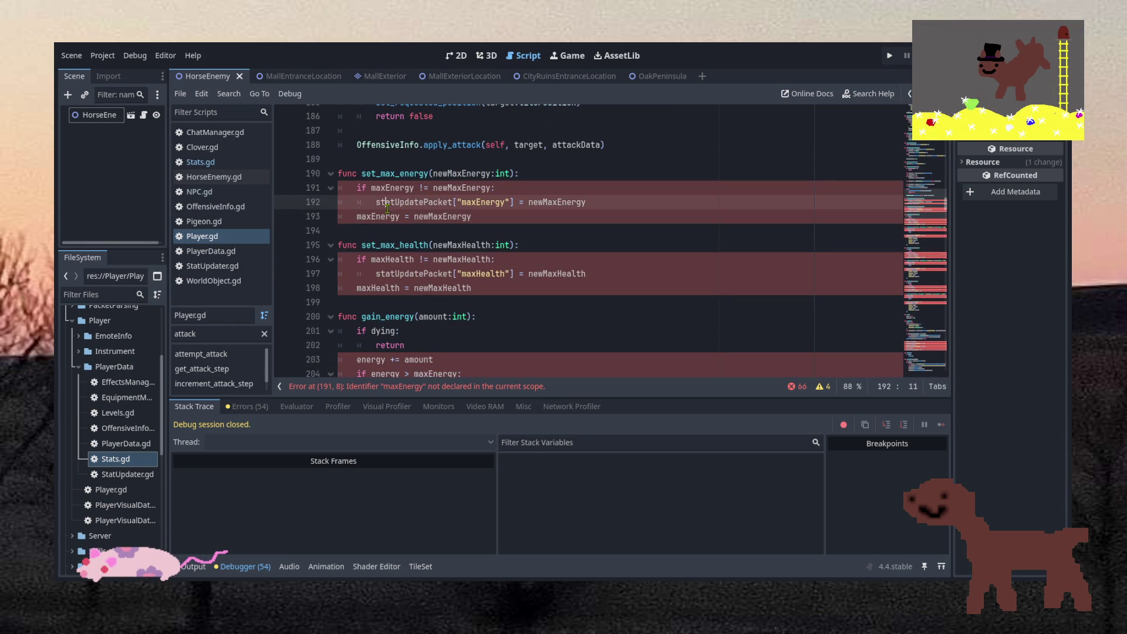
{"action": "left_click", "coordinate": [440, 217]}
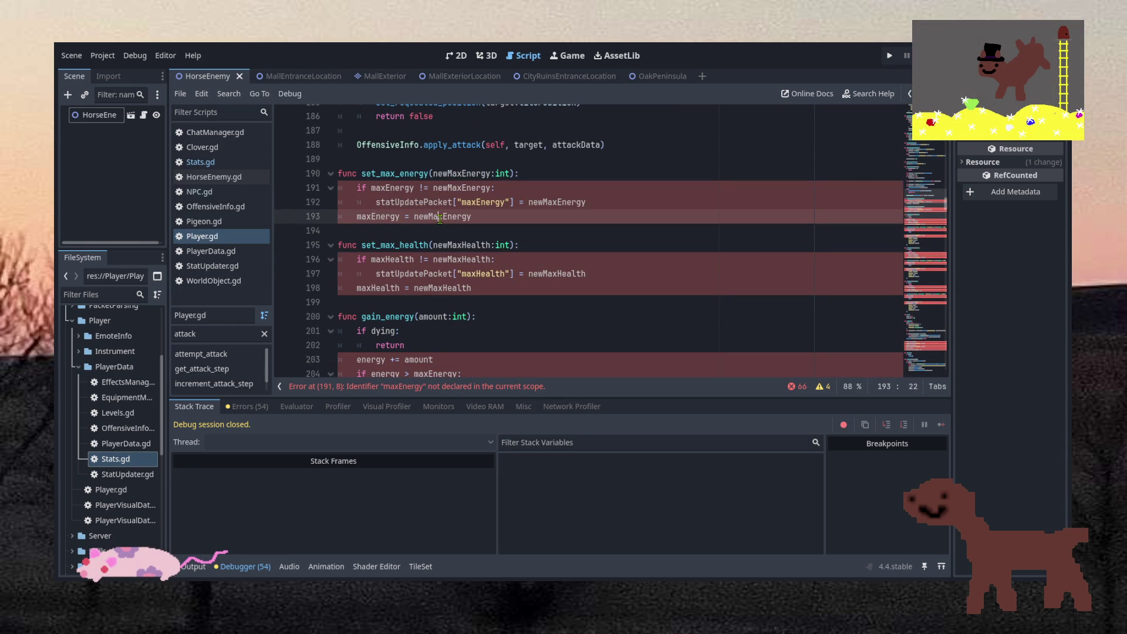
{"action": "scroll", "coordinate": [455, 272], "scroll_direction": "down", "scroll_amount": 10}
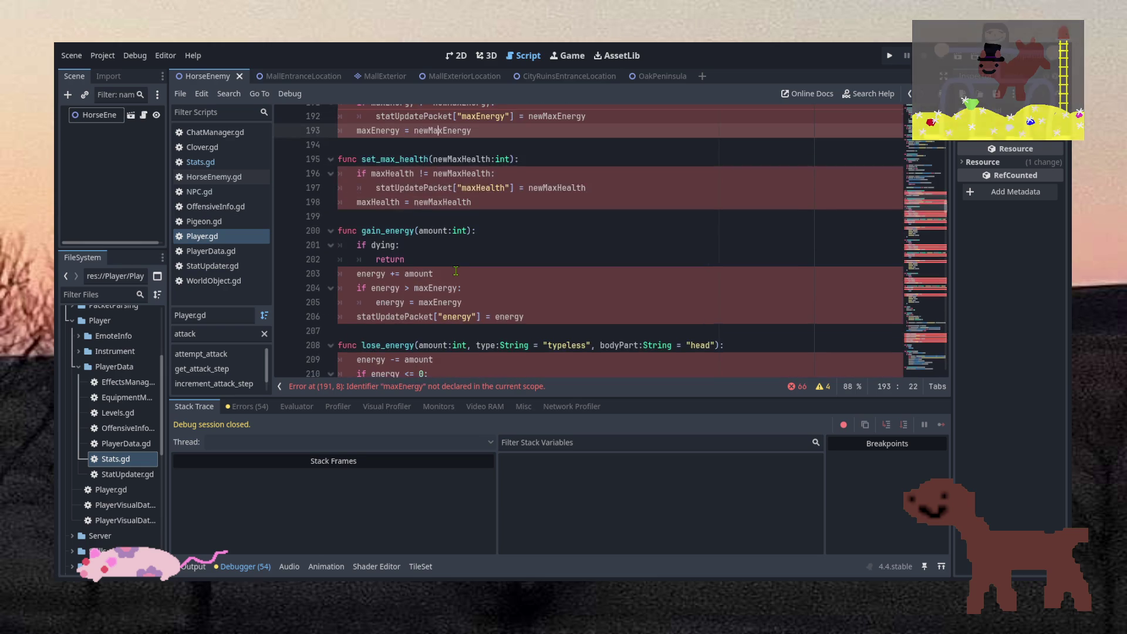
{"action": "scroll", "coordinate": [455, 271], "scroll_direction": "down", "scroll_amount": 8}
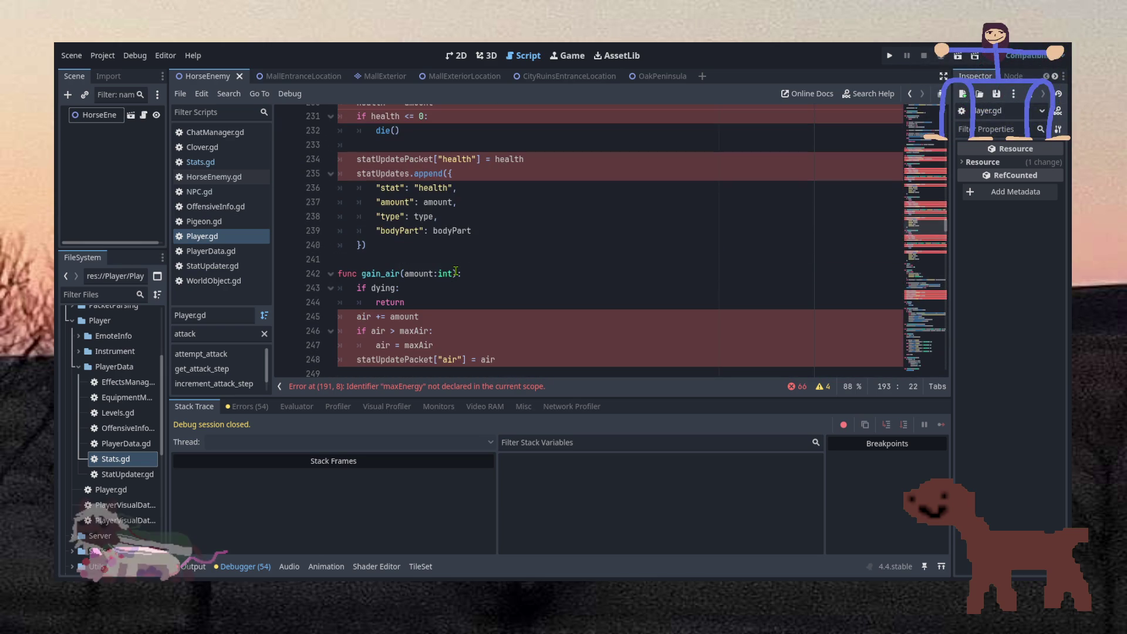
{"action": "scroll", "coordinate": [455, 272], "scroll_direction": "down", "scroll_amount": 1}
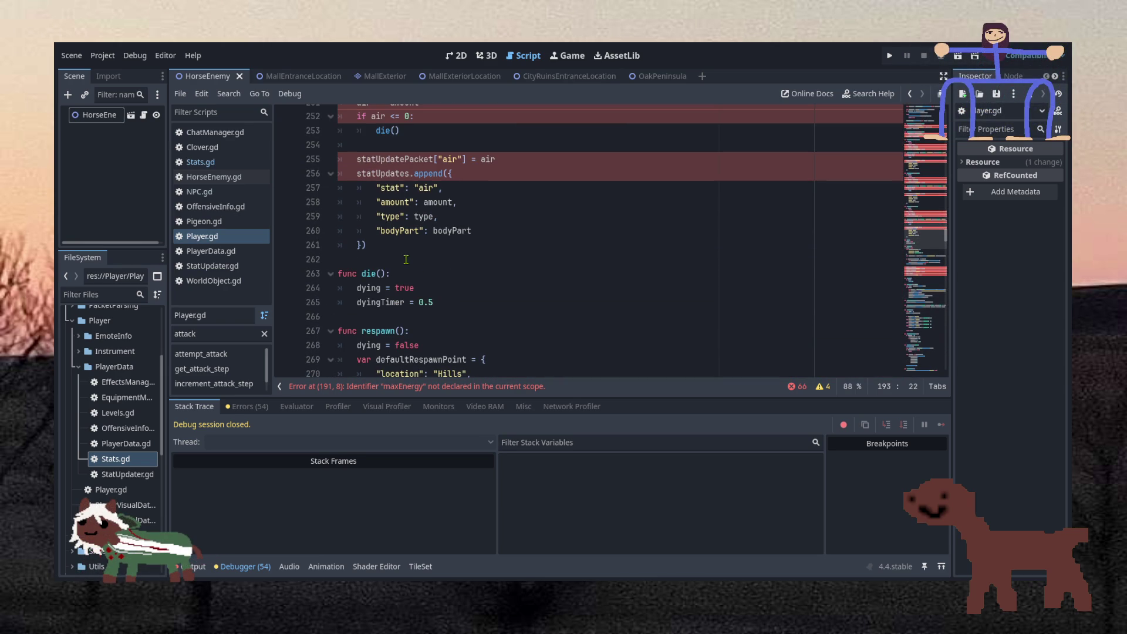
{"action": "mouse_move", "coordinate": [389, 256]}
{"action": "left_mouse_down"}
{"action": "mouse_move", "coordinate": [353, 243]}
{"action": "mouse_move", "coordinate": [353, 268]}
{"action": "mouse_move", "coordinate": [339, 204]}
{"action": "left_mouse_up"}
{"action": "scroll", "coordinate": [389, 256], "scroll_direction": "up", "scroll_amount": 12}
{"action": "scroll", "coordinate": [353, 257], "scroll_direction": "up", "scroll_amount": 10}
{"action": "scroll", "coordinate": [352, 264], "scroll_direction": "up", "scroll_amount": 1}
{"action": "left_click", "coordinate": [203, 162]}
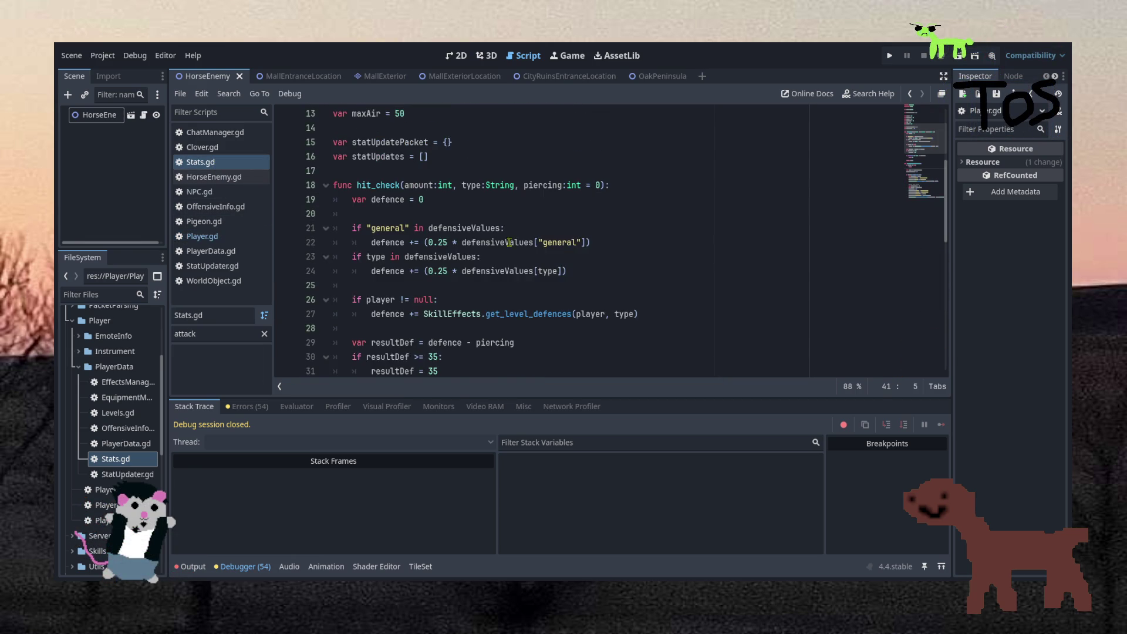
Paste the copied energy, health and air functions on a new line after hit_check
{"action": "scroll", "coordinate": [513, 256], "scroll_direction": "down", "scroll_amount": 2}
{"action": "scroll", "coordinate": [513, 255], "scroll_direction": "up", "scroll_amount": 4}
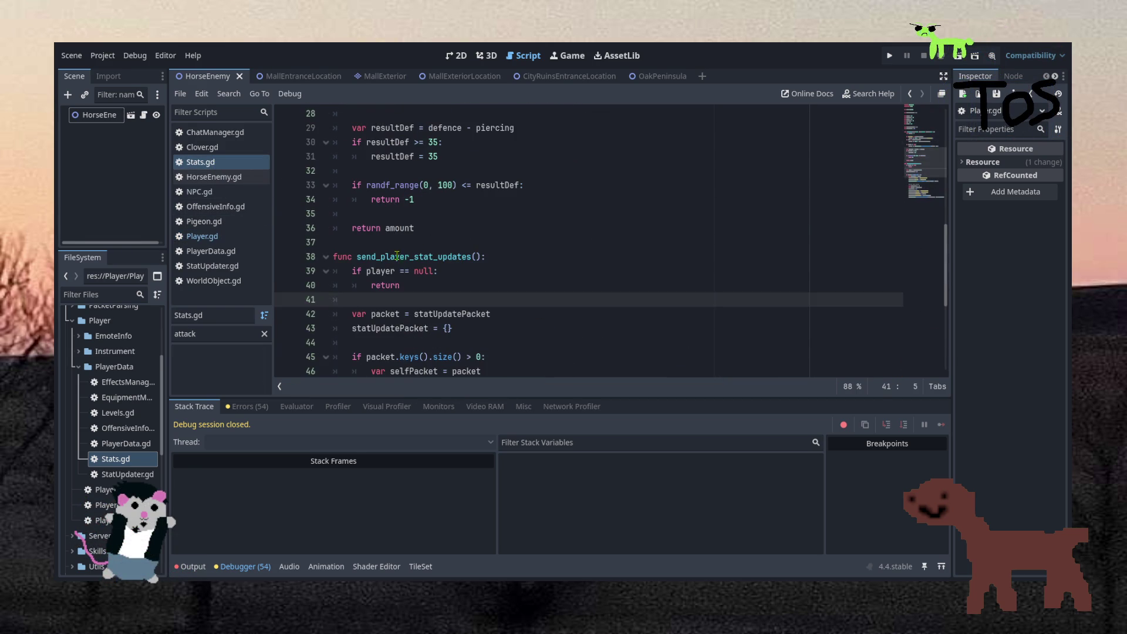
{"action": "left_click", "coordinate": [528, 246]}
{"action": "key", "text": "Return"}
{"action": "key", "text": "ctrl+v"}
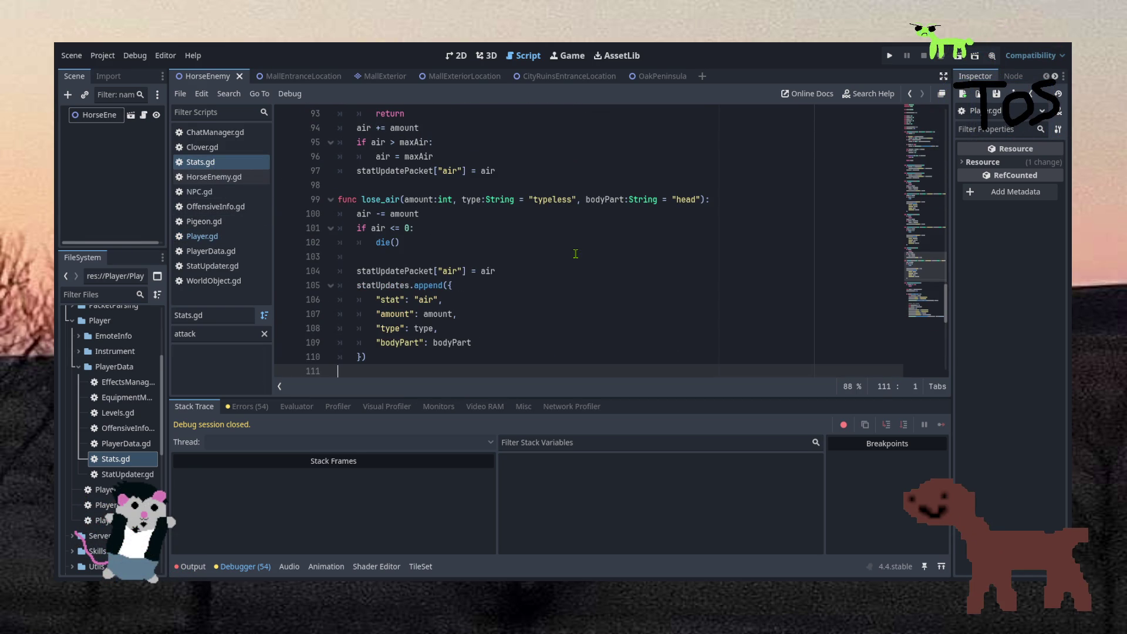
{"action": "scroll", "coordinate": [563, 256], "scroll_direction": "down", "scroll_amount": 5}
{"action": "scroll", "coordinate": [555, 259], "scroll_direction": "up", "scroll_amount": 7}
{"action": "scroll", "coordinate": [555, 259], "scroll_direction": "down", "scroll_amount": 3}
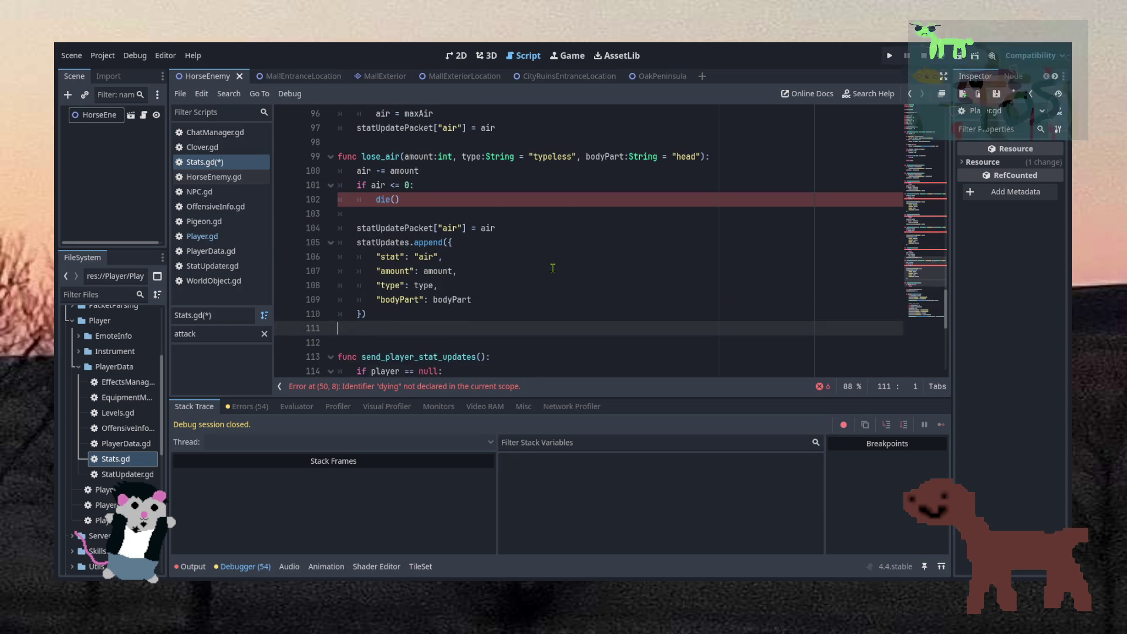
{"action": "scroll", "coordinate": [487, 272], "scroll_direction": "up", "scroll_amount": 6}
{"action": "scroll", "coordinate": [487, 272], "scroll_direction": "up", "scroll_amount": 11}
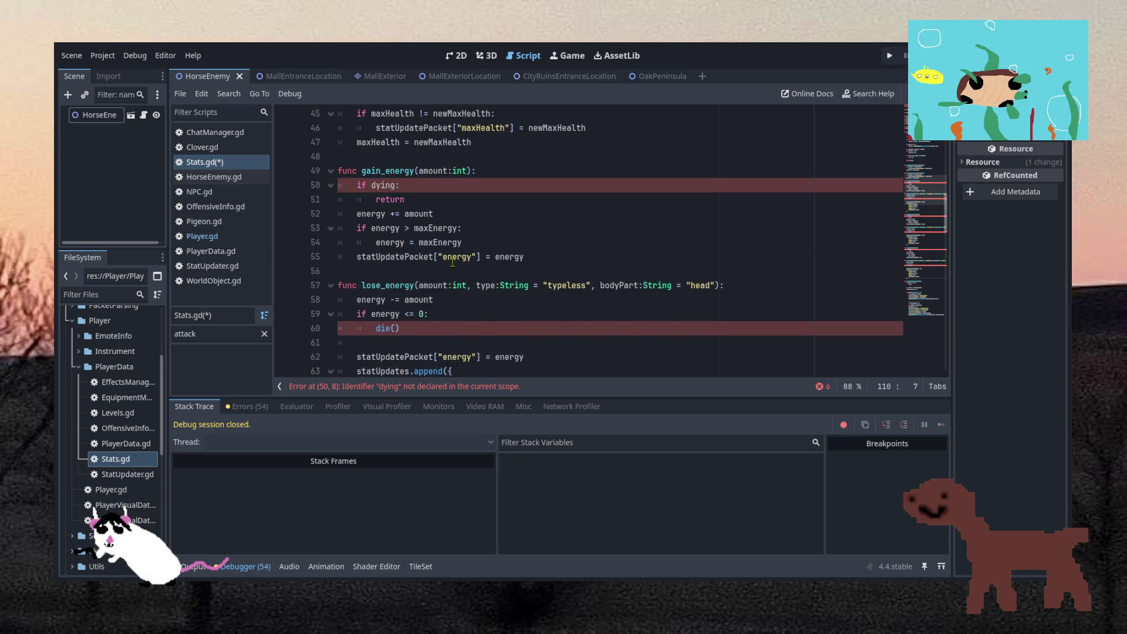
{"action": "scroll", "coordinate": [452, 262], "scroll_direction": "up", "scroll_amount": 7}
Delete the extra blank line left by the paste
{"action": "left_click", "coordinate": [409, 304]}
{"action": "key", "text": "Delete"}
{"action": "scroll", "coordinate": [426, 301], "scroll_direction": "down", "scroll_amount": 4}
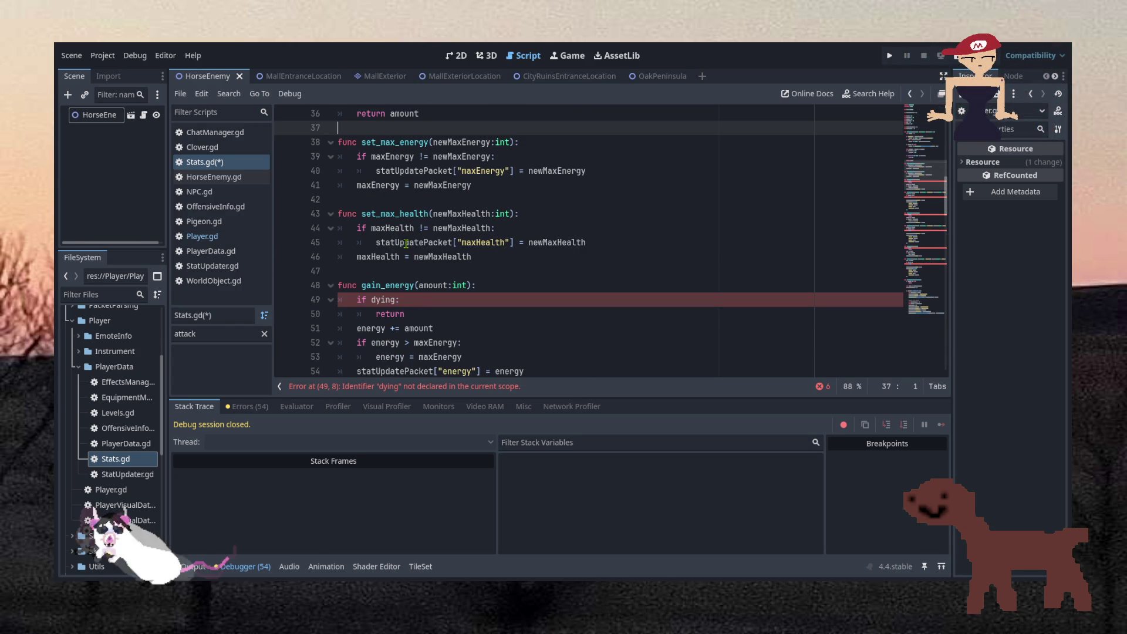
{"action": "scroll", "coordinate": [406, 236], "scroll_direction": "down", "scroll_amount": 2}
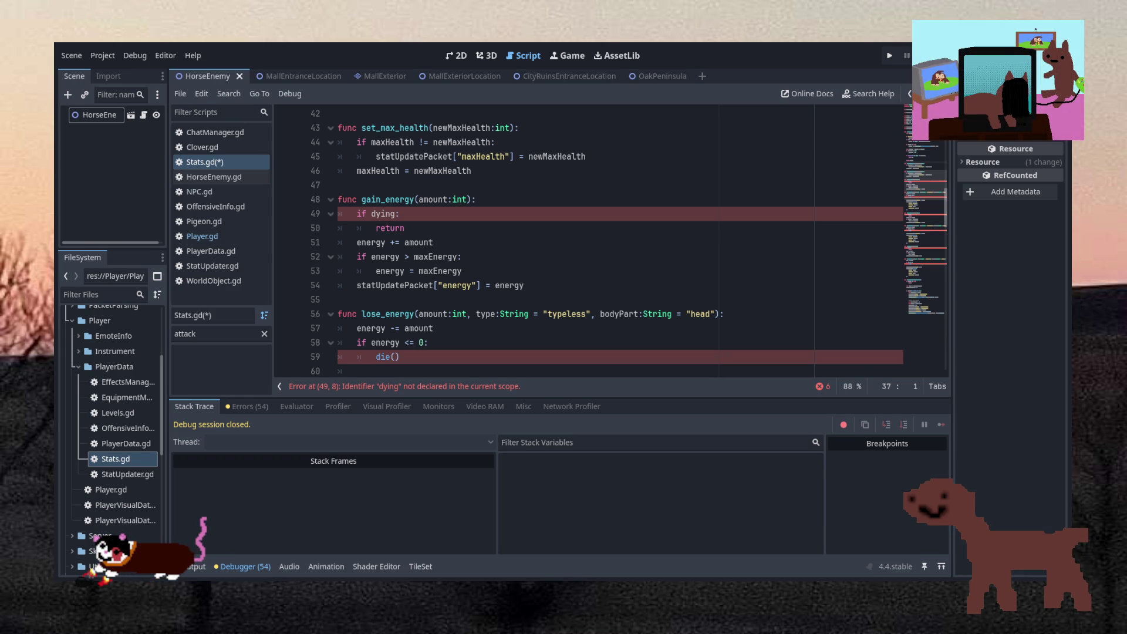
Review gain_energy and the die() call in lose_air in Stats.gd
{"action": "left_click", "coordinate": [489, 285]}
{"action": "scroll", "coordinate": [426, 241], "scroll_direction": "down", "scroll_amount": 10}
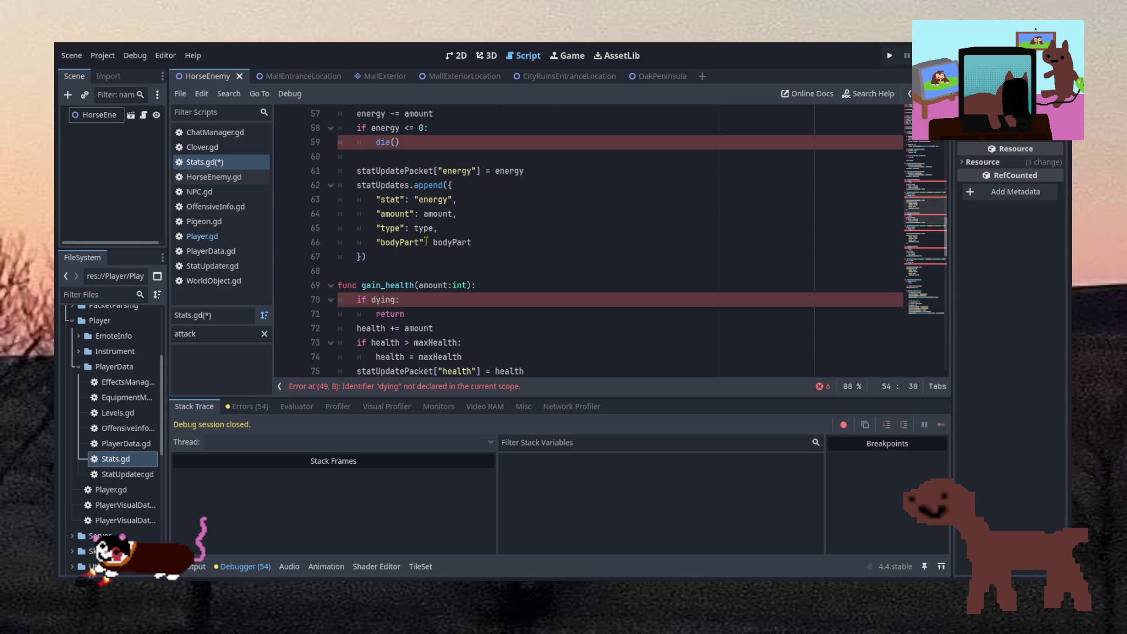
{"action": "scroll", "coordinate": [426, 241], "scroll_direction": "down", "scroll_amount": 10}
{"action": "scroll", "coordinate": [425, 245], "scroll_direction": "up", "scroll_amount": 10}
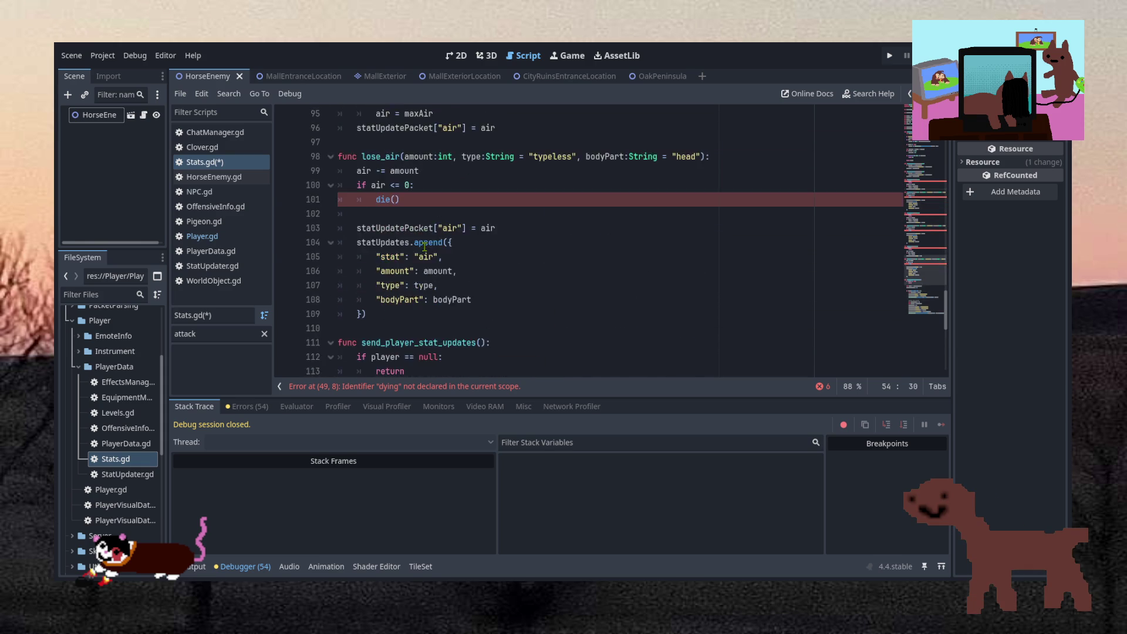
{"action": "scroll", "coordinate": [424, 247], "scroll_direction": "down", "scroll_amount": 6}
{"action": "scroll", "coordinate": [424, 247], "scroll_direction": "up", "scroll_amount": 2}
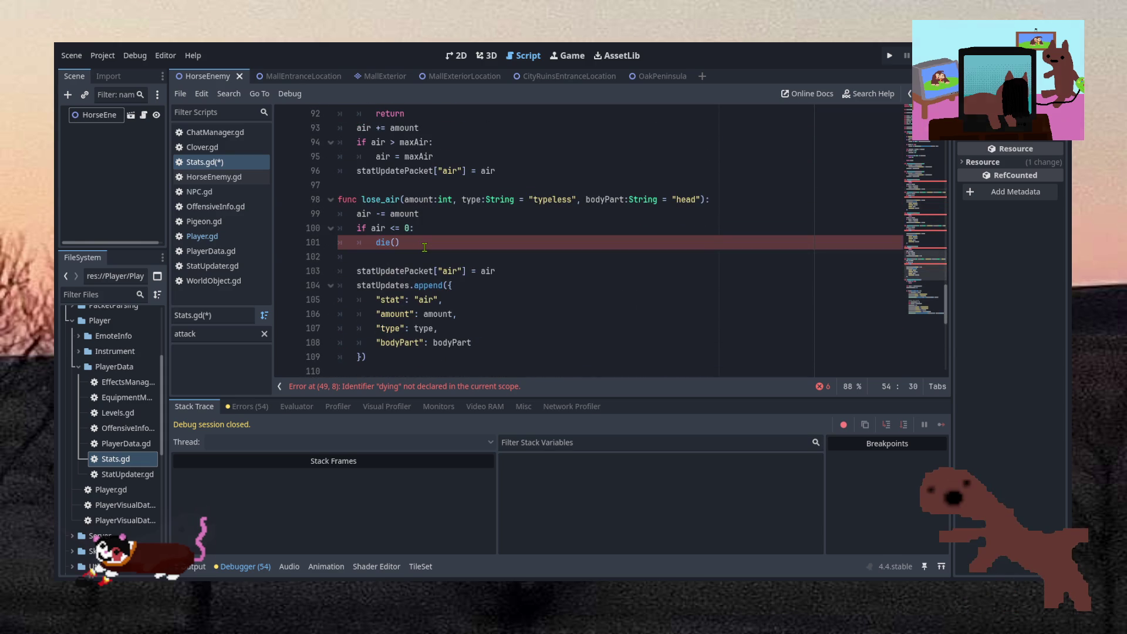
{"action": "scroll", "coordinate": [425, 247], "scroll_direction": "down", "scroll_amount": 2}
{"action": "scroll", "coordinate": [431, 252], "scroll_direction": "up", "scroll_amount": 2}
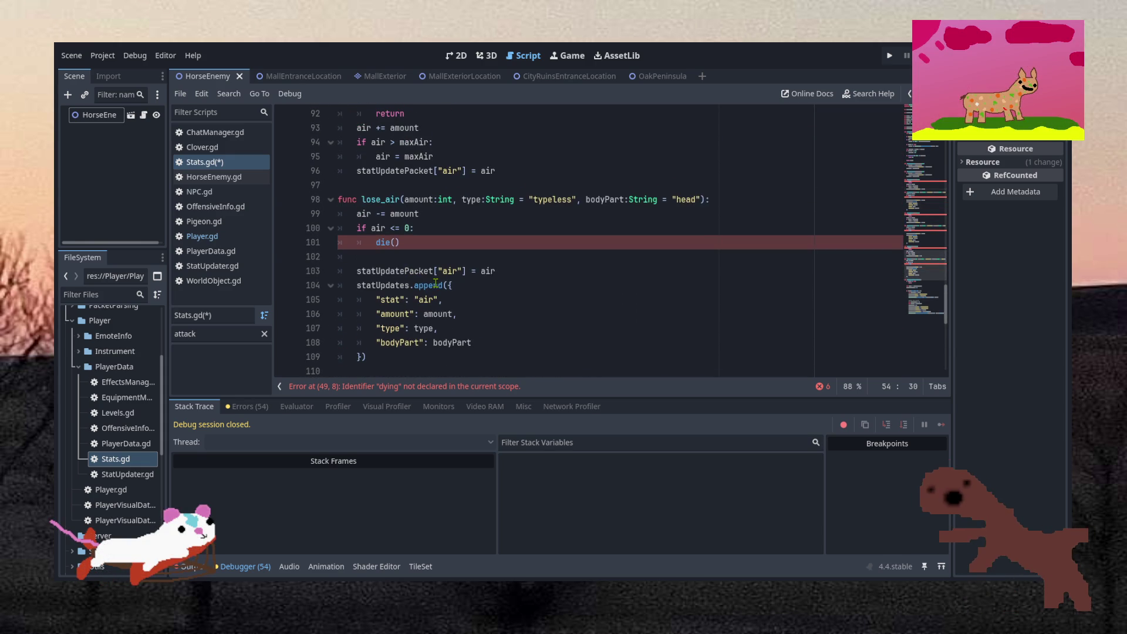
{"action": "left_click", "coordinate": [441, 242]}
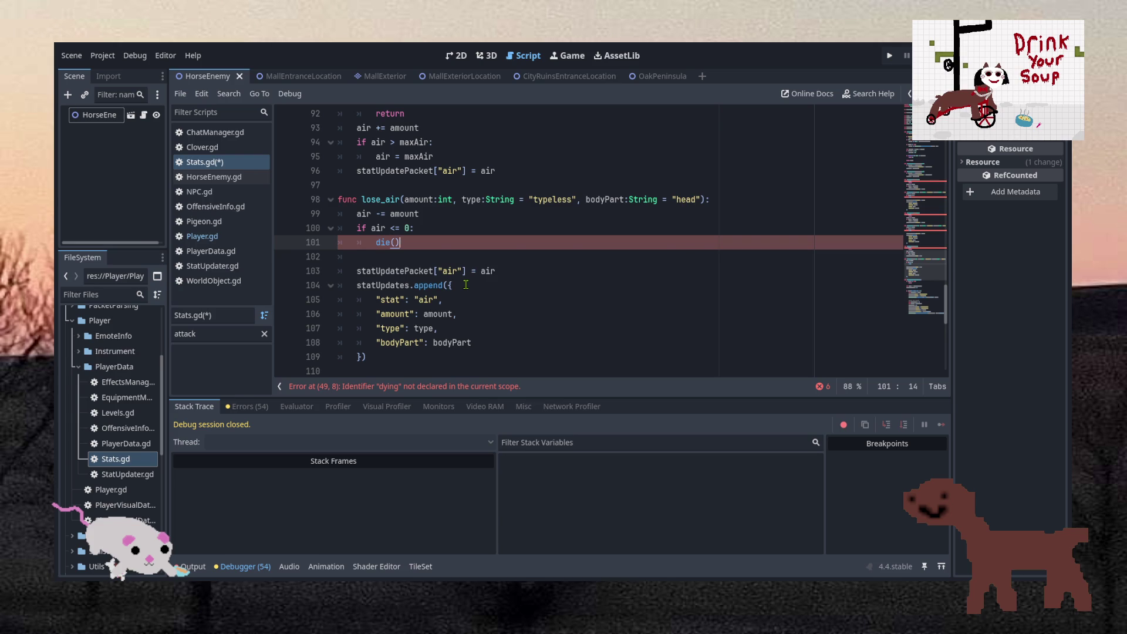
{"action": "scroll", "coordinate": [466, 285], "scroll_direction": "up", "scroll_amount": 15}
{"action": "scroll", "coordinate": [466, 284], "scroll_direction": "up", "scroll_amount": 12}
{"action": "scroll", "coordinate": [481, 245], "scroll_direction": "down", "scroll_amount": 5}
{"action": "scroll", "coordinate": [482, 244], "scroll_direction": "down", "scroll_amount": 12}
{"action": "scroll", "coordinate": [464, 228], "scroll_direction": "up", "scroll_amount": 4}
Inspect gain_energy's return line and its if dying check
{"action": "left_click", "coordinate": [462, 227]}
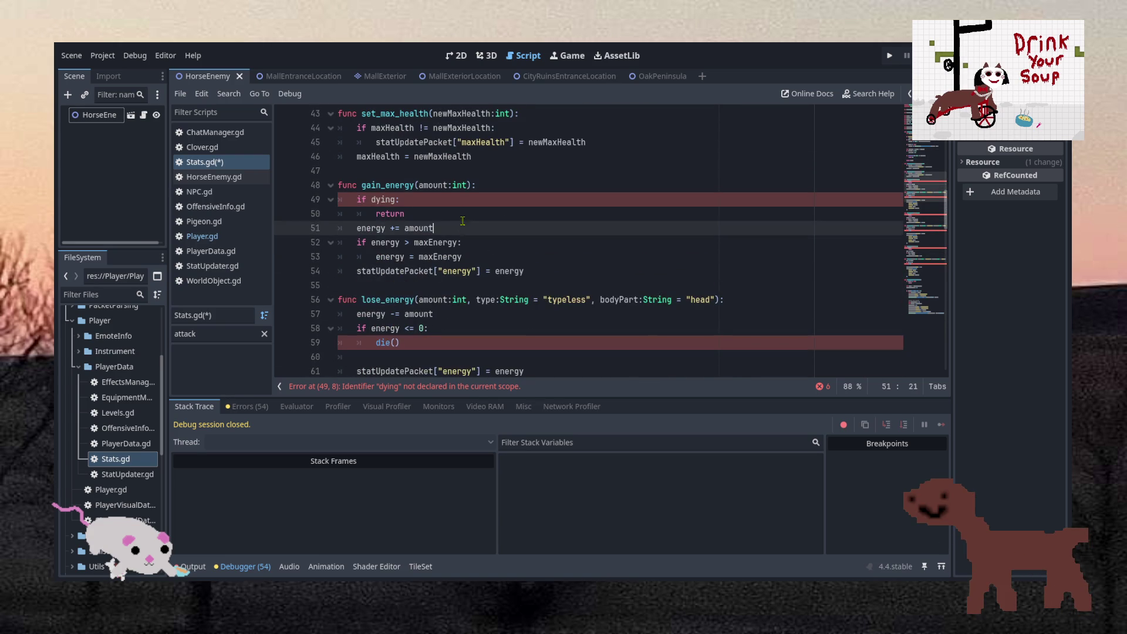
{"action": "key", "text": "Up"}
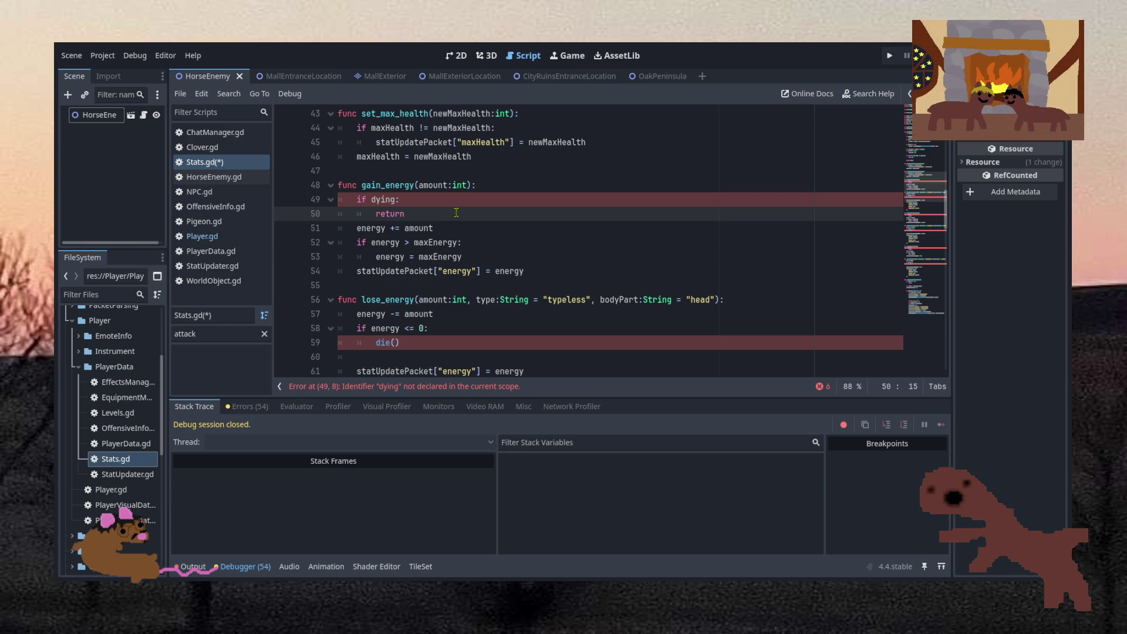
{"action": "key", "text": "Down"}
{"action": "key", "text": "Down"}
{"action": "key", "text": "Up"}
{"action": "key", "text": "Up"}
{"action": "key", "text": "Up"}
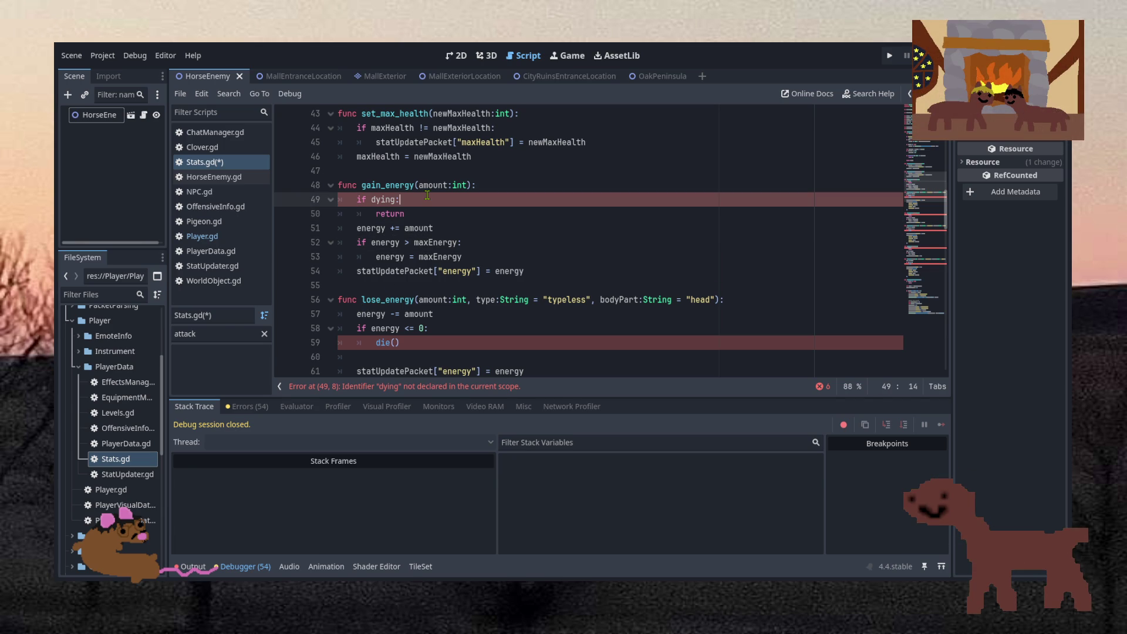
{"action": "scroll", "coordinate": [427, 195], "scroll_direction": "down", "scroll_amount": 14}
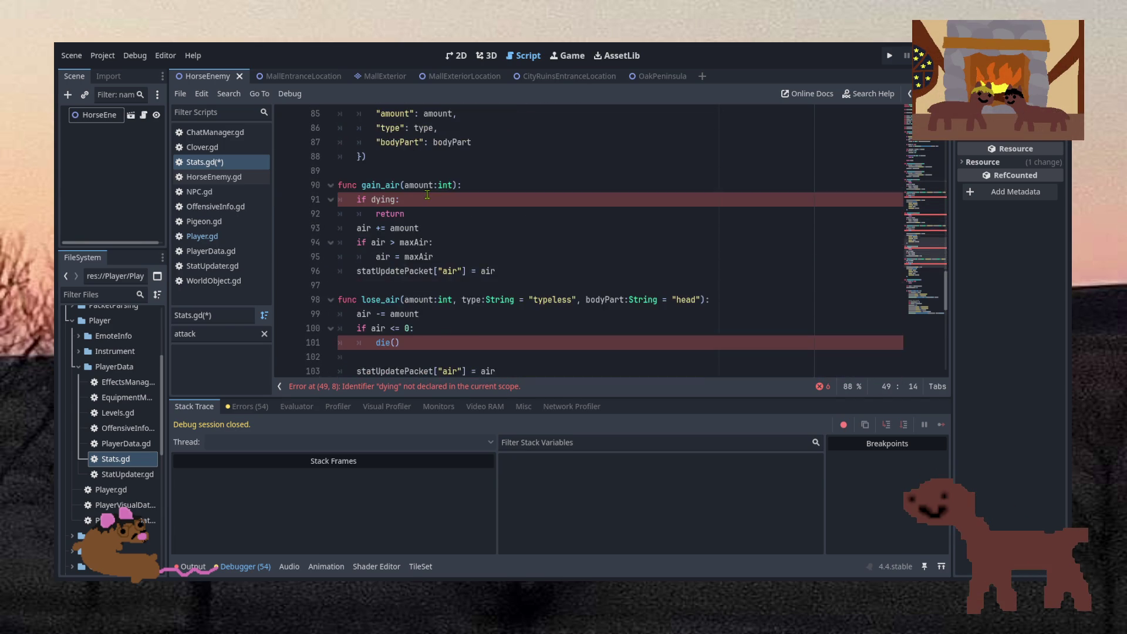
{"action": "scroll", "coordinate": [425, 198], "scroll_direction": "down", "scroll_amount": 3}
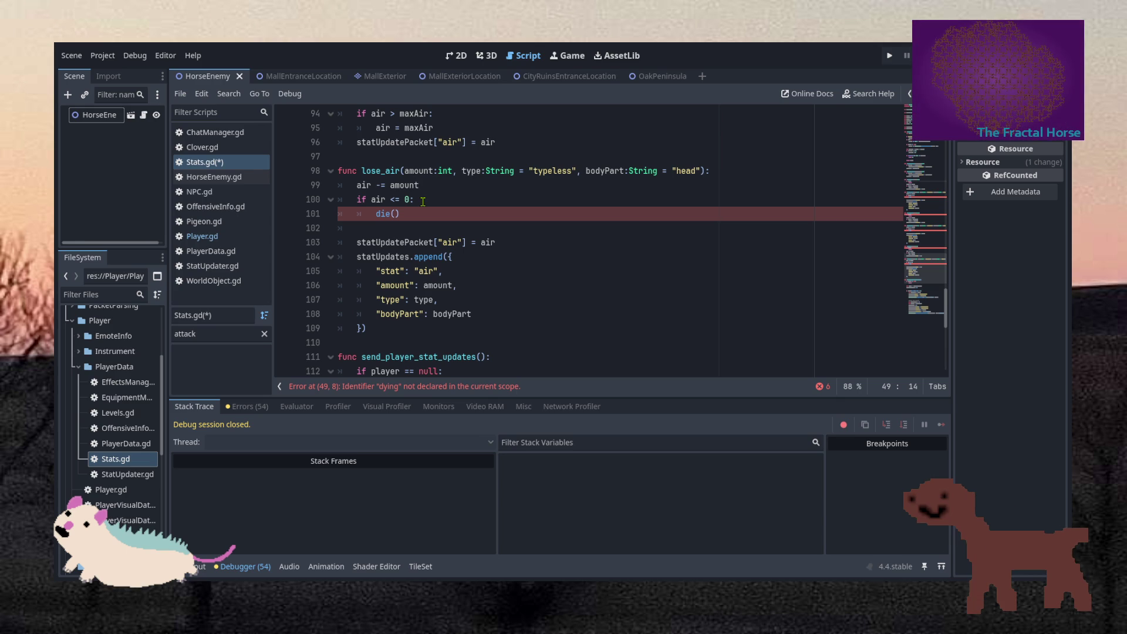
{"action": "scroll", "coordinate": [423, 202], "scroll_direction": "up", "scroll_amount": 14}
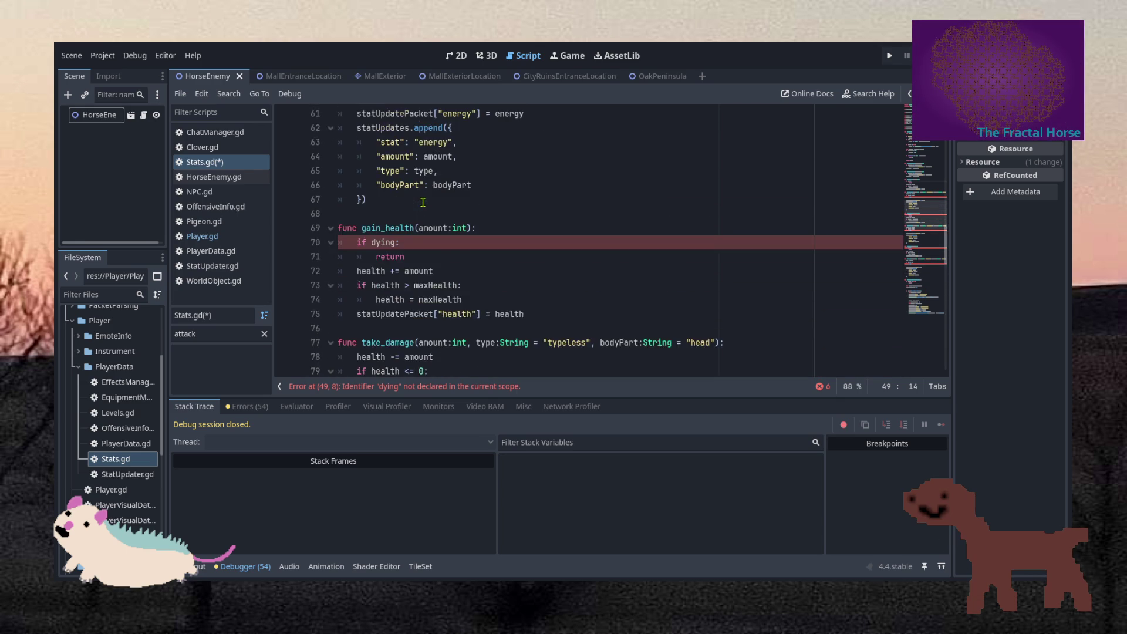
{"action": "scroll", "coordinate": [423, 201], "scroll_direction": "up", "scroll_amount": 9}
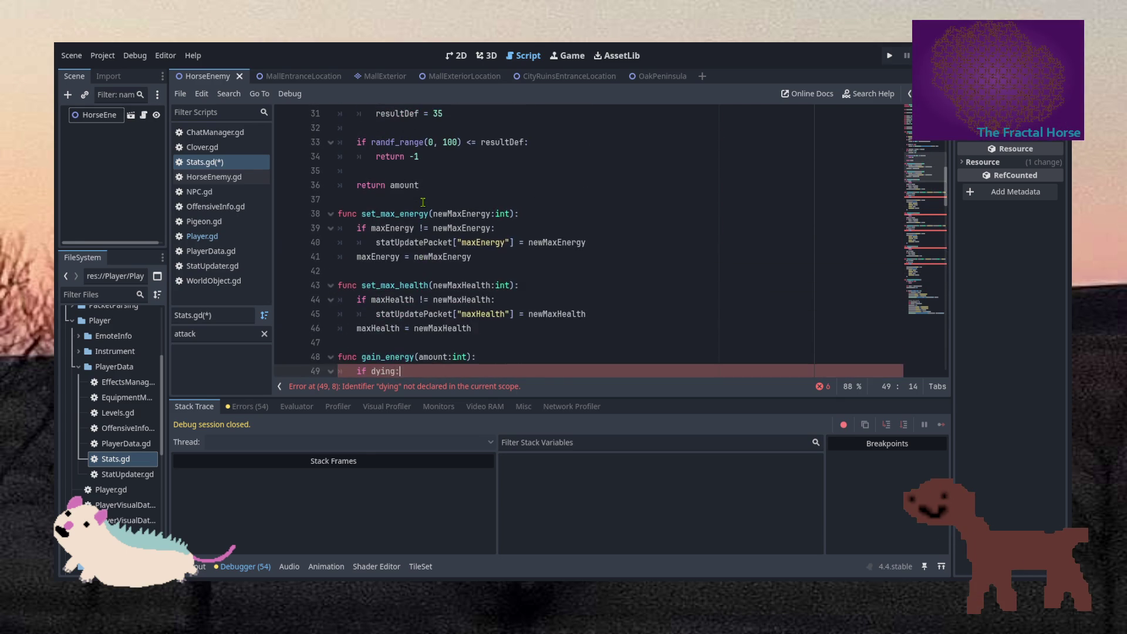
{"action": "scroll", "coordinate": [422, 201], "scroll_direction": "down", "scroll_amount": 4}
Open Player.gd and scroll down to die() and respawn()
{"action": "left_click", "coordinate": [202, 236]}
{"action": "left_click", "coordinate": [613, 229]}
{"action": "scroll", "coordinate": [613, 228], "scroll_direction": "down", "scroll_amount": 18}
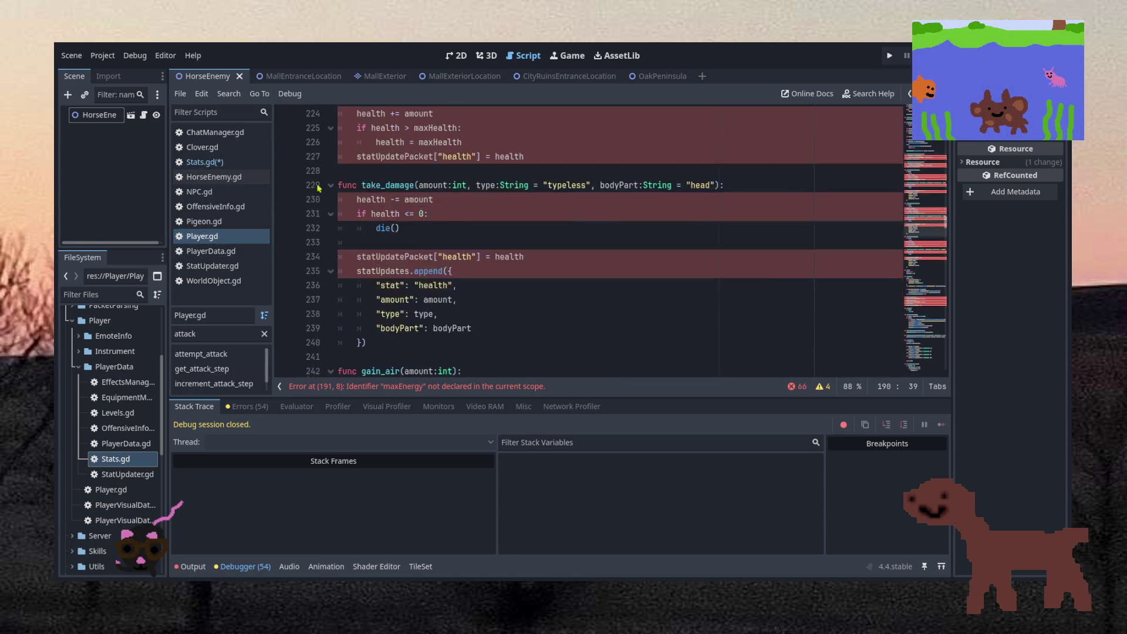
{"action": "scroll", "coordinate": [459, 196], "scroll_direction": "down", "scroll_amount": 8}
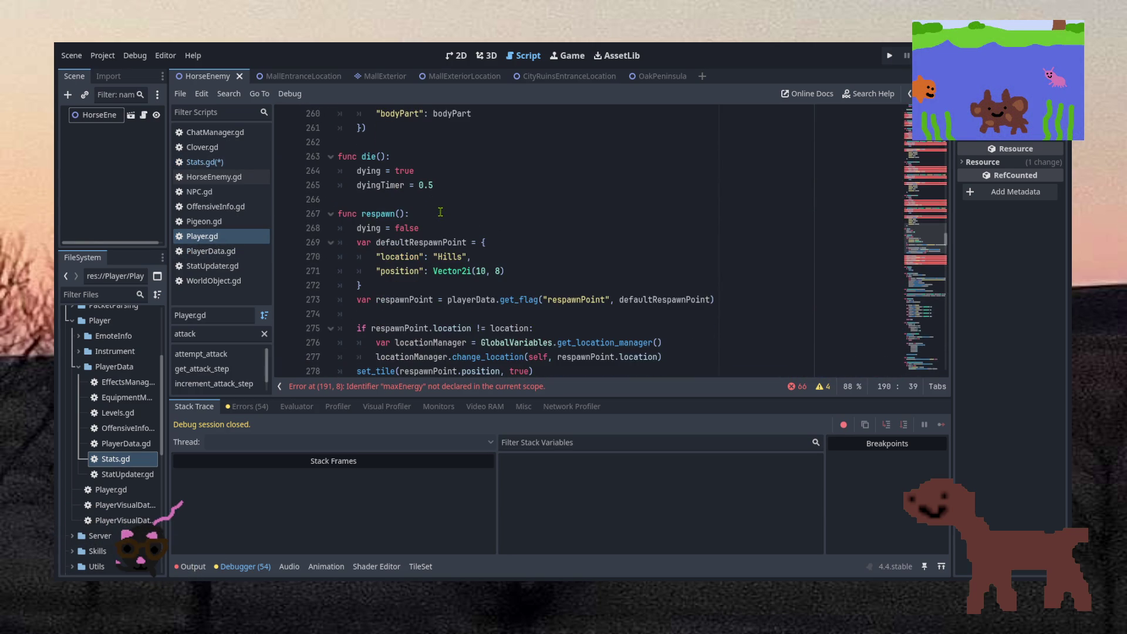
Move die() from Player.gd into Stats.gd below return amount, removing the extra blank line
{"action": "left_click_drag", "start_coordinate": [443, 189], "coordinate": [454, 135]}
{"action": "key", "text": "ctrl+c"}
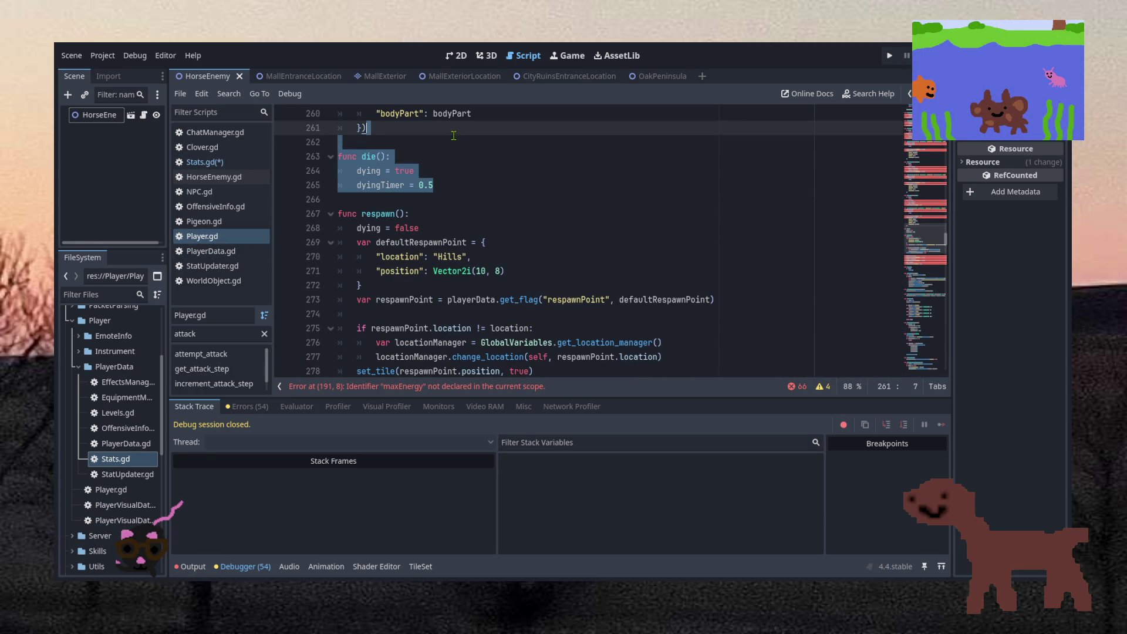
{"action": "key", "text": "BackSpace"}
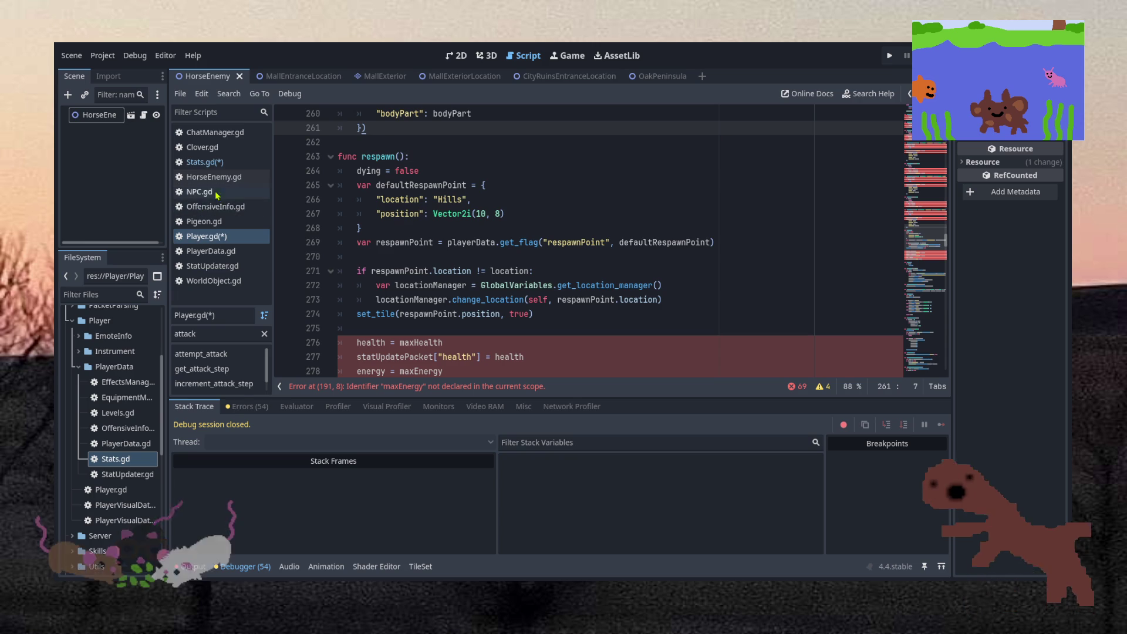
{"action": "left_click", "coordinate": [202, 162]}
{"action": "scroll", "coordinate": [473, 276], "scroll_direction": "up", "scroll_amount": 10}
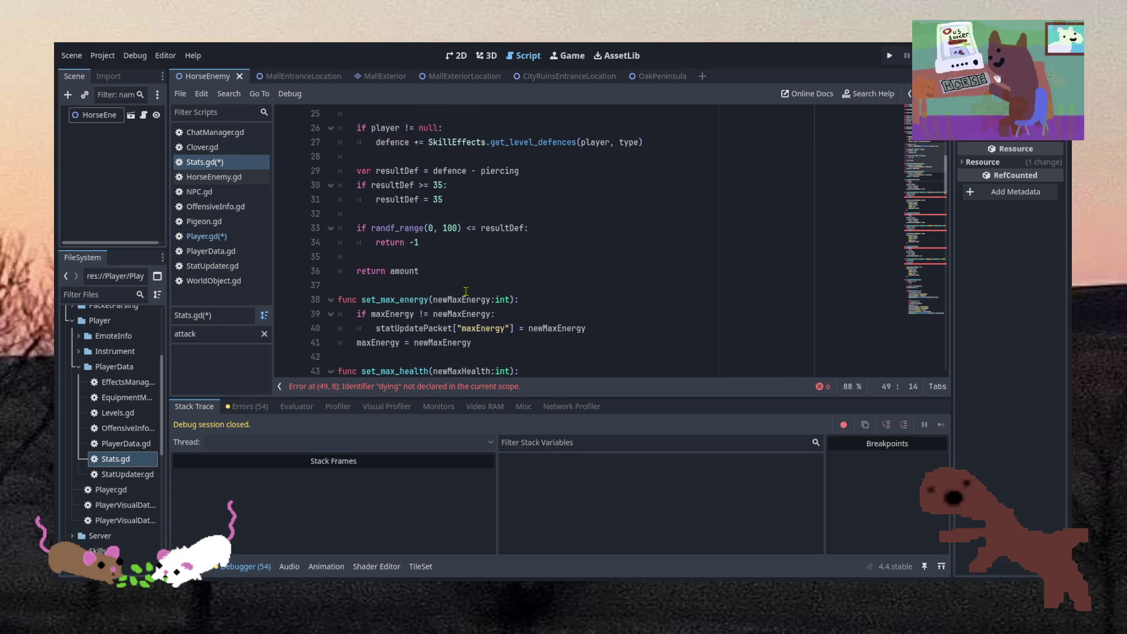
{"action": "scroll", "coordinate": [407, 278], "scroll_direction": "down", "scroll_amount": 7}
{"action": "left_click", "coordinate": [408, 277]}
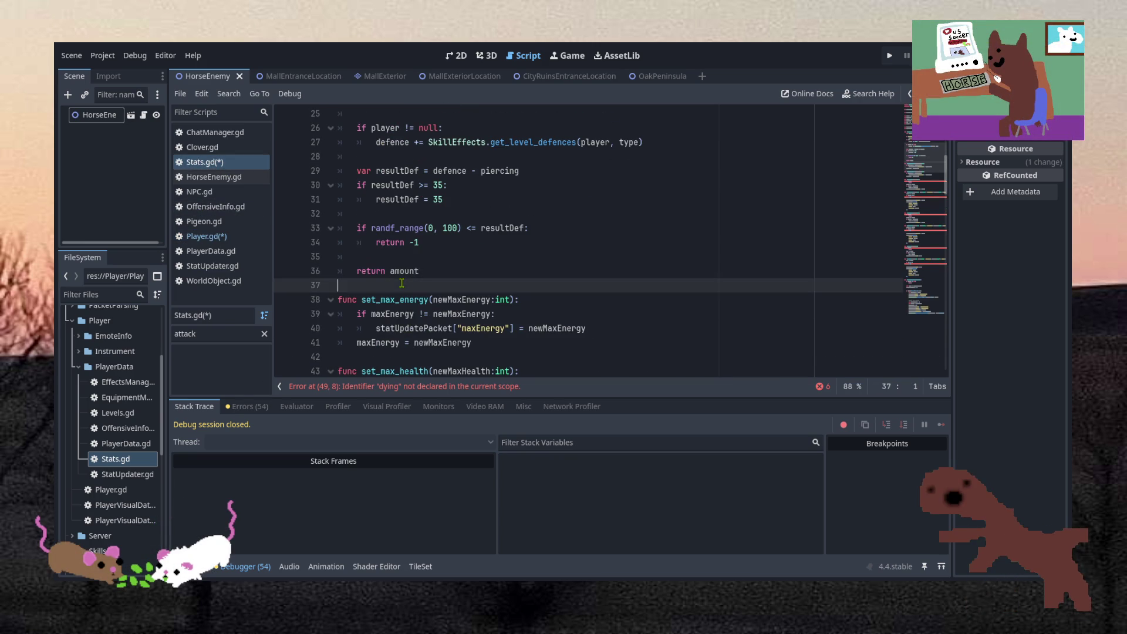
{"action": "key", "text": "ctrl+v"}
{"action": "key", "text": "Up"}
{"action": "key", "text": "Up"}
{"action": "key", "text": "Up"}
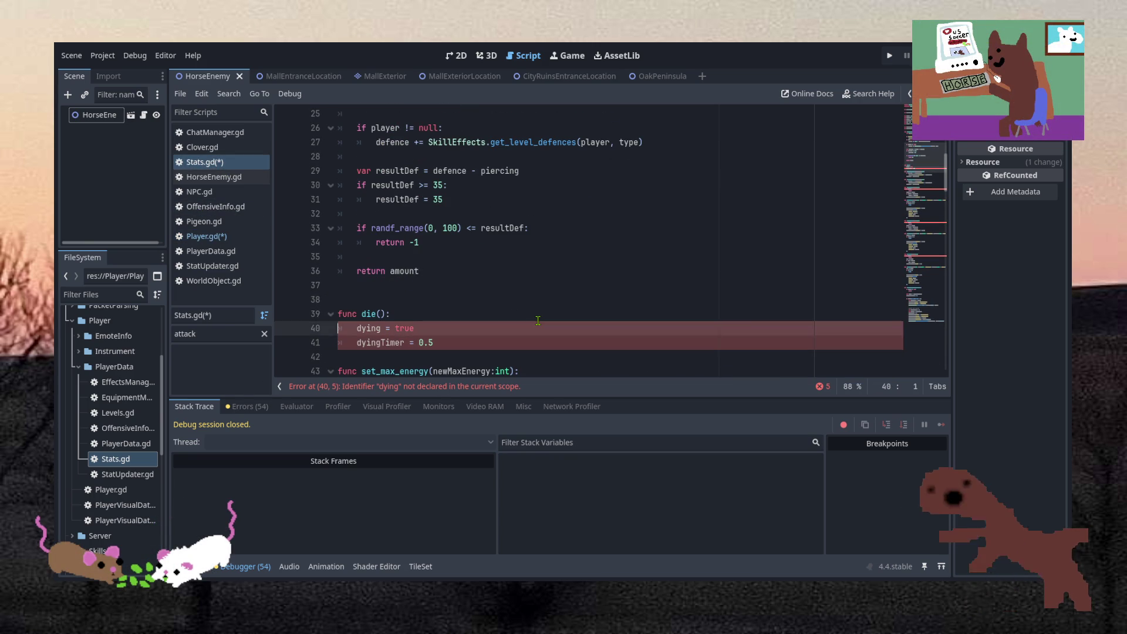
{"action": "key", "text": "BackSpace"}
Wrap die()'s dying and dyingTimer lines in an 'if player != null:' block
{"action": "scroll", "coordinate": [537, 320], "scroll_direction": "down", "scroll_amount": 2}
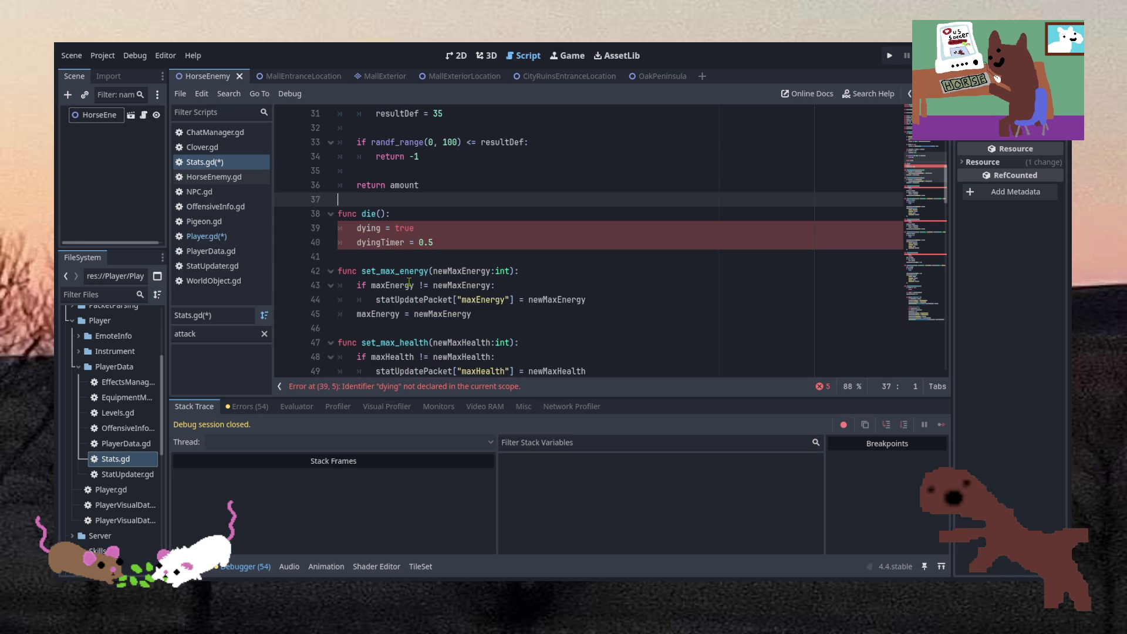
{"action": "left_click", "coordinate": [409, 216]}
{"action": "key", "text": "Return"}
{"action": "type", "text": "if pl"}
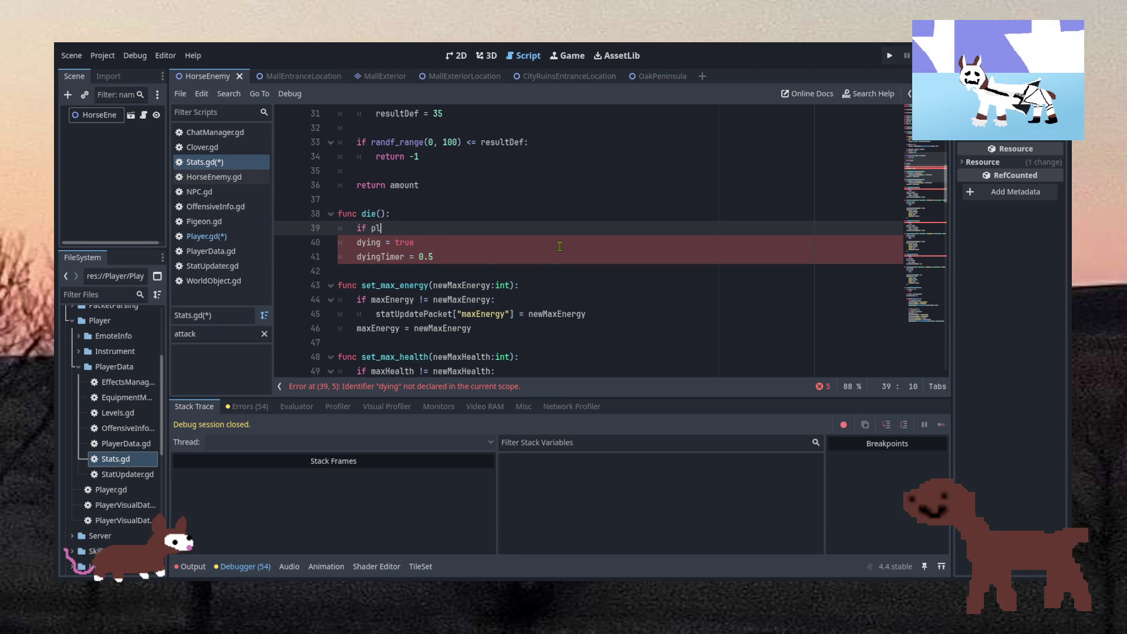
{"action": "type", "text": "ayer != null:"}
{"action": "left_click_drag", "start_coordinate": [559, 246], "coordinate": [457, 258]}
{"action": "key", "text": "Tab"}
{"action": "left_click", "coordinate": [497, 230]}
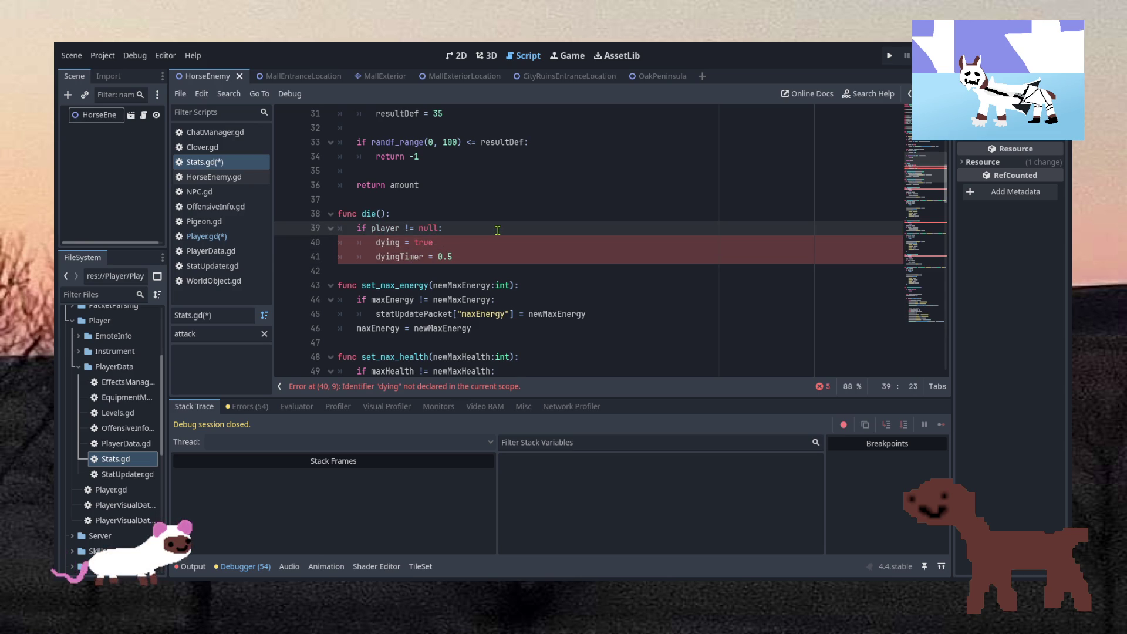
Prefix dying and dyingTimer with player. and save the scripts
{"action": "left_click", "coordinate": [377, 245]}
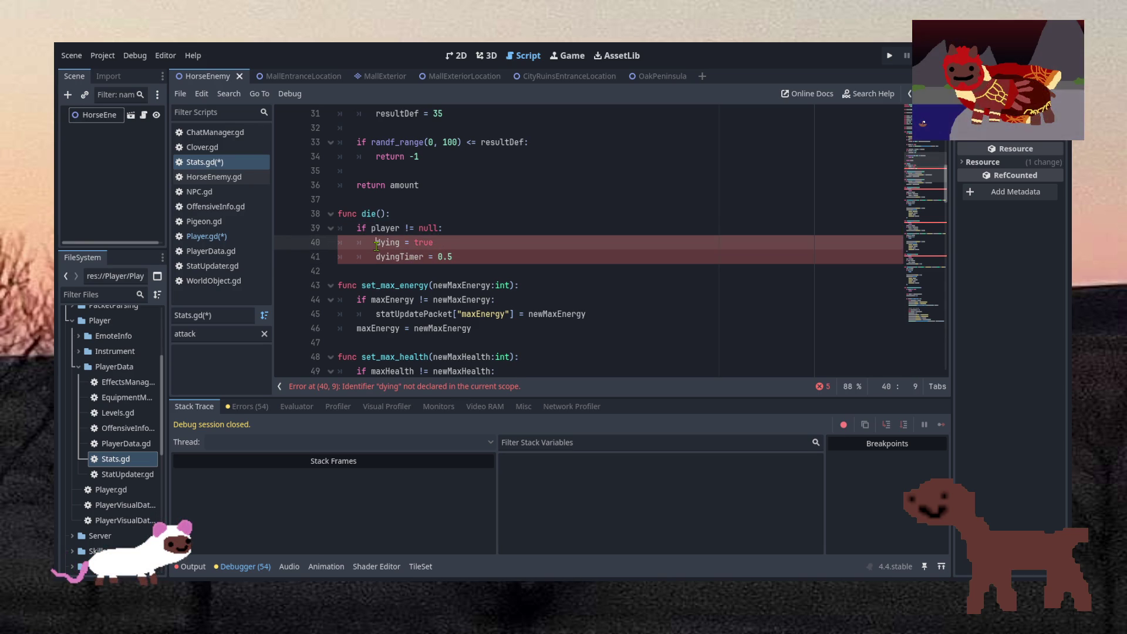
{"action": "key", "text": "Left"}
{"action": "key", "text": "ctrl+space"}
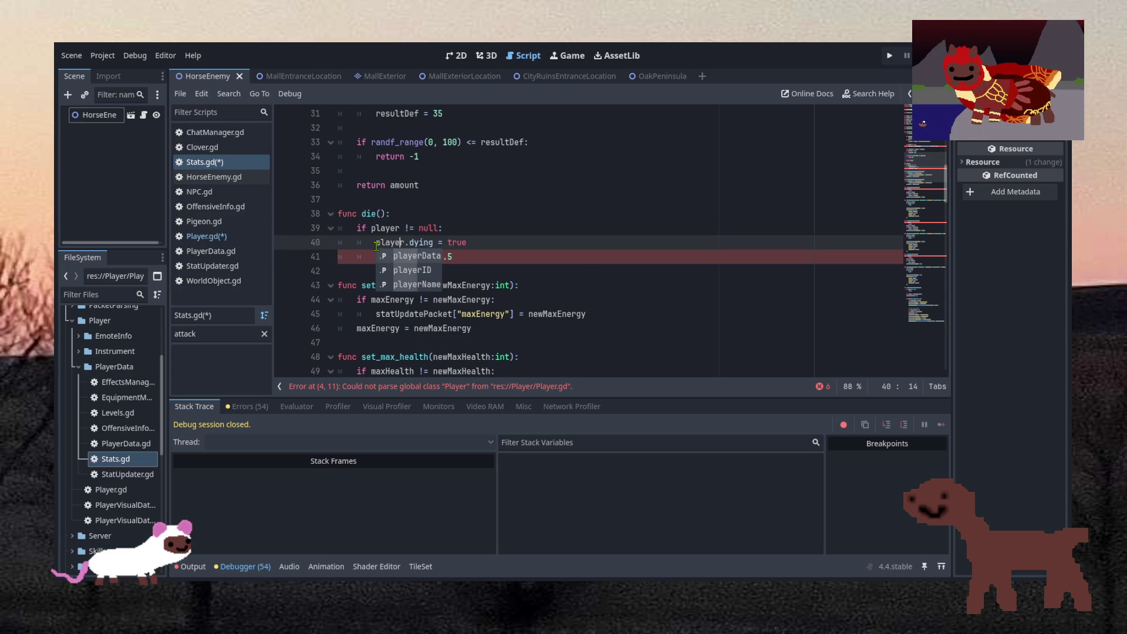
{"action": "key", "text": "Escape"}
{"action": "key", "text": "Down"}
{"action": "key", "text": "Home"}
{"action": "key", "text": "ctrl+s"}
{"action": "left_click", "coordinate": [493, 242]}
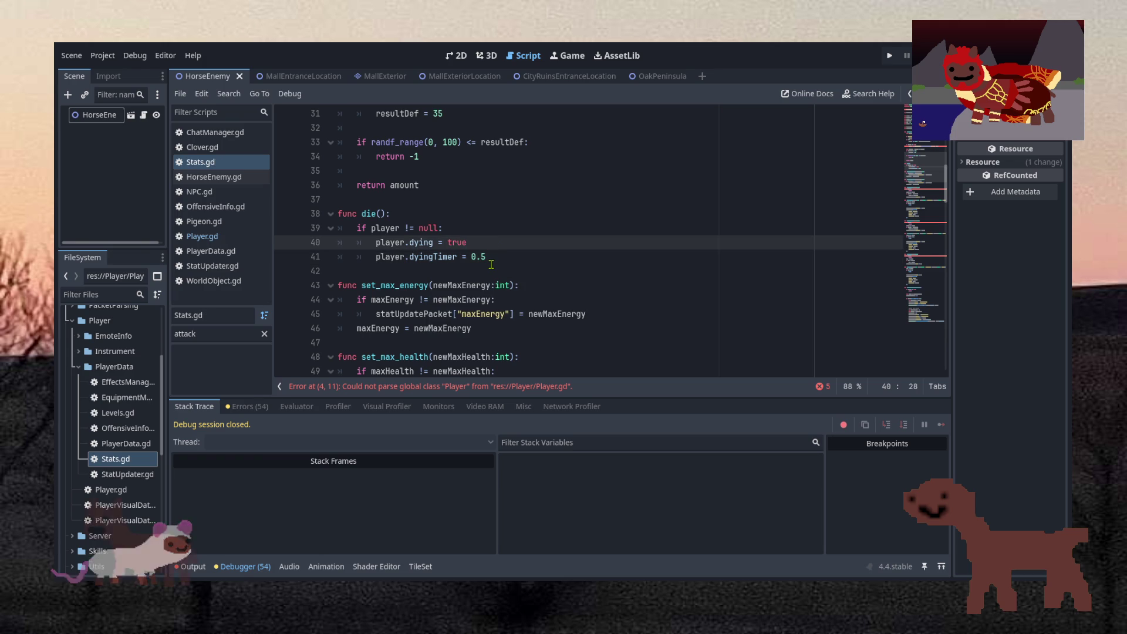
{"action": "scroll", "coordinate": [491, 265], "scroll_direction": "down", "scroll_amount": 5}
{"action": "left_click", "coordinate": [467, 242]}
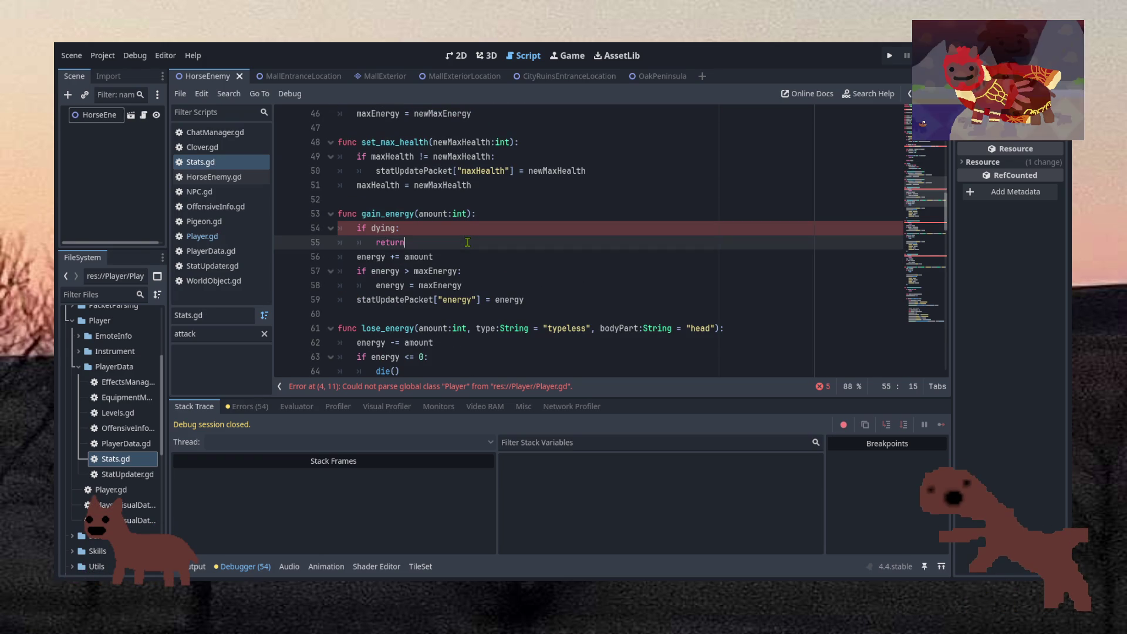
Rewrite gain_energy's check to 'if player != null and player.dying:' and copy it
{"action": "scroll", "coordinate": [467, 242], "scroll_direction": "up", "scroll_amount": 7}
{"action": "scroll", "coordinate": [439, 257], "scroll_direction": "down", "scroll_amount": 6}
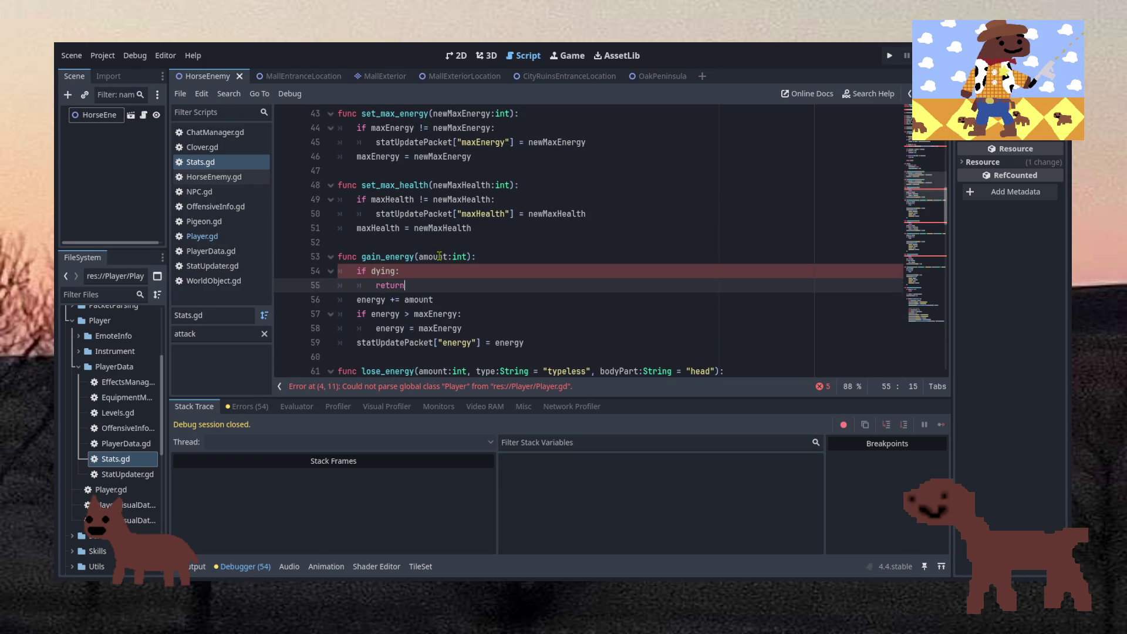
{"action": "left_click", "coordinate": [369, 270]}
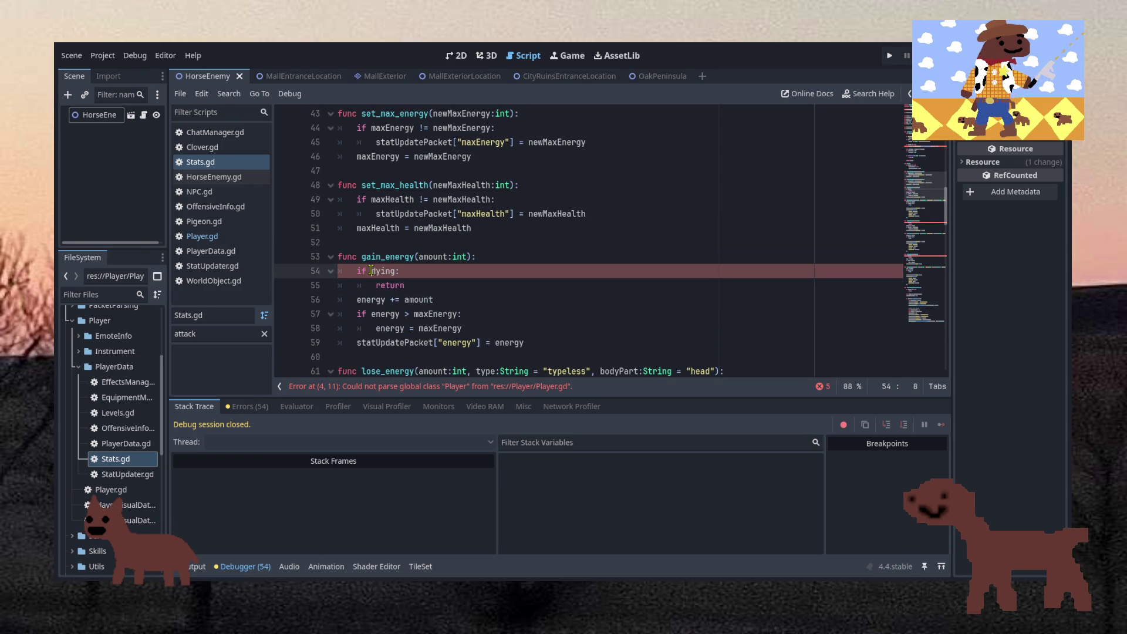
{"action": "type", "text": "player != nu"}
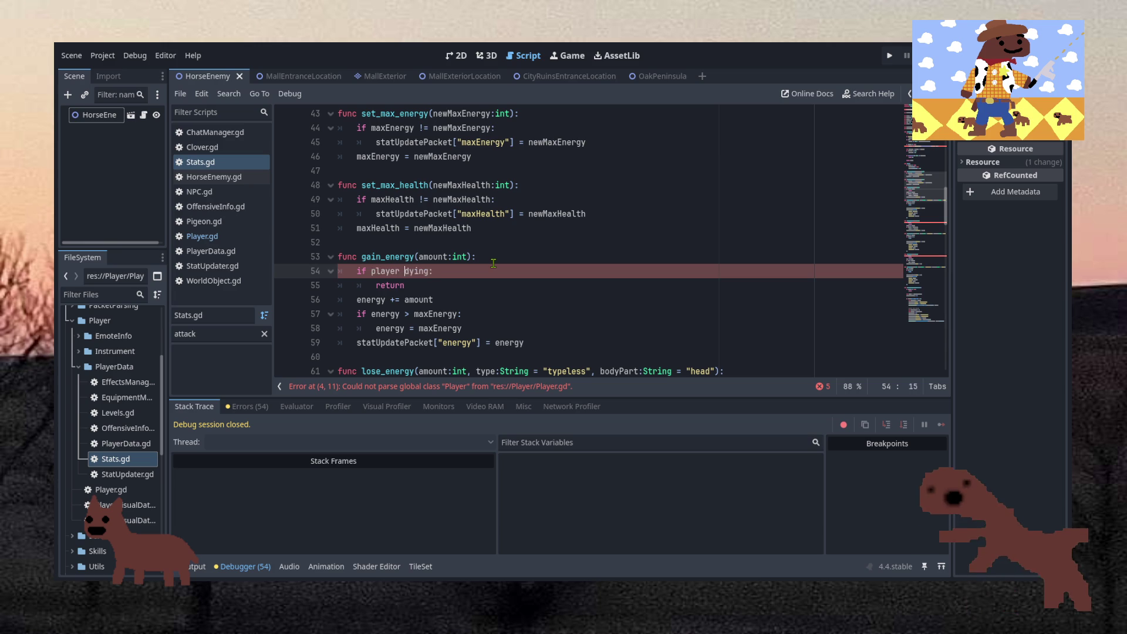
{"action": "type", "text": "ll and player"}
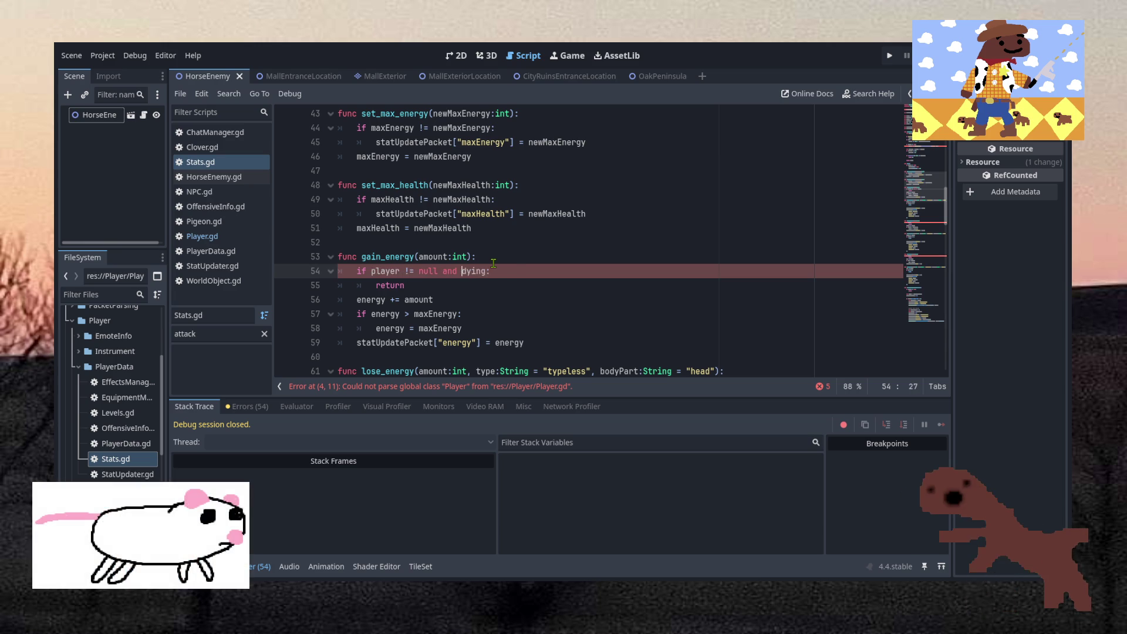
{"action": "type", "text": "."}
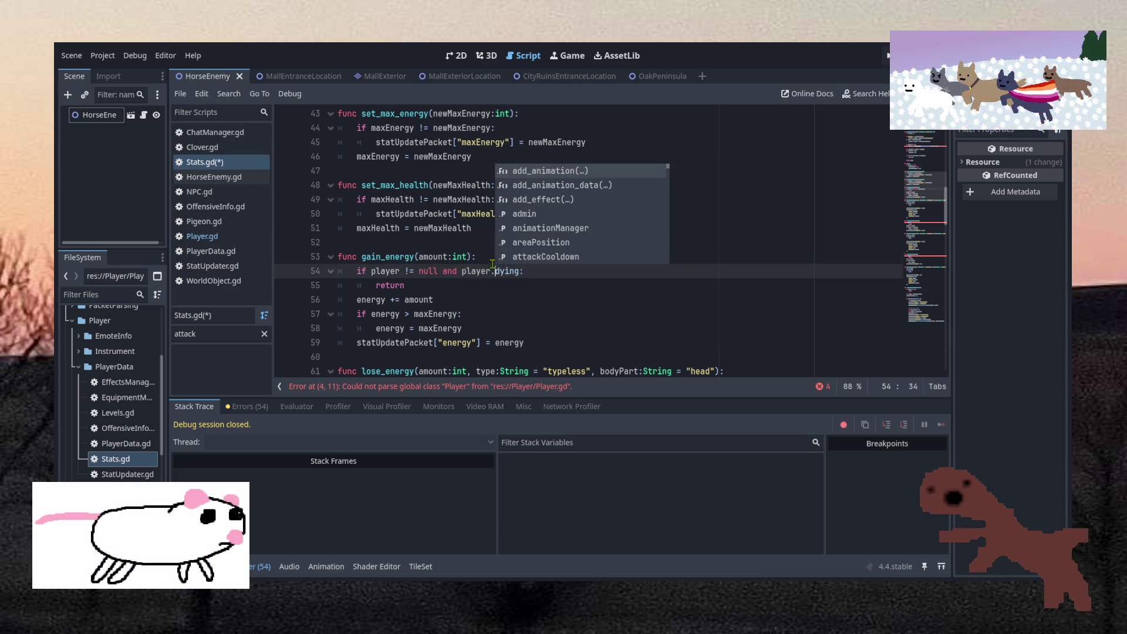
{"action": "key", "text": "Escape"}
{"action": "key", "text": "shift+Up"}
{"action": "key", "text": "shift+Up"}
{"action": "key", "text": "shift+Down"}
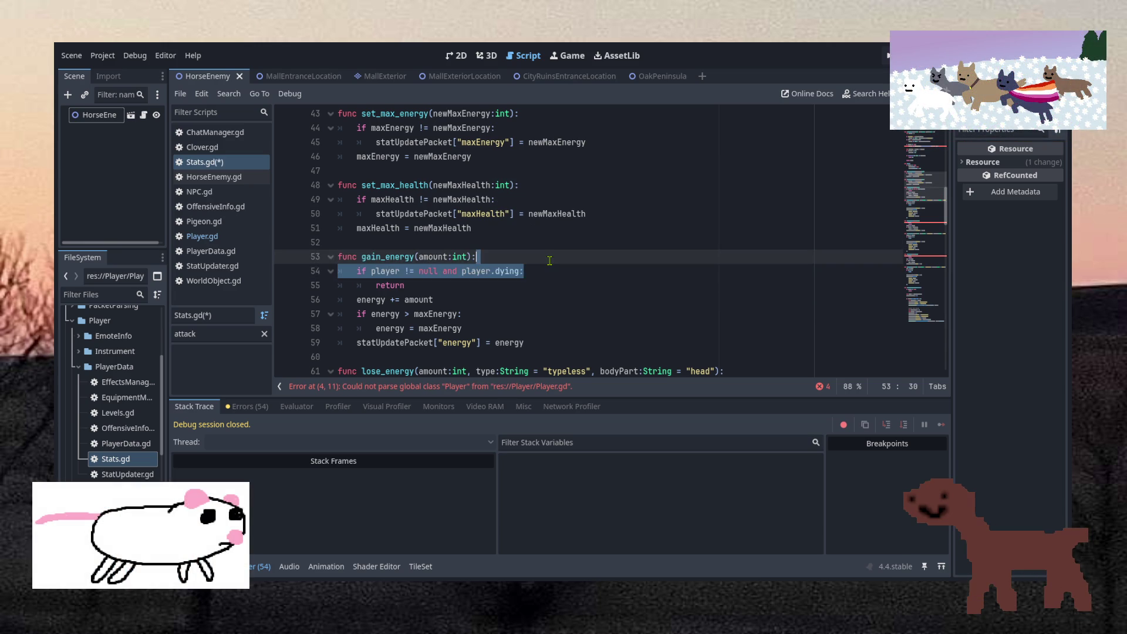
Paste the new check over the 'if dying:' lines in gain_health and gain_air, then save Stats.gd
{"action": "scroll", "coordinate": [551, 255], "scroll_direction": "down", "scroll_amount": 5}
{"action": "scroll", "coordinate": [514, 235], "scroll_direction": "down", "scroll_amount": 2}
{"action": "left_click_drag", "start_coordinate": [516, 270], "coordinate": [516, 257]}
{"action": "type", "text": "if player != null and player.dying:"}
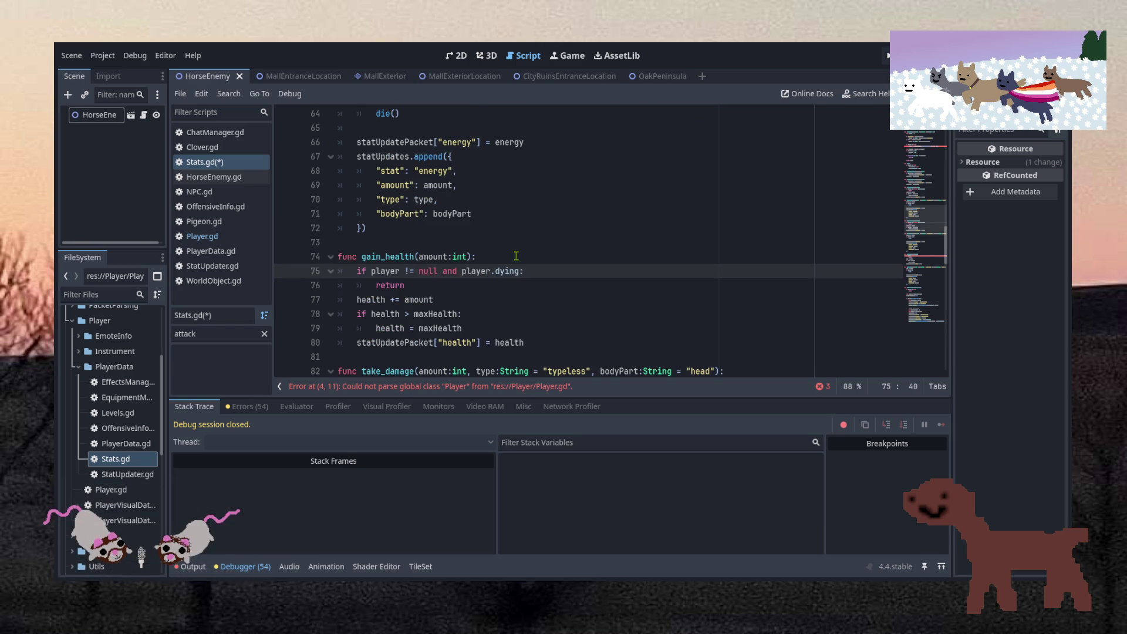
{"action": "scroll", "coordinate": [516, 256], "scroll_direction": "down", "scroll_amount": 8}
{"action": "left_click_drag", "start_coordinate": [511, 237], "coordinate": [503, 217]}
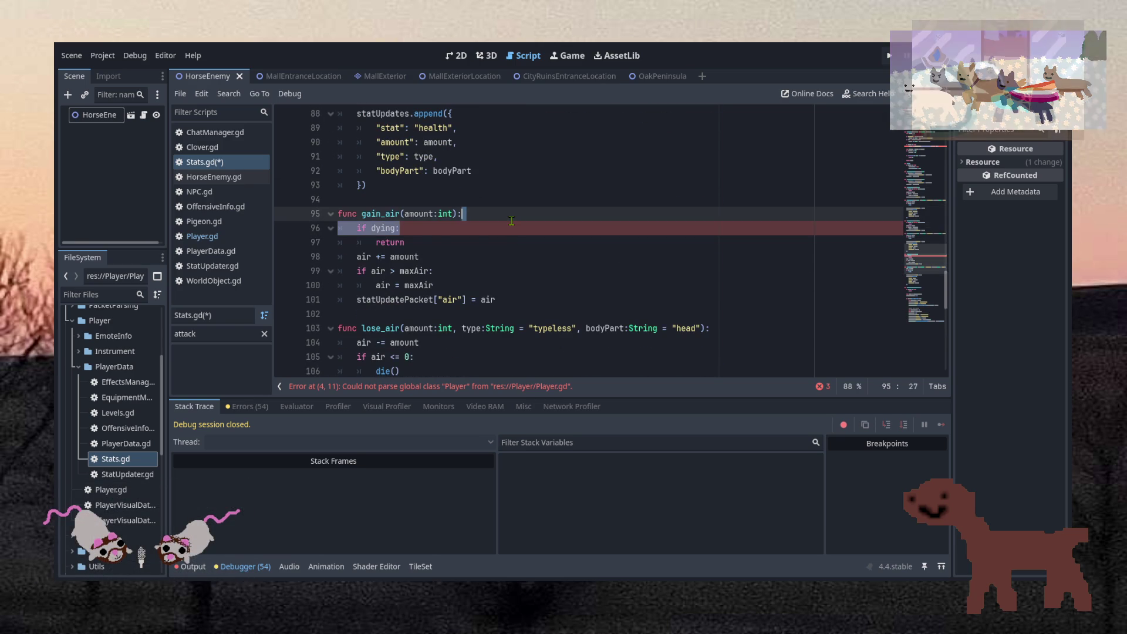
{"action": "type", "text": "if player != null and player.dying:"}
{"action": "left_click", "coordinate": [505, 213]}
{"action": "key", "text": "ctrl+s"}
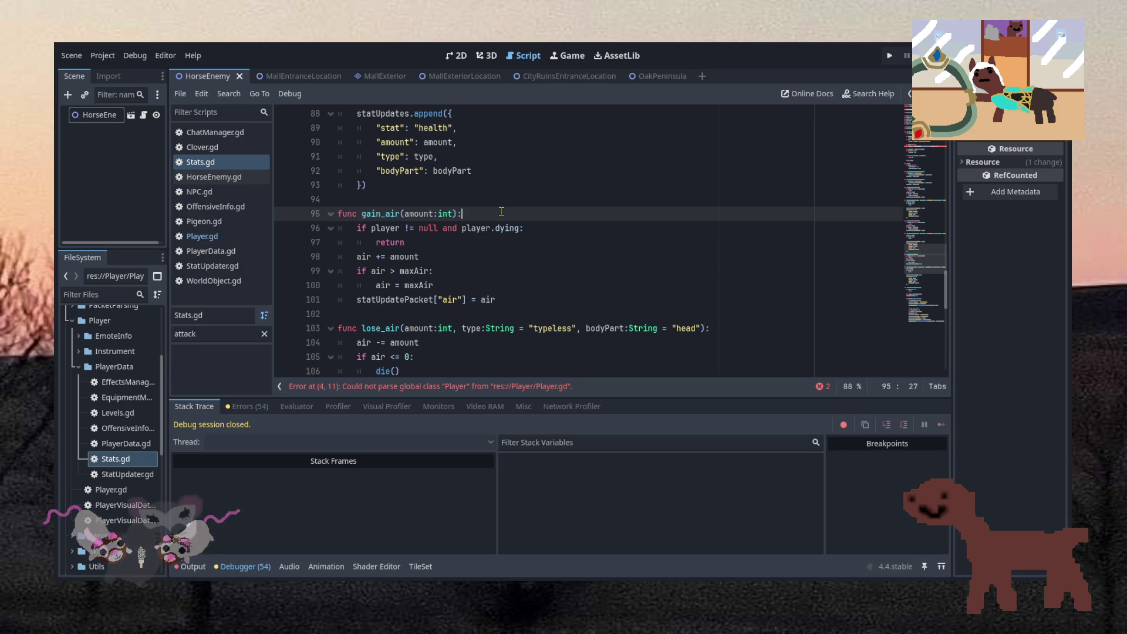
{"action": "scroll", "coordinate": [501, 212], "scroll_direction": "down", "scroll_amount": 2}
{"action": "scroll", "coordinate": [501, 213], "scroll_direction": "down", "scroll_amount": 5}
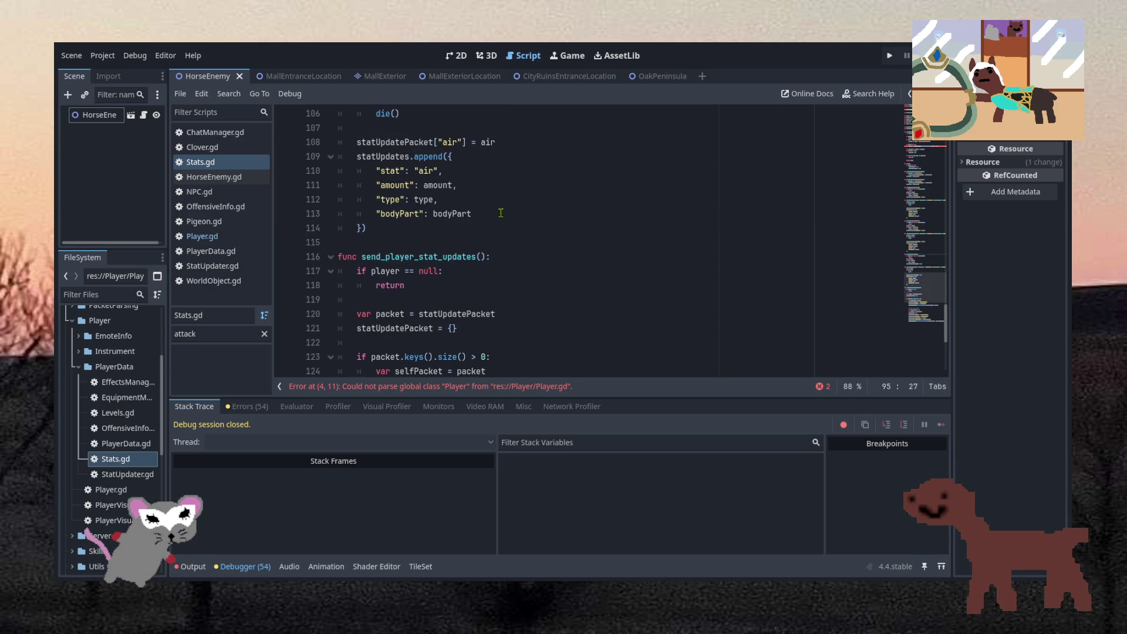
{"action": "scroll", "coordinate": [501, 213], "scroll_direction": "up", "scroll_amount": 20}
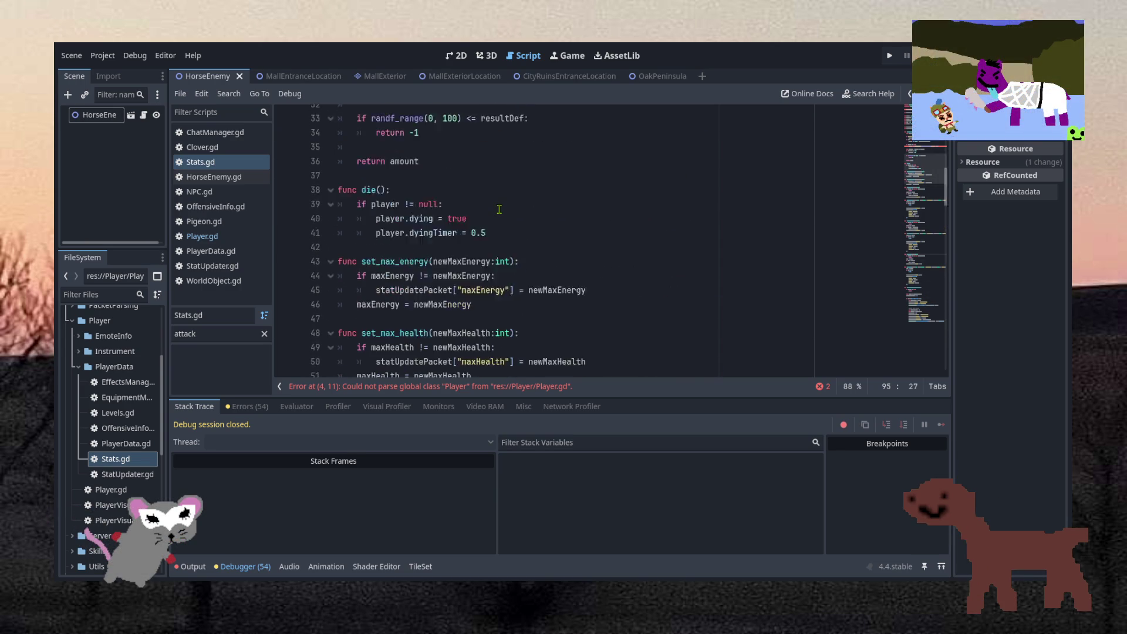
{"action": "scroll", "coordinate": [499, 210], "scroll_direction": "down", "scroll_amount": 15}
{"action": "left_click", "coordinate": [202, 235]}
{"action": "left_click", "coordinate": [440, 241]}
{"action": "scroll", "coordinate": [441, 238], "scroll_direction": "down", "scroll_amount": 3}
{"action": "scroll", "coordinate": [443, 243], "scroll_direction": "up", "scroll_amount": 3}
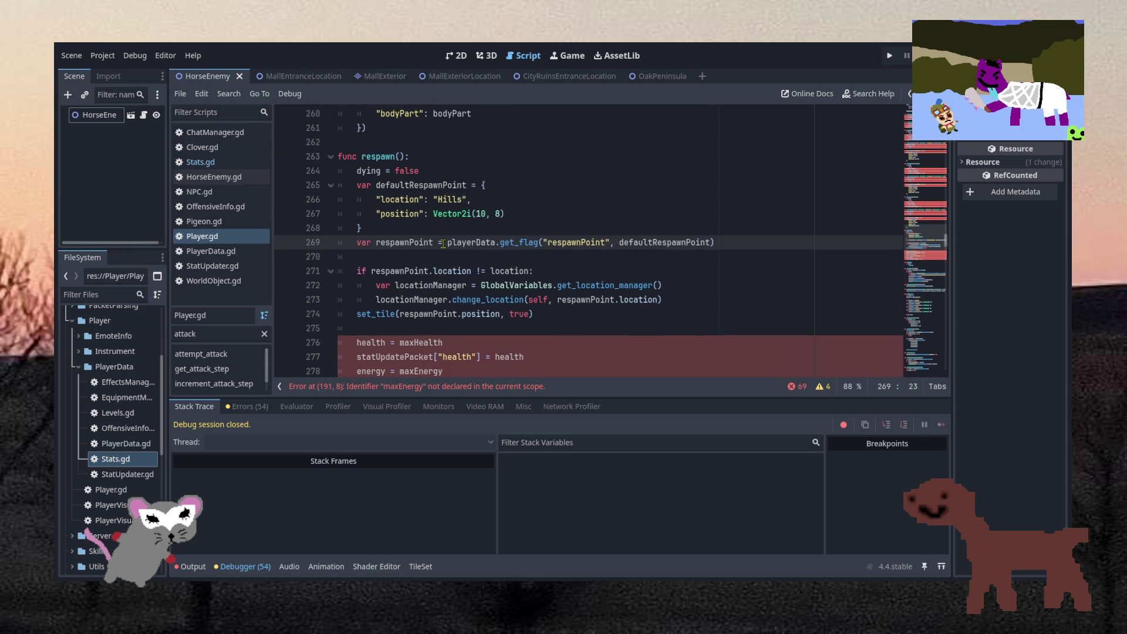
{"action": "scroll", "coordinate": [442, 243], "scroll_direction": "down", "scroll_amount": 2}
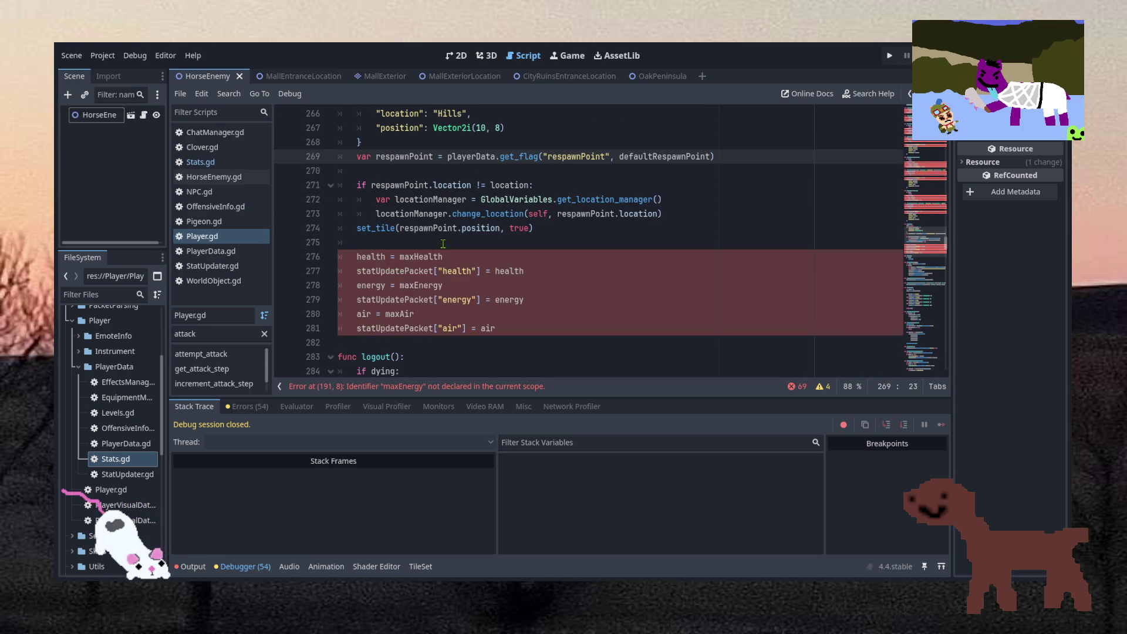
{"action": "scroll", "coordinate": [443, 243], "scroll_direction": "up", "scroll_amount": 2}
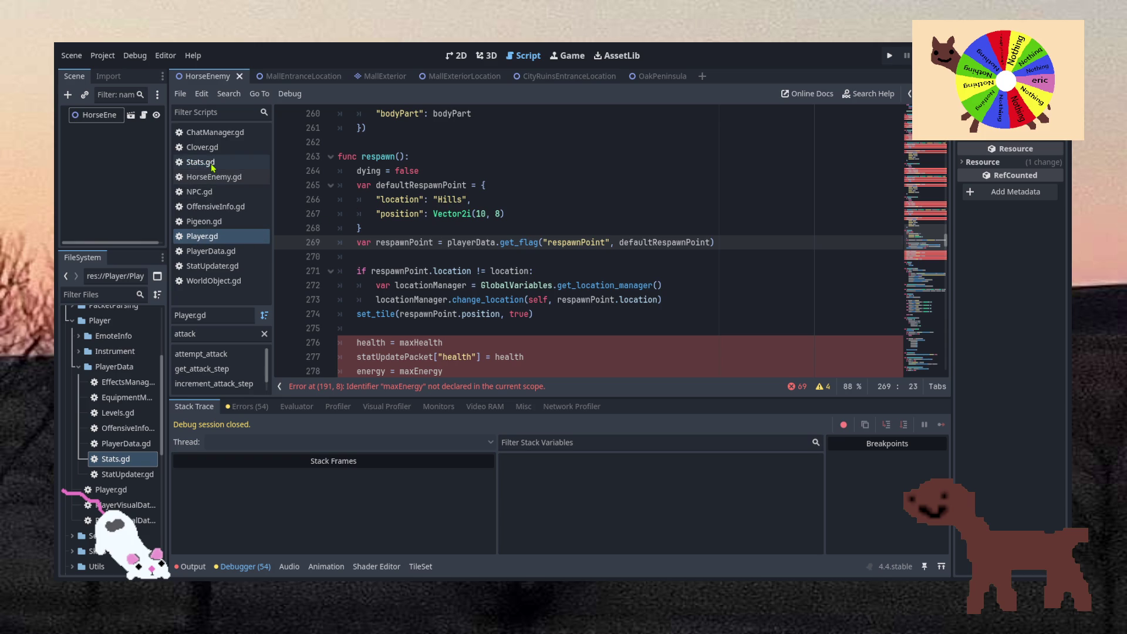
{"action": "scroll", "coordinate": [592, 261], "scroll_direction": "down", "scroll_amount": 4}
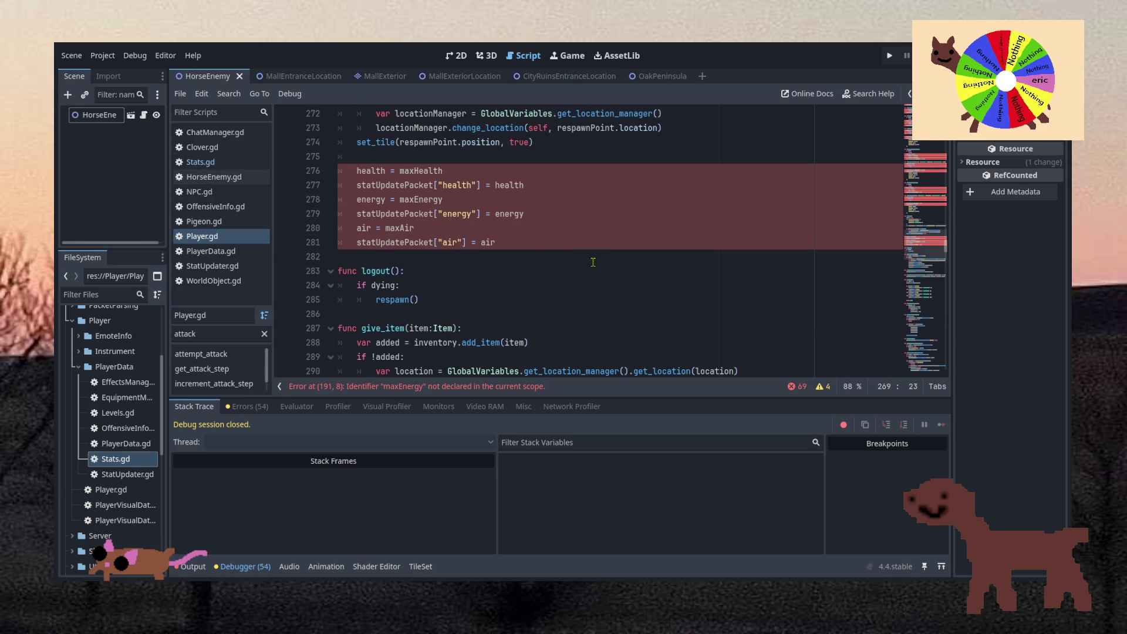
{"action": "left_click", "coordinate": [216, 162]}
{"action": "scroll", "coordinate": [428, 261], "scroll_direction": "up", "scroll_amount": 15}
{"action": "scroll", "coordinate": [428, 261], "scroll_direction": "up", "scroll_amount": 20}
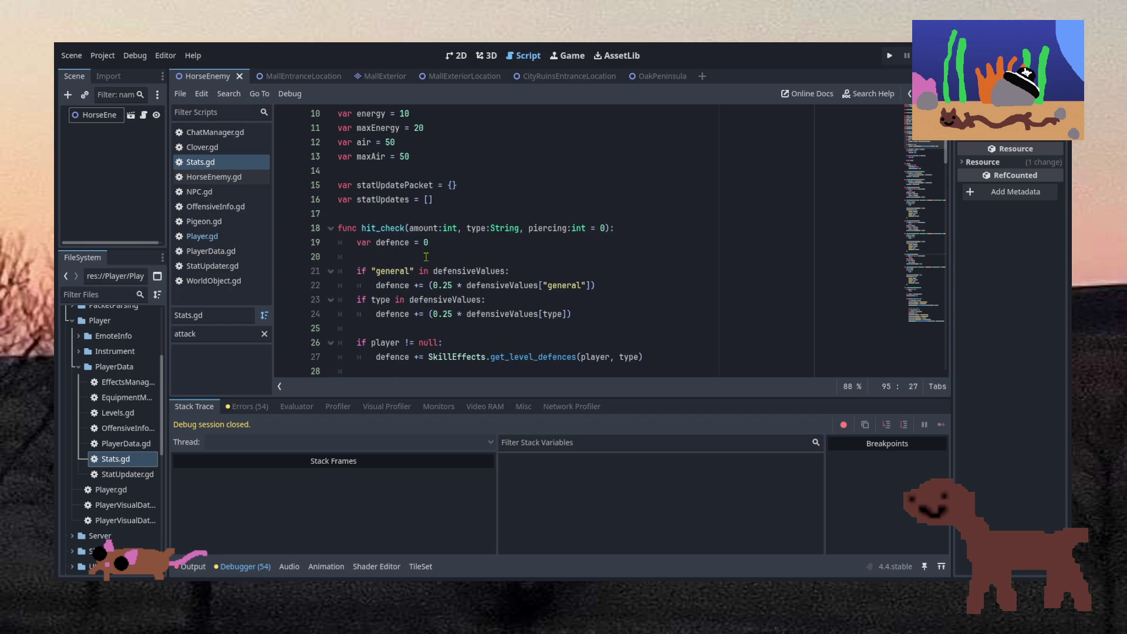
{"action": "scroll", "coordinate": [426, 257], "scroll_direction": "up", "scroll_amount": 2}
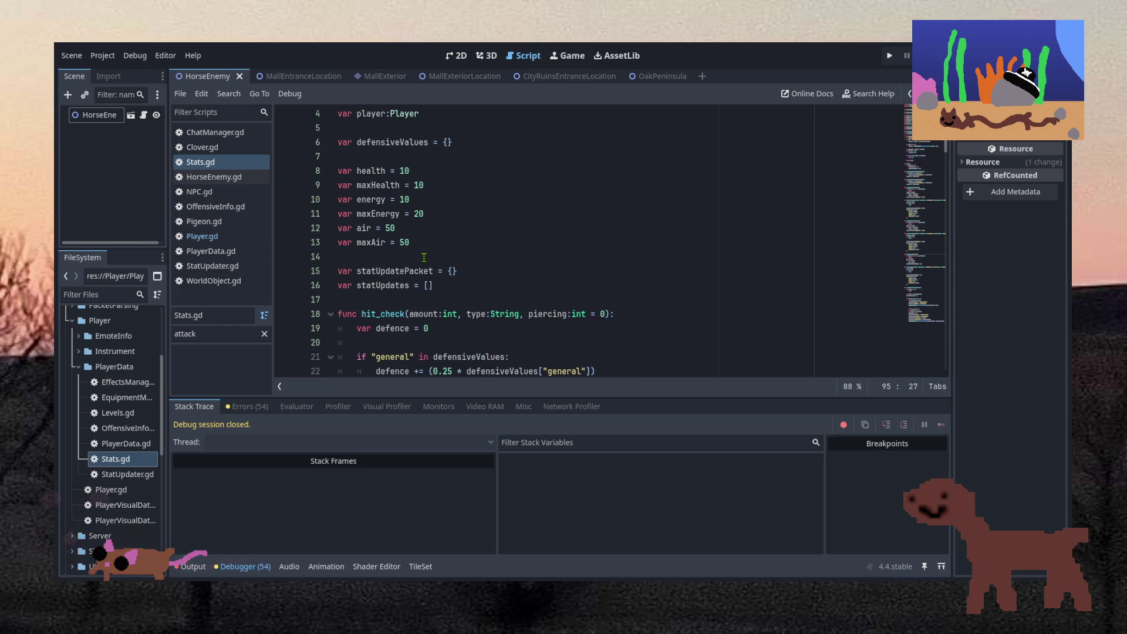
{"action": "scroll", "coordinate": [423, 257], "scroll_direction": "down", "scroll_amount": 9}
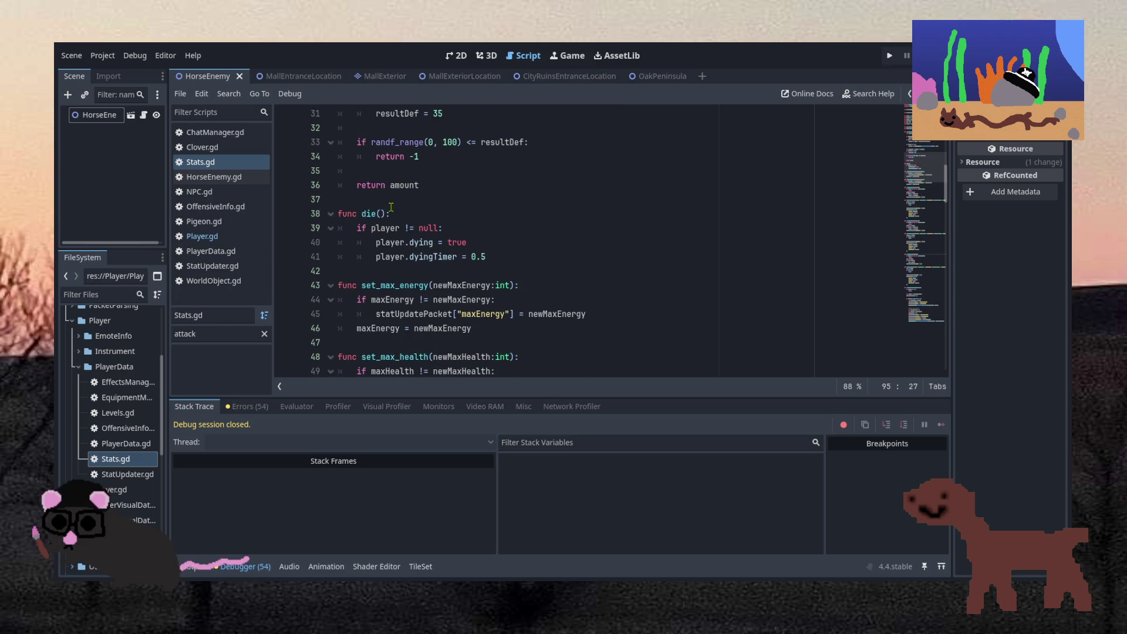
{"action": "left_click", "coordinate": [388, 268]}
Add an empty reset() function after die() in Stats.gd
{"action": "key", "text": "Return"}
{"action": "key", "text": "Return"}
{"action": "key", "text": "Up"}
{"action": "type", "text": "func reset"}
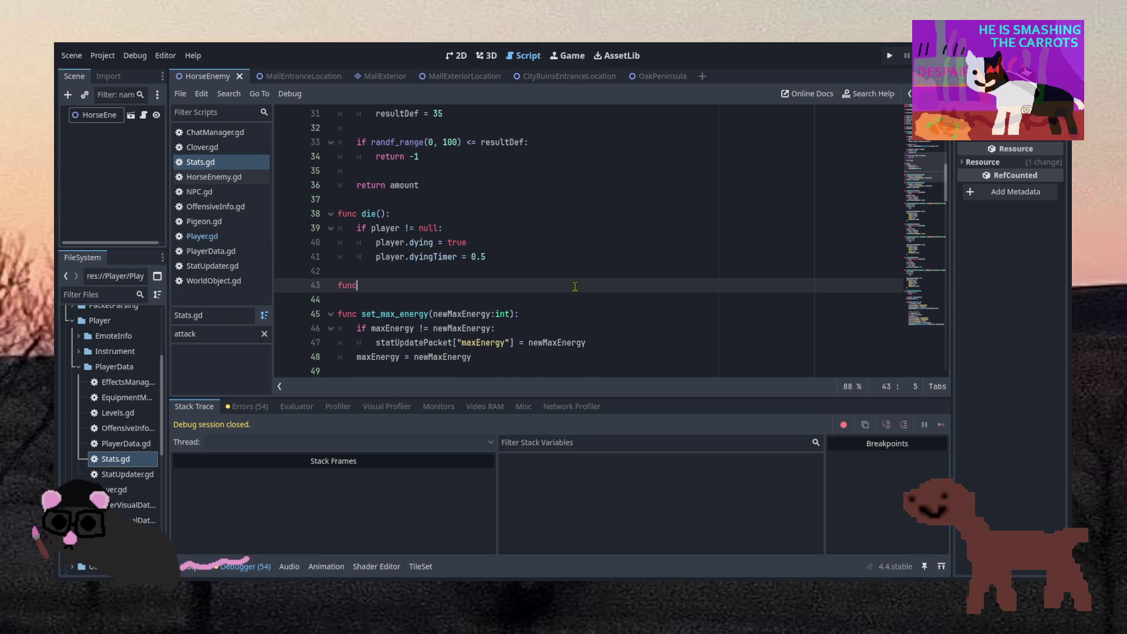
{"action": "type", "text": "():"}
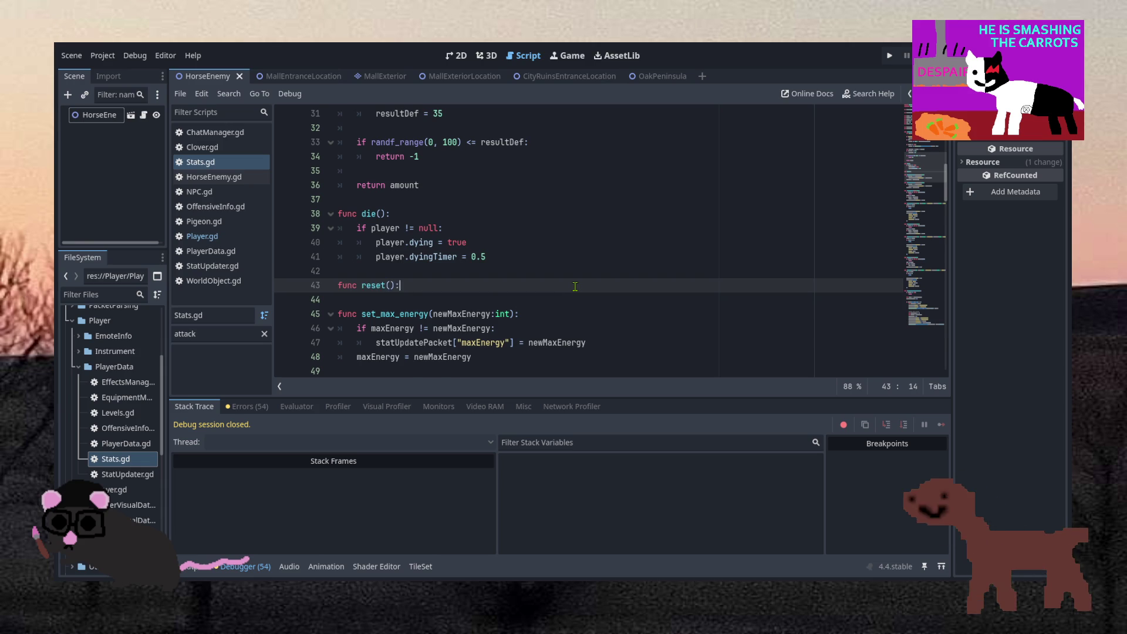
{"action": "key", "text": "Return"}
Move the six health, energy and air reset lines from respawn() into reset(), then save both scripts
{"action": "left_click", "coordinate": [201, 237]}
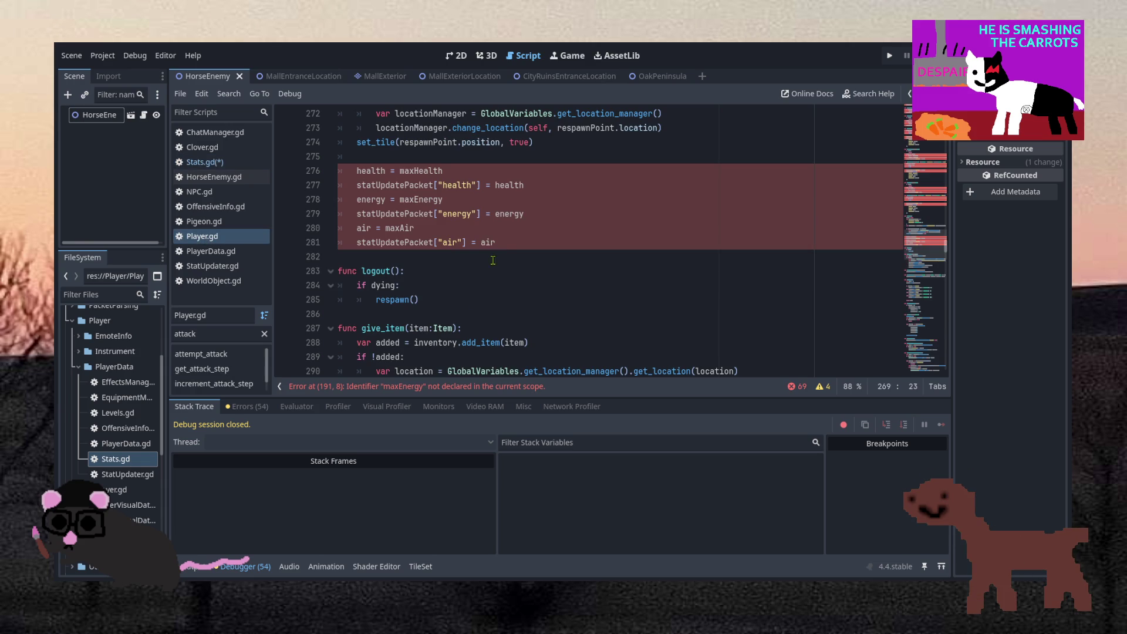
{"action": "left_click", "coordinate": [544, 145]}
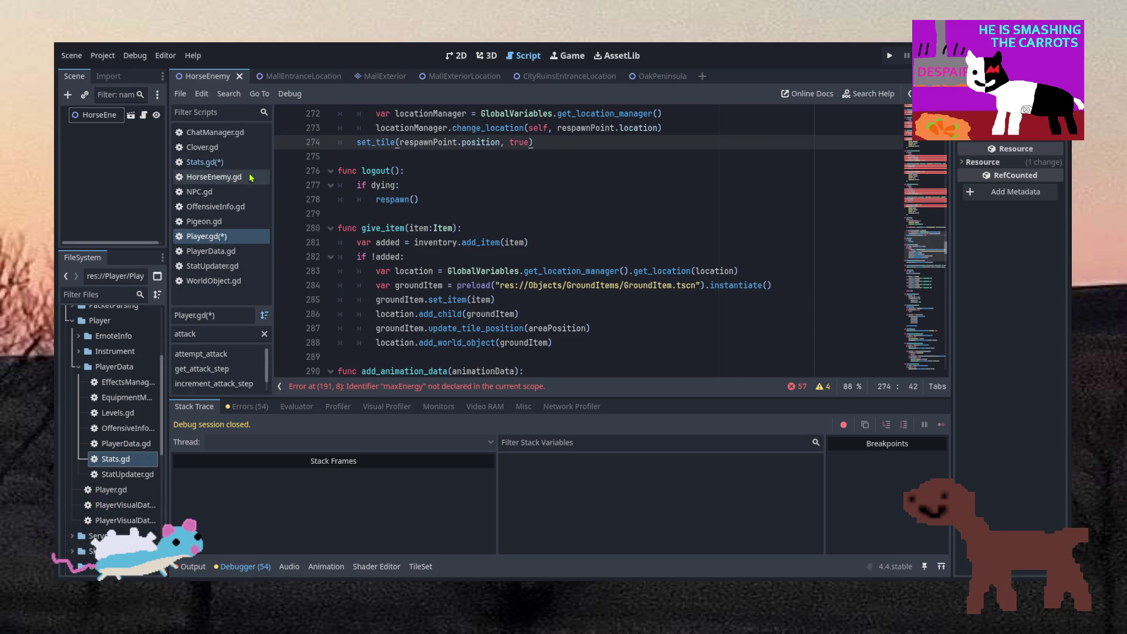
{"action": "left_click", "coordinate": [228, 162]}
{"action": "scroll", "coordinate": [445, 279], "scroll_direction": "down", "scroll_amount": 1}
{"action": "left_click", "coordinate": [445, 279]}
{"action": "key", "text": "BackSpace"}
{"action": "key", "text": "BackSpace"}
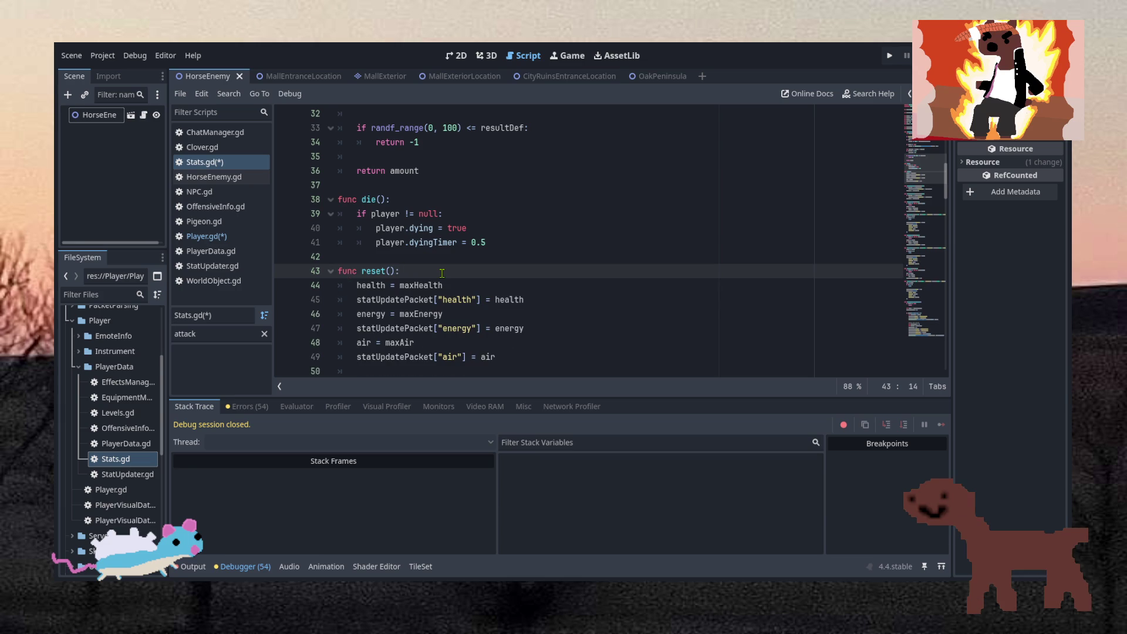
{"action": "scroll", "coordinate": [445, 279], "scroll_direction": "down", "scroll_amount": 1}
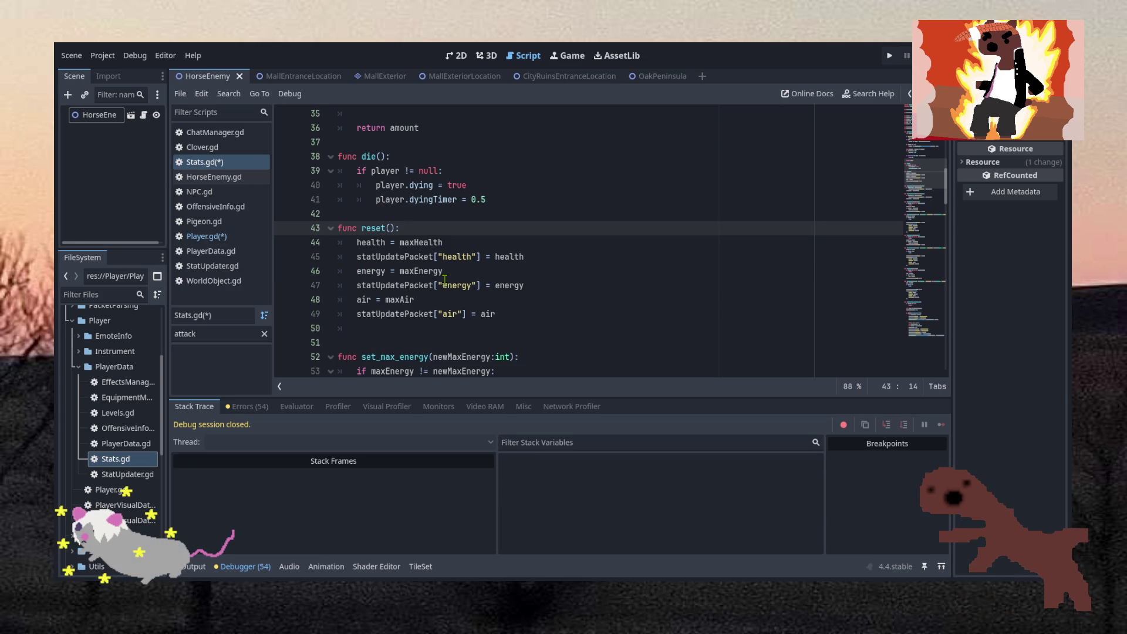
{"action": "left_click", "coordinate": [428, 311]}
{"action": "left_click", "coordinate": [419, 322]}
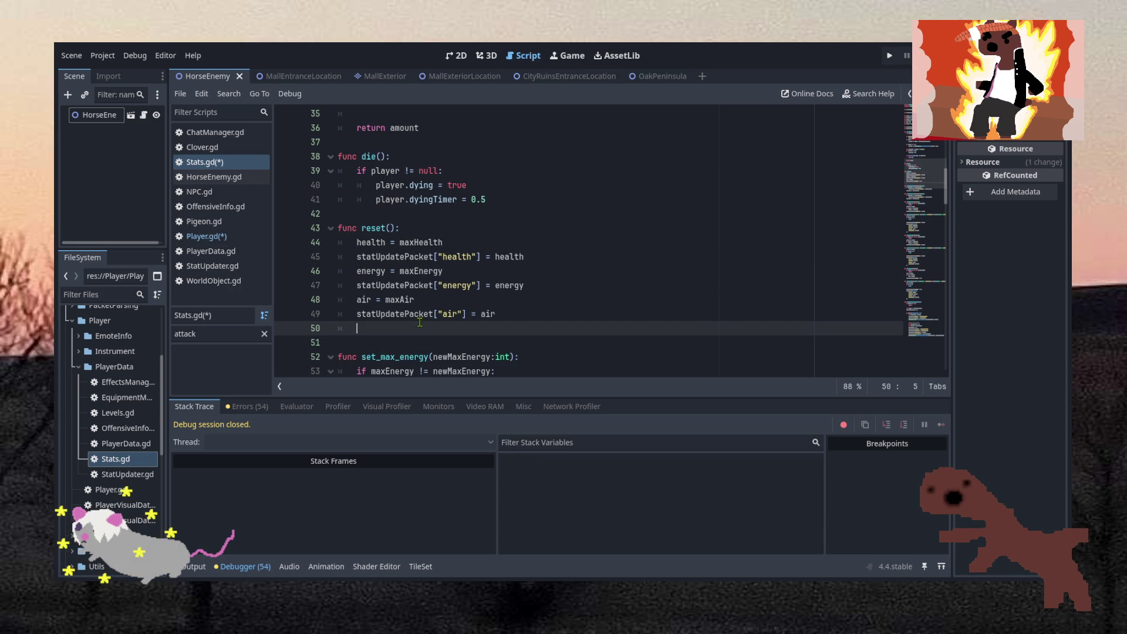
{"action": "key", "text": "ctrl+s"}
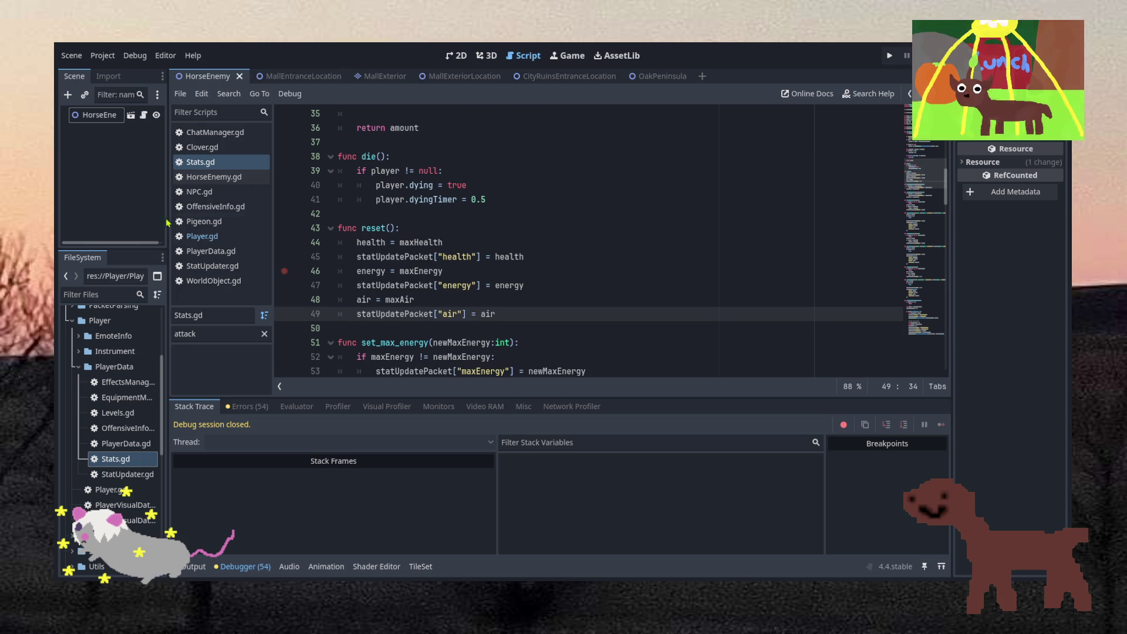
{"action": "left_click", "coordinate": [222, 238]}
{"action": "left_click", "coordinate": [496, 228]}
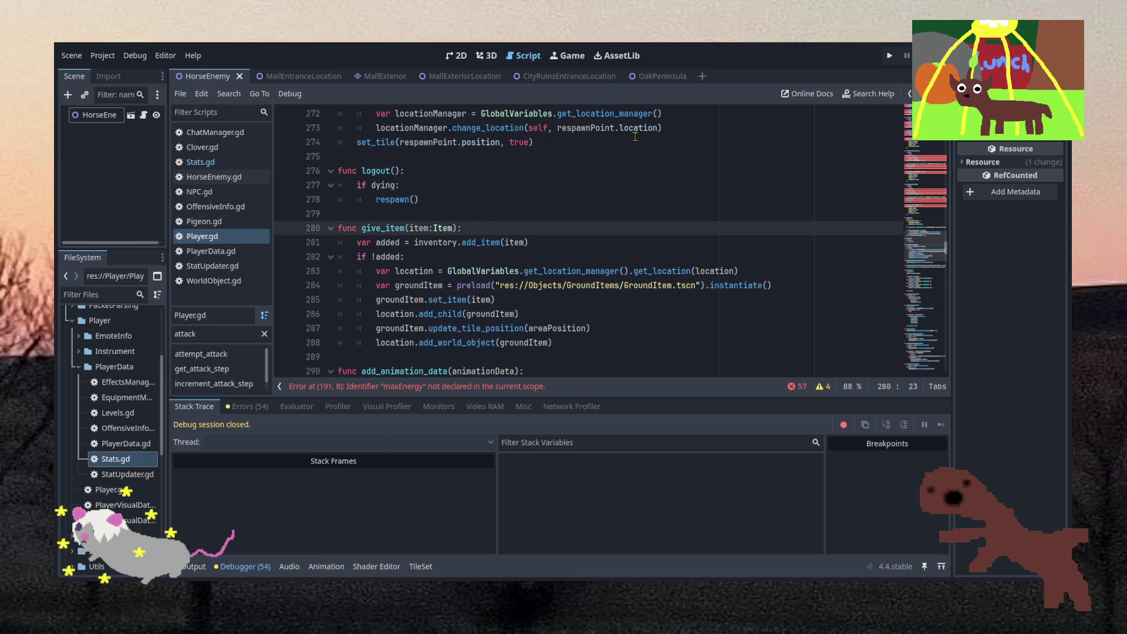
Replace lose_air's body in Player.gd with the single line stats.lose_air(amount, type, bodyPart)
{"action": "scroll", "coordinate": [608, 223], "scroll_direction": "up", "scroll_amount": 4}
{"action": "scroll", "coordinate": [605, 225], "scroll_direction": "up", "scroll_amount": 5}
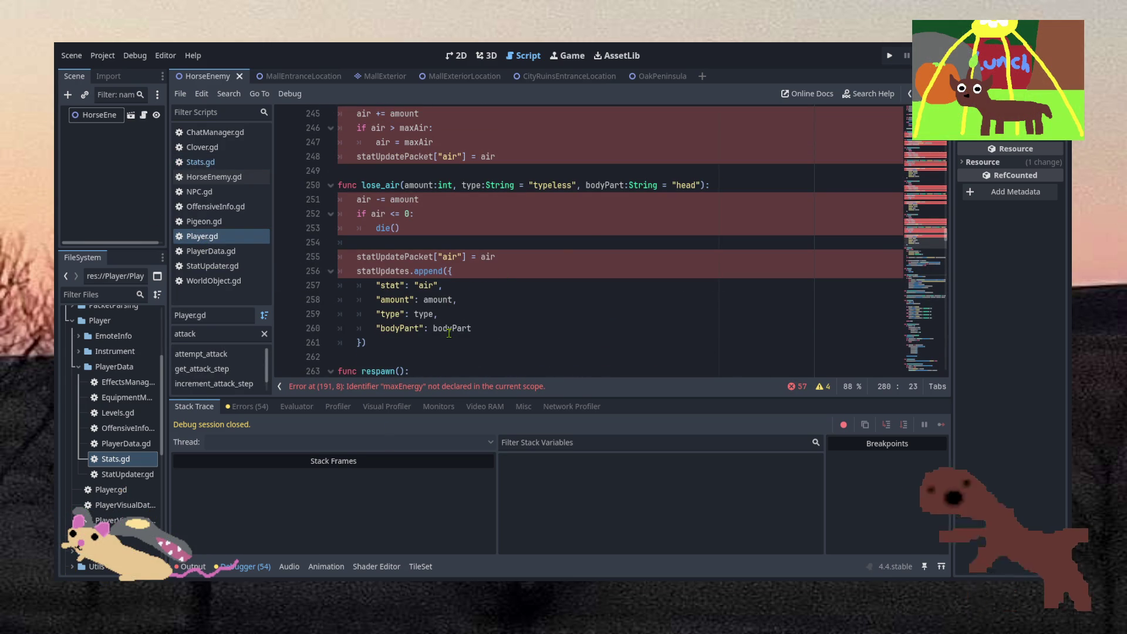
{"action": "left_click_drag", "start_coordinate": [447, 336], "coordinate": [759, 189]}
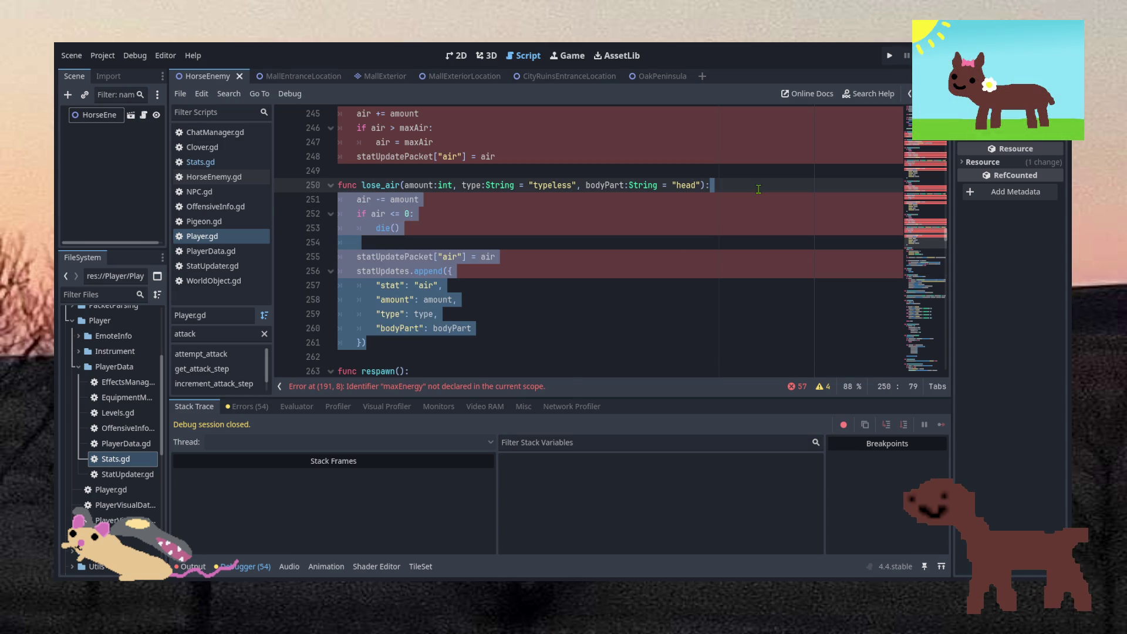
{"action": "key", "text": "Return"}
{"action": "type", "text": "stats.lo"}
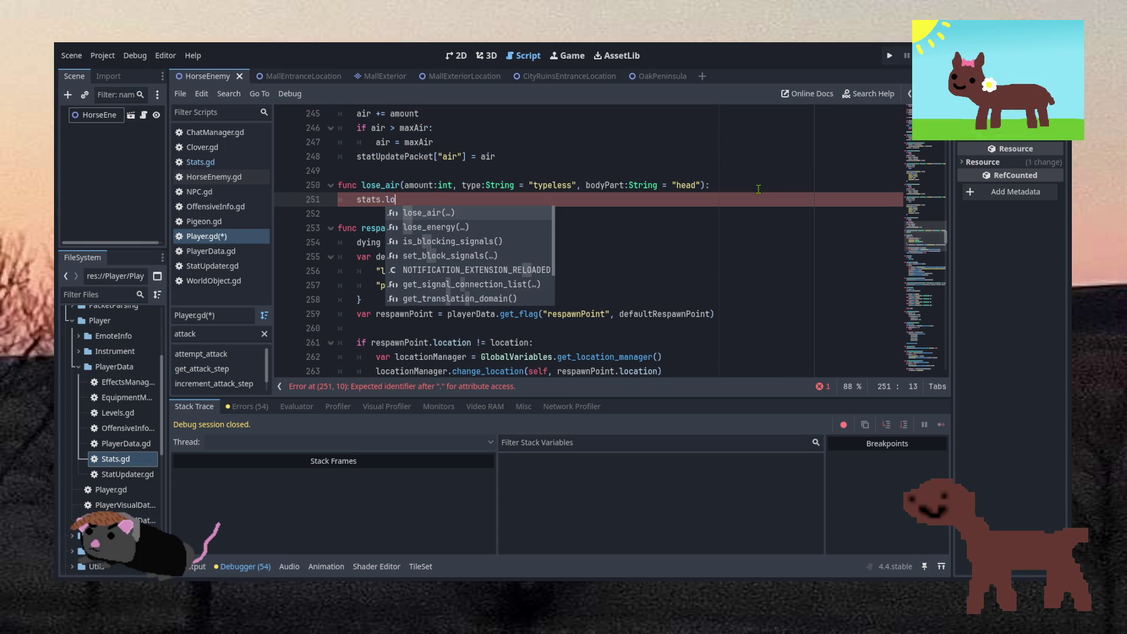
{"action": "key", "text": "Return"}
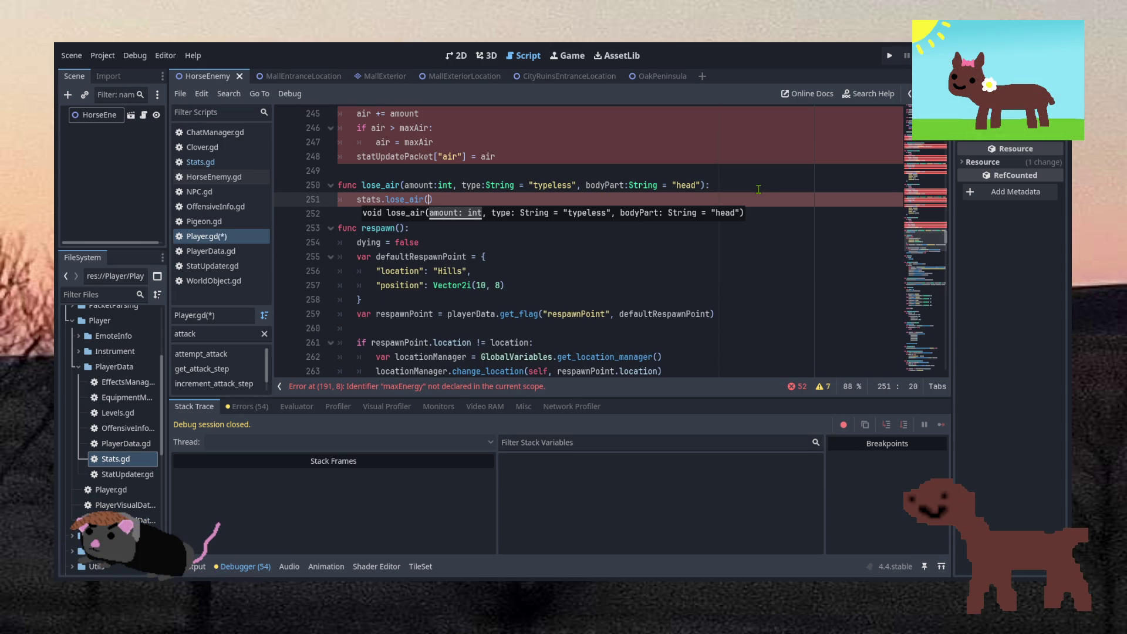
{"action": "type", "text": "mount,t"}
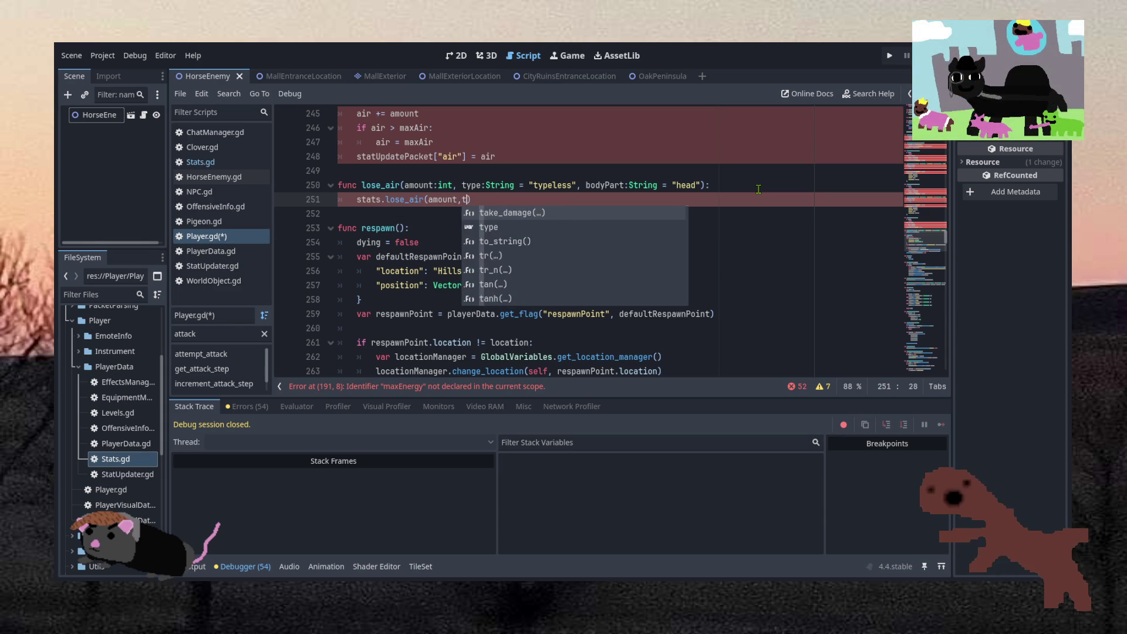
{"action": "key", "text": "BackSpace"}
{"action": "type", "text": "type"}
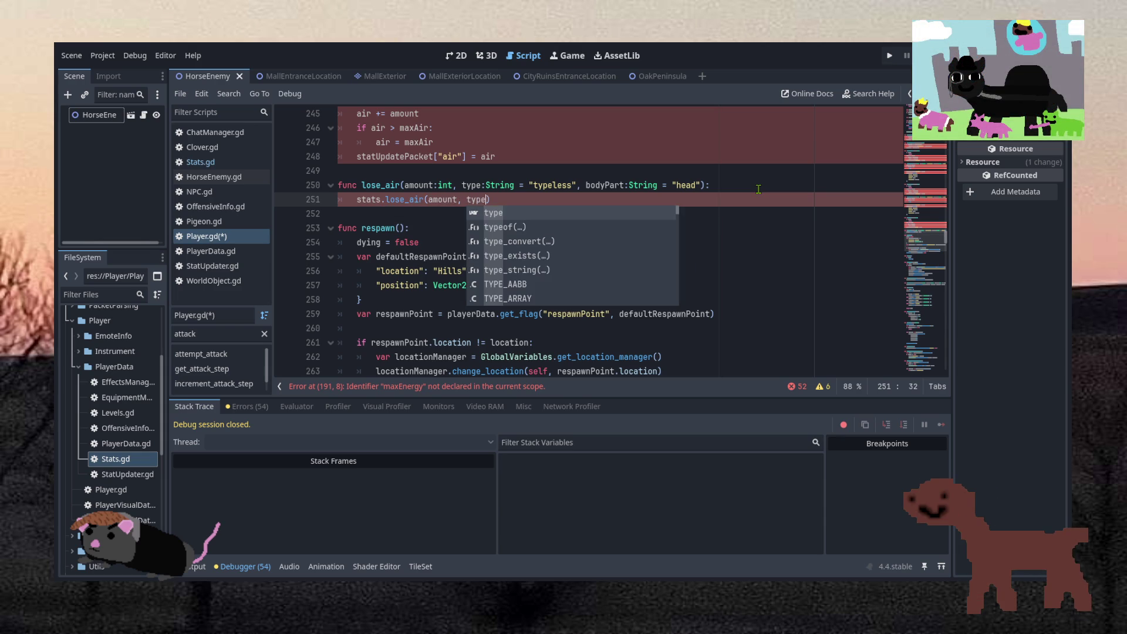
{"action": "type", "text": ", bodyPart"}
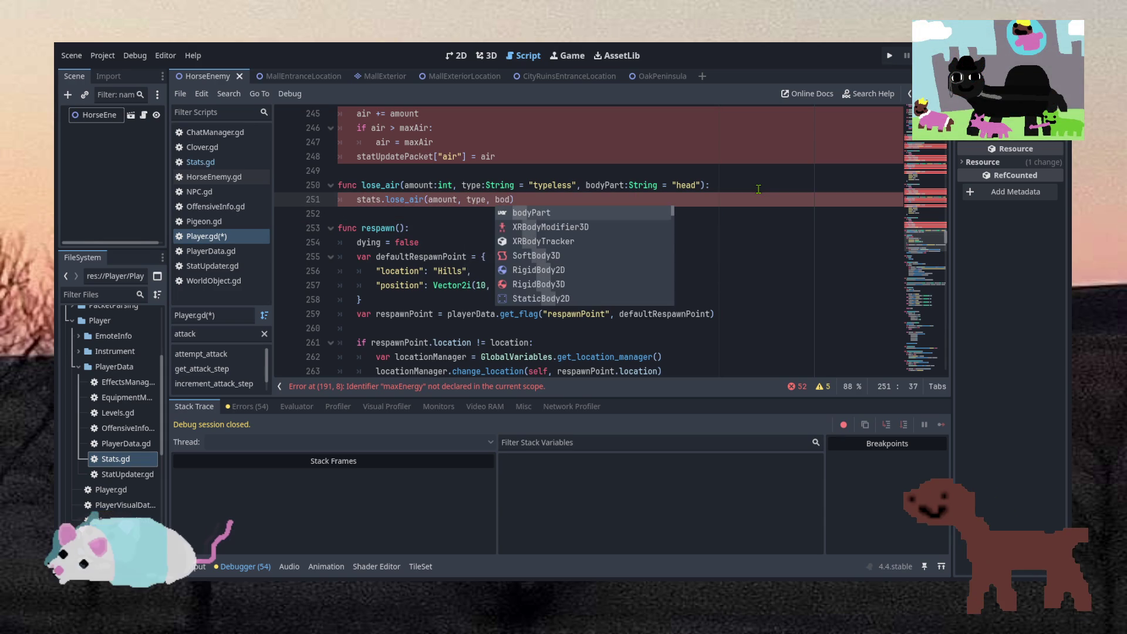
Paste the stats.lose_air(amount, type, bodyPart) call over the take_damage and gain_health bodies
{"action": "scroll", "coordinate": [757, 193], "scroll_direction": "up", "scroll_amount": 1}
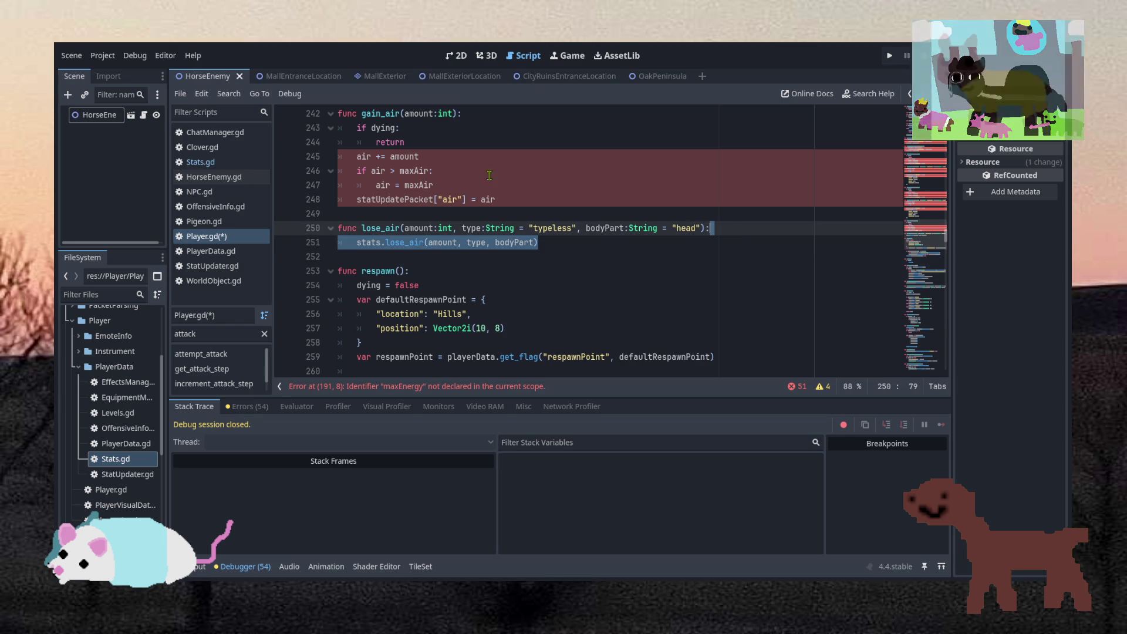
{"action": "scroll", "coordinate": [738, 236], "scroll_direction": "up", "scroll_amount": 3}
{"action": "left_click", "coordinate": [510, 326]}
{"action": "left_click_drag", "start_coordinate": [509, 327], "coordinate": [339, 256]}
{"action": "type", "text": "stats.lose_air(amount, type, bodyPart)"}
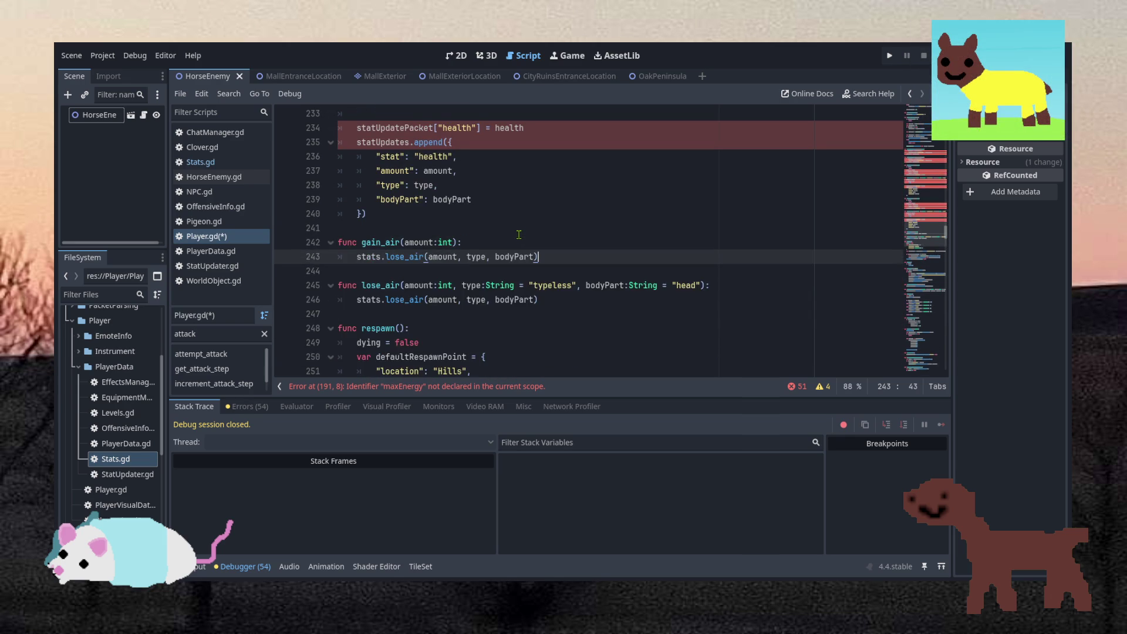
{"action": "scroll", "coordinate": [497, 250], "scroll_direction": "up", "scroll_amount": 1}
{"action": "scroll", "coordinate": [470, 264], "scroll_direction": "up", "scroll_amount": 3}
{"action": "left_click_drag", "start_coordinate": [479, 261], "coordinate": [339, 238]}
{"action": "type", "text": "stats.lose_air(amount, type, bodyPart)"}
{"action": "scroll", "coordinate": [551, 202], "scroll_direction": "up", "scroll_amount": 3}
{"action": "mouse_move", "coordinate": [528, 328]}
{"action": "left_mouse_down"}
{"action": "mouse_move", "coordinate": [411, 314]}
{"action": "mouse_move", "coordinate": [339, 256]}
{"action": "left_mouse_up"}
{"action": "type", "text": "stats.lose_air(amount, type, bodyPart)"}
Paste the same stats call over the lose_energy, gain_energy and set_max_health bodies
{"action": "left_click_drag", "start_coordinate": [499, 209], "coordinate": [728, 153]}
{"action": "scroll", "coordinate": [499, 208], "scroll_direction": "up", "scroll_amount": 2}
{"action": "type", "text": "stats.lose_air(amount, type, bodyPart)"}
{"action": "scroll", "coordinate": [468, 166], "scroll_direction": "up", "scroll_amount": 3}
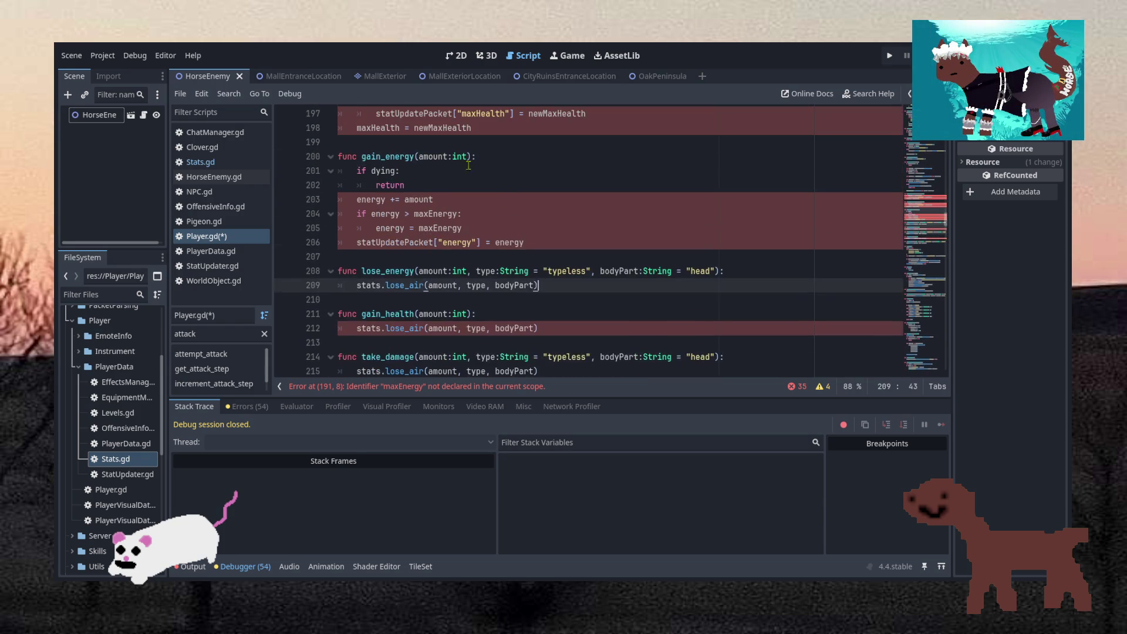
{"action": "left_click_drag", "start_coordinate": [541, 251], "coordinate": [548, 156]}
{"action": "type", "text": "stats.lose_air(amount, type, bodyPart)"}
{"action": "scroll", "coordinate": [539, 258], "scroll_direction": "up", "scroll_amount": 3}
{"action": "mouse_move", "coordinate": [540, 258]}
{"action": "left_mouse_down"}
{"action": "mouse_move", "coordinate": [553, 154]}
{"action": "mouse_move", "coordinate": [554, 218]}
{"action": "left_mouse_up"}
{"action": "type", "text": "stats.lose_air(amount, type, bodyPart)"}
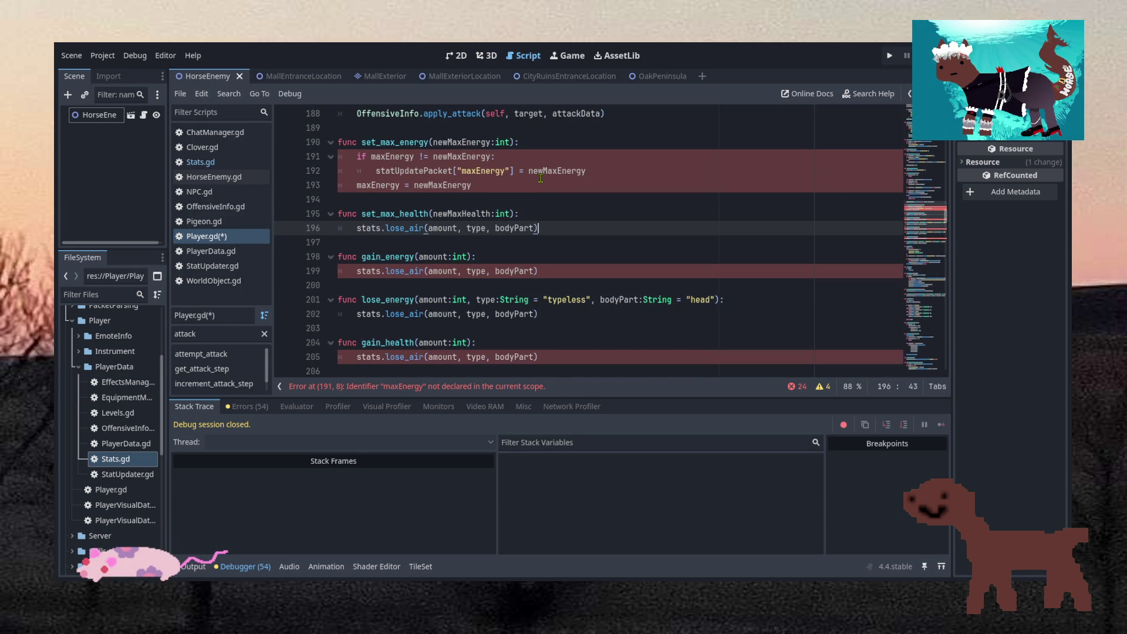
Undo the paste over set_max_health to restore its original body, then bring up Stats.gd
{"action": "key", "text": "ctrl+z"}
{"action": "left_click", "coordinate": [521, 214]}
{"action": "scroll", "coordinate": [527, 212], "scroll_direction": "up", "scroll_amount": 4}
{"action": "scroll", "coordinate": [527, 212], "scroll_direction": "down", "scroll_amount": 11}
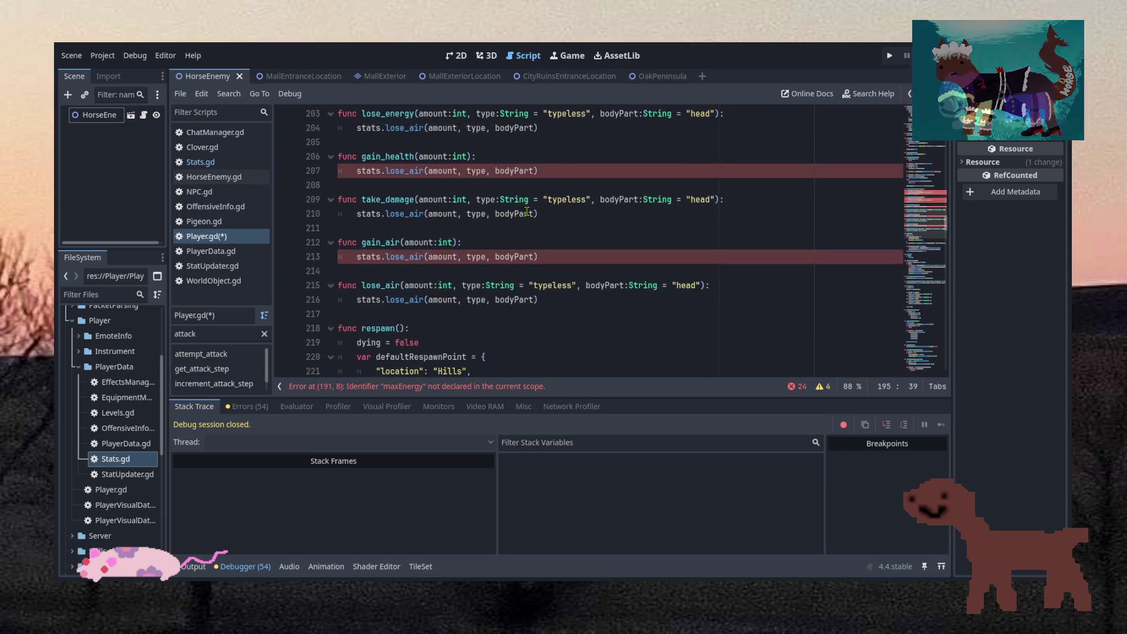
{"action": "scroll", "coordinate": [527, 212], "scroll_direction": "up", "scroll_amount": 3}
{"action": "scroll", "coordinate": [527, 212], "scroll_direction": "up", "scroll_amount": 5}
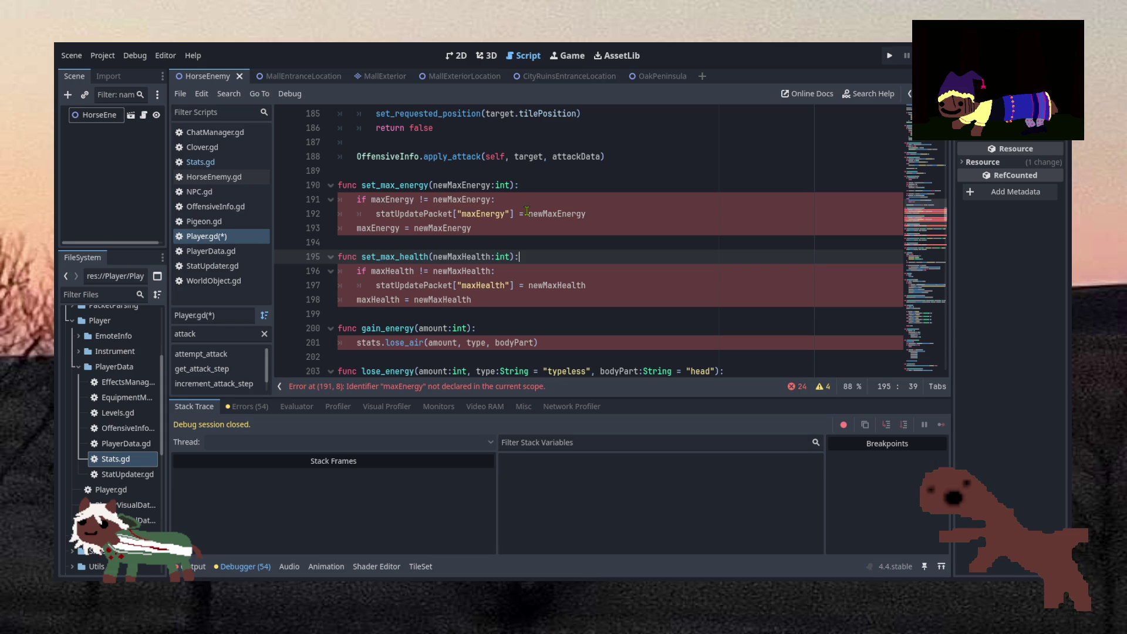
{"action": "scroll", "coordinate": [527, 212], "scroll_direction": "down", "scroll_amount": 4}
{"action": "scroll", "coordinate": [525, 213], "scroll_direction": "down", "scroll_amount": 2}
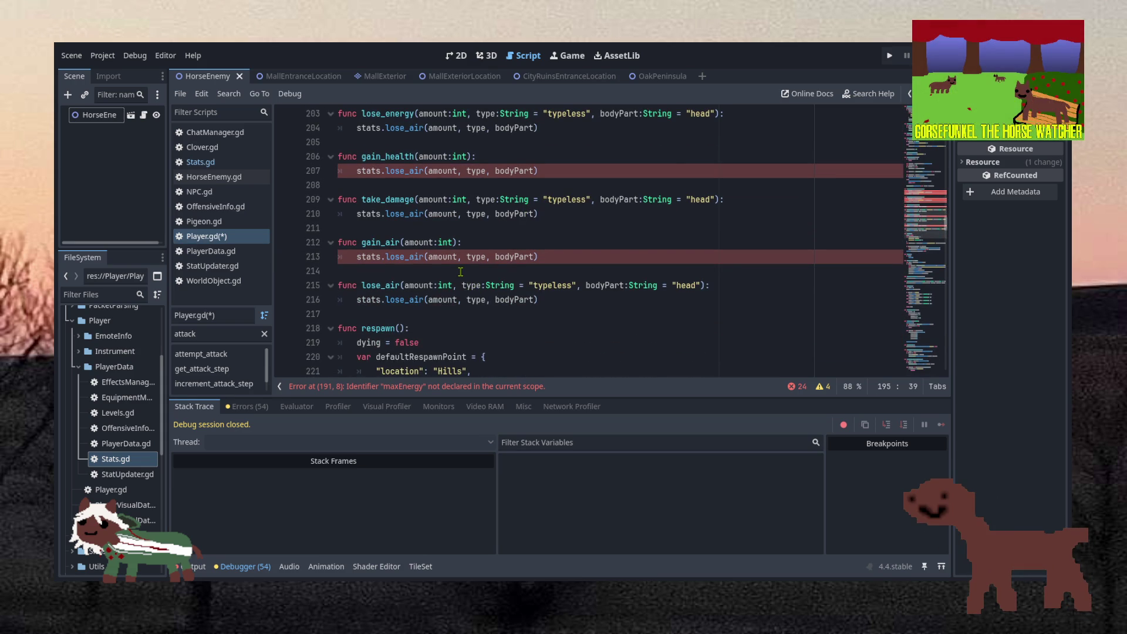
{"action": "left_click", "coordinate": [456, 258]}
{"action": "scroll", "coordinate": [456, 259], "scroll_direction": "up", "scroll_amount": 5}
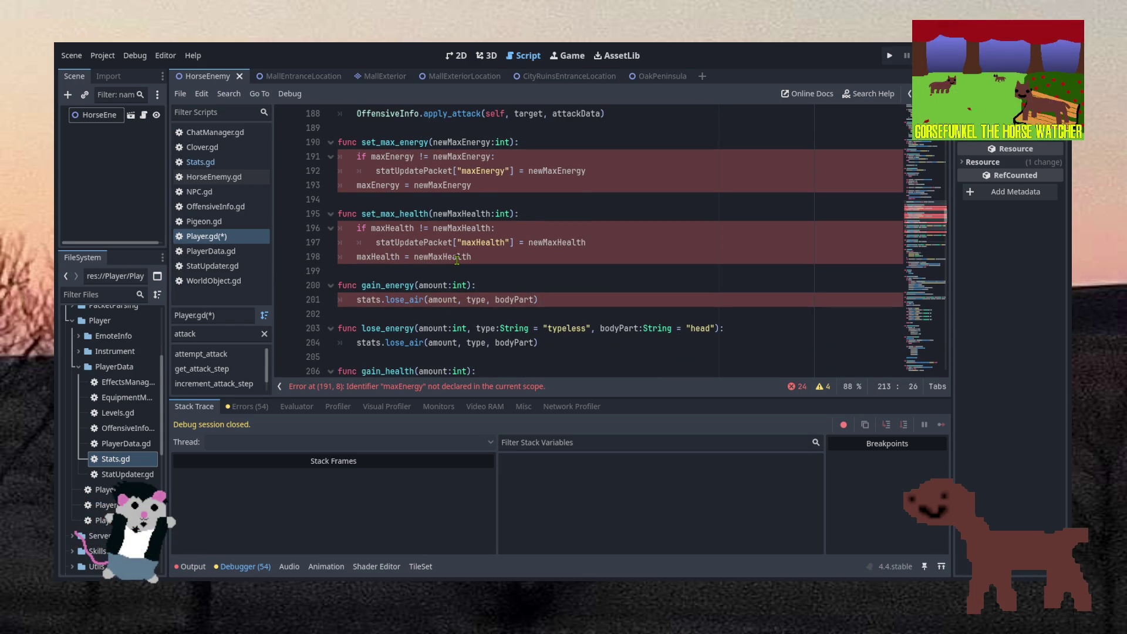
{"action": "left_click", "coordinate": [222, 166]}
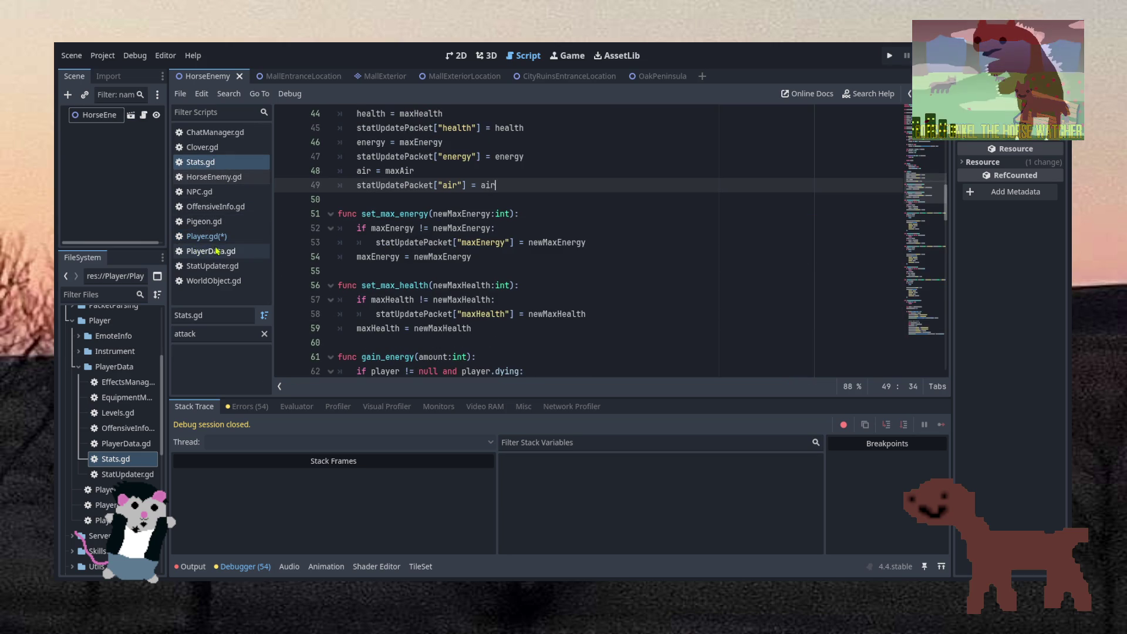
Duplicate set_max_health in Stats.gd and rename the copy set_max_air with parameter newMaxAir
{"action": "scroll", "coordinate": [500, 314], "scroll_direction": "down", "scroll_amount": 2}
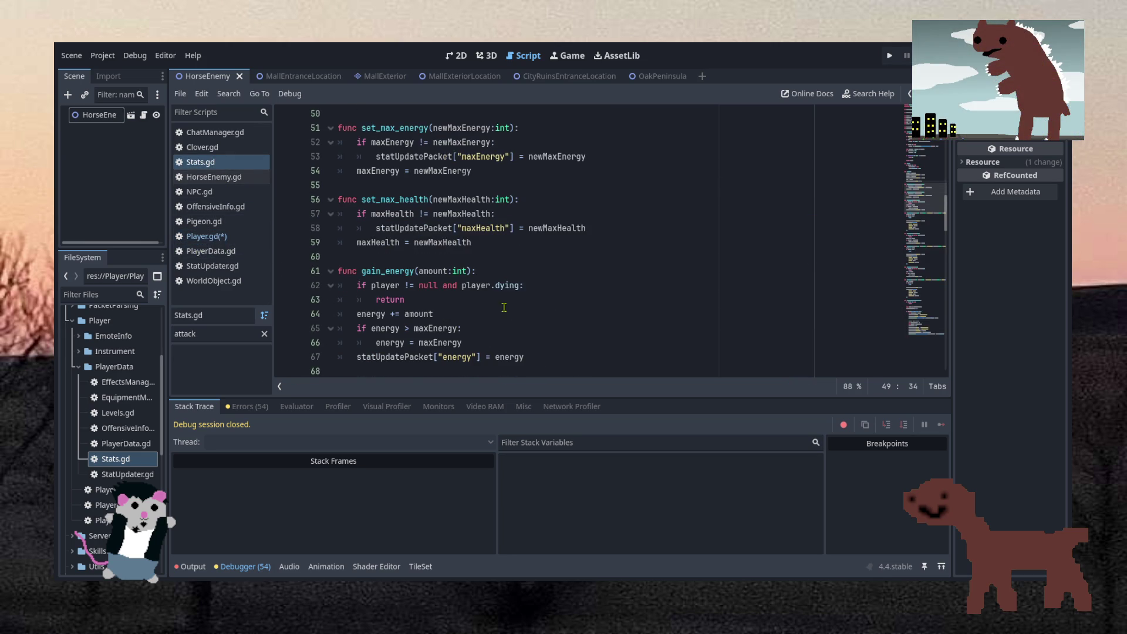
{"action": "mouse_move", "coordinate": [514, 247]}
{"action": "left_mouse_down"}
{"action": "mouse_move", "coordinate": [341, 197]}
{"action": "mouse_move", "coordinate": [527, 174]}
{"action": "left_mouse_up"}
{"action": "key", "text": "ctrl+c"}
{"action": "left_click", "coordinate": [453, 255]}
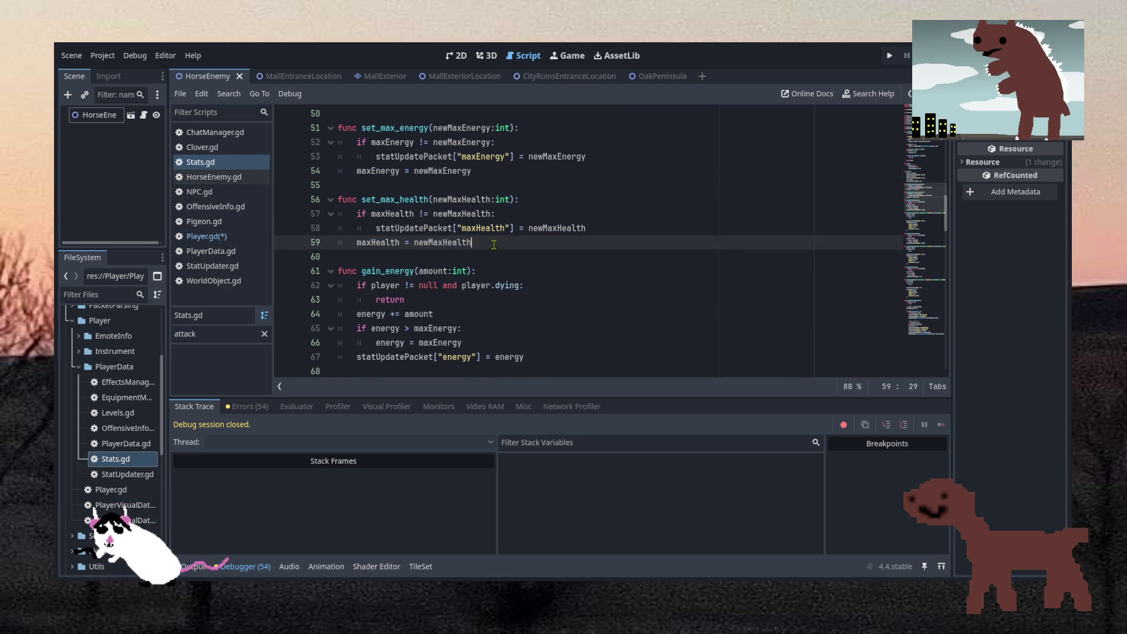
{"action": "key", "text": "ctrl+v"}
{"action": "left_click", "coordinate": [425, 270]}
{"action": "type", "text": "air"}
{"action": "left_click_drag", "start_coordinate": [449, 271], "coordinate": [476, 271]}
{"action": "type", "text": "Air"}
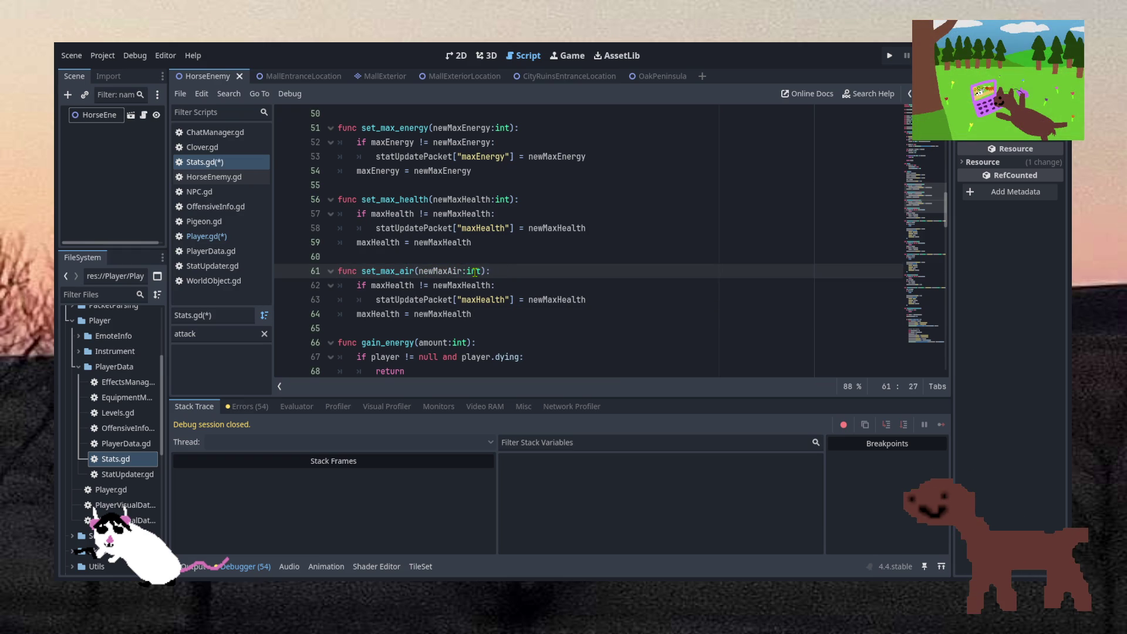
Change maxHealth to maxAir in the body of set_max_air
{"action": "double_click", "coordinate": [439, 270]}
{"action": "key", "text": "ctrl+c"}
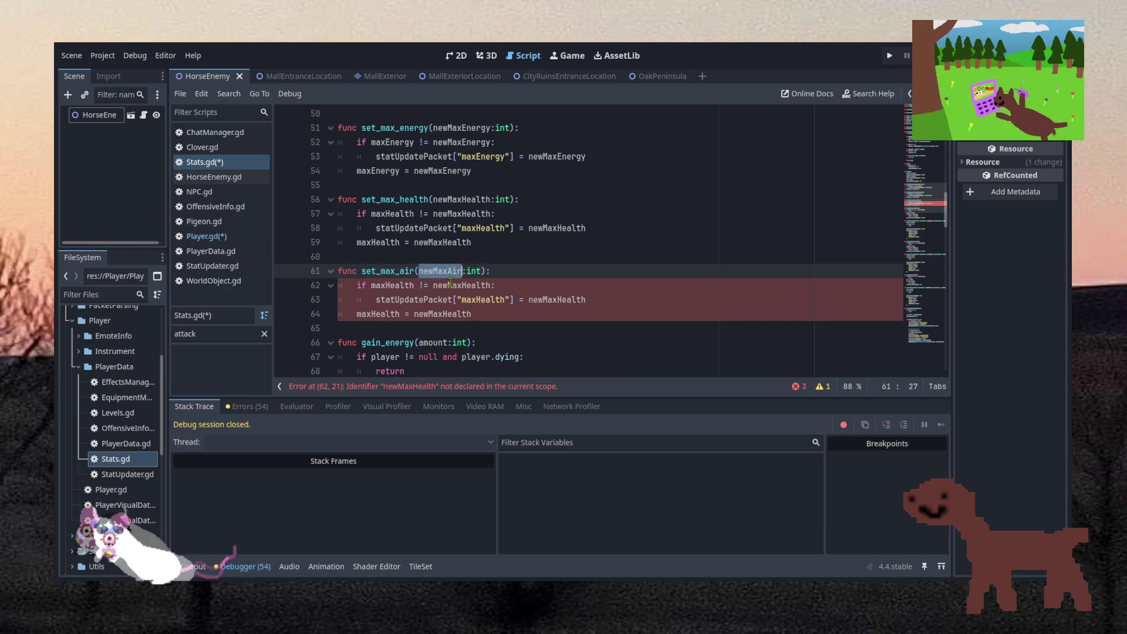
{"action": "double_click", "coordinate": [458, 284]}
{"action": "key", "text": "ctrl+v"}
{"action": "double_click", "coordinate": [389, 285]}
{"action": "type", "text": "axAir"}
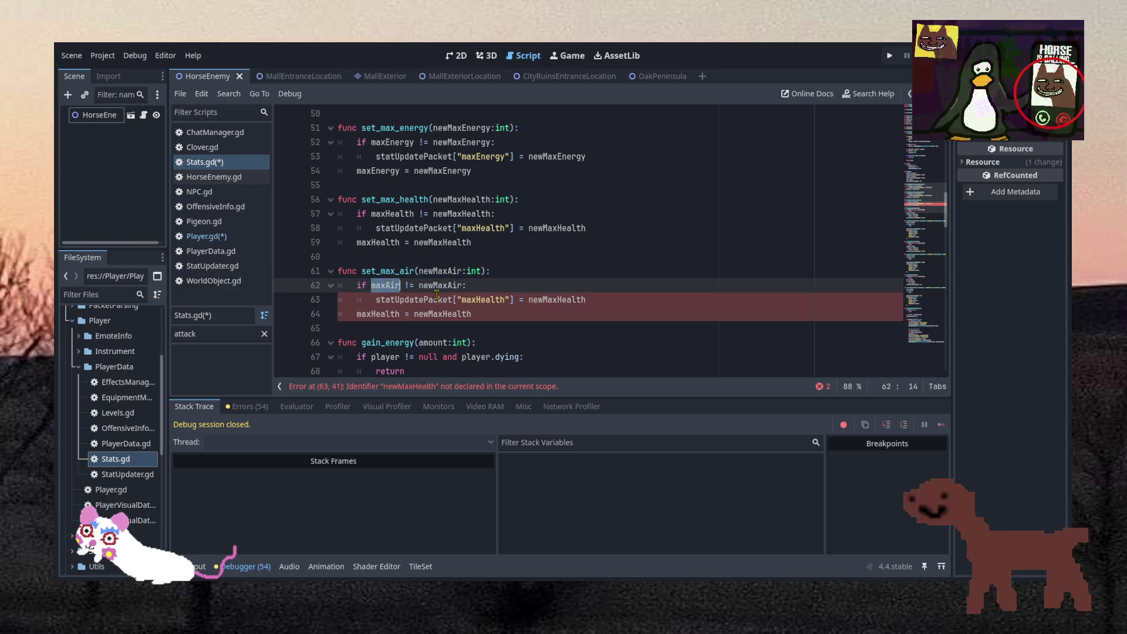
{"action": "left_click", "coordinate": [482, 300]}
Replace the remaining newMaxHealth references with newMaxAir, save, and return to Player.gd
{"action": "double_click", "coordinate": [445, 270]}
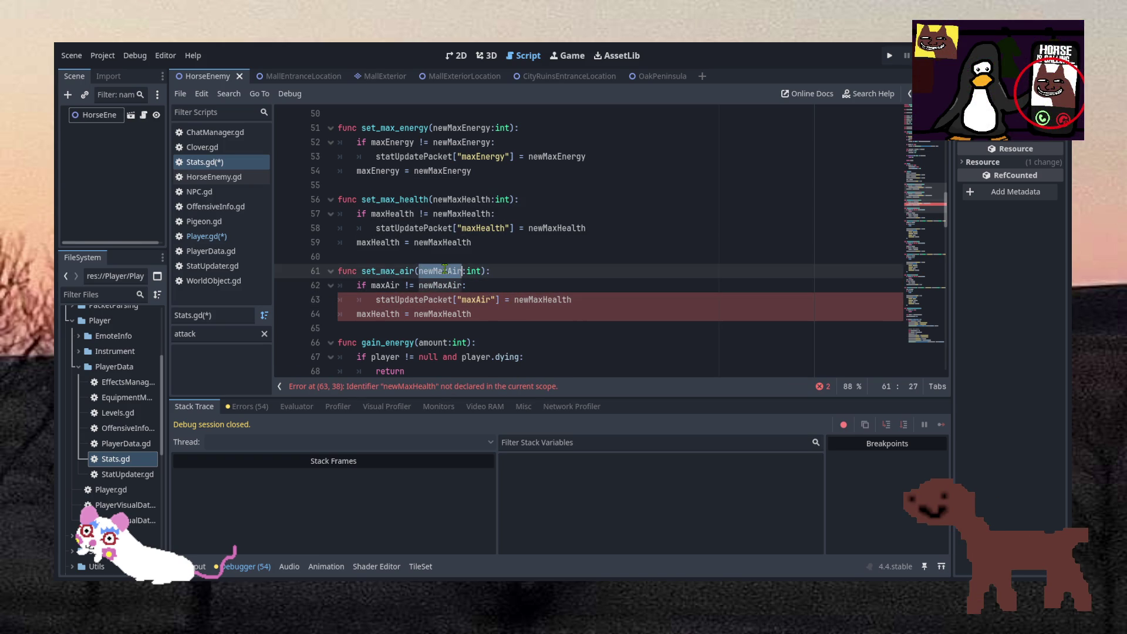
{"action": "key", "text": "ctrl+c"}
{"action": "double_click", "coordinate": [527, 299]}
{"action": "key", "text": "ctrl+v"}
{"action": "double_click", "coordinate": [442, 314]}
{"action": "key", "text": "ctrl+v"}
{"action": "double_click", "coordinate": [385, 284]}
{"action": "left_click", "coordinate": [381, 314]}
{"action": "key", "text": "ctrl+s"}
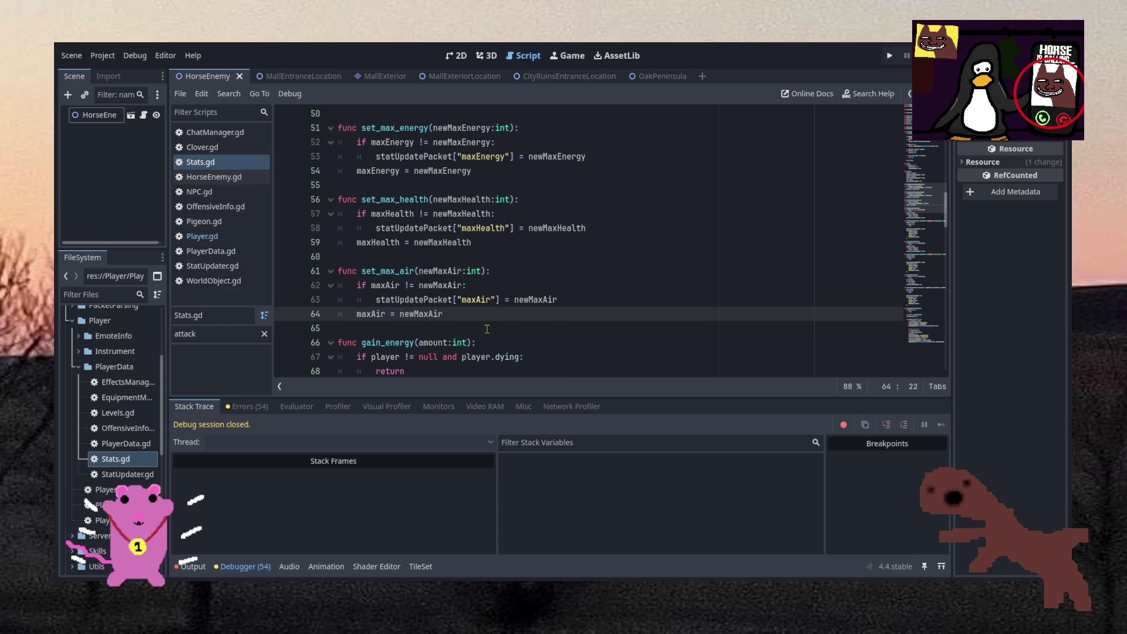
{"action": "mouse_move", "coordinate": [487, 328]}
{"action": "left_mouse_down"}
{"action": "mouse_move", "coordinate": [352, 214]}
{"action": "mouse_move", "coordinate": [282, 257]}
{"action": "left_mouse_up"}
{"action": "left_click", "coordinate": [247, 238]}
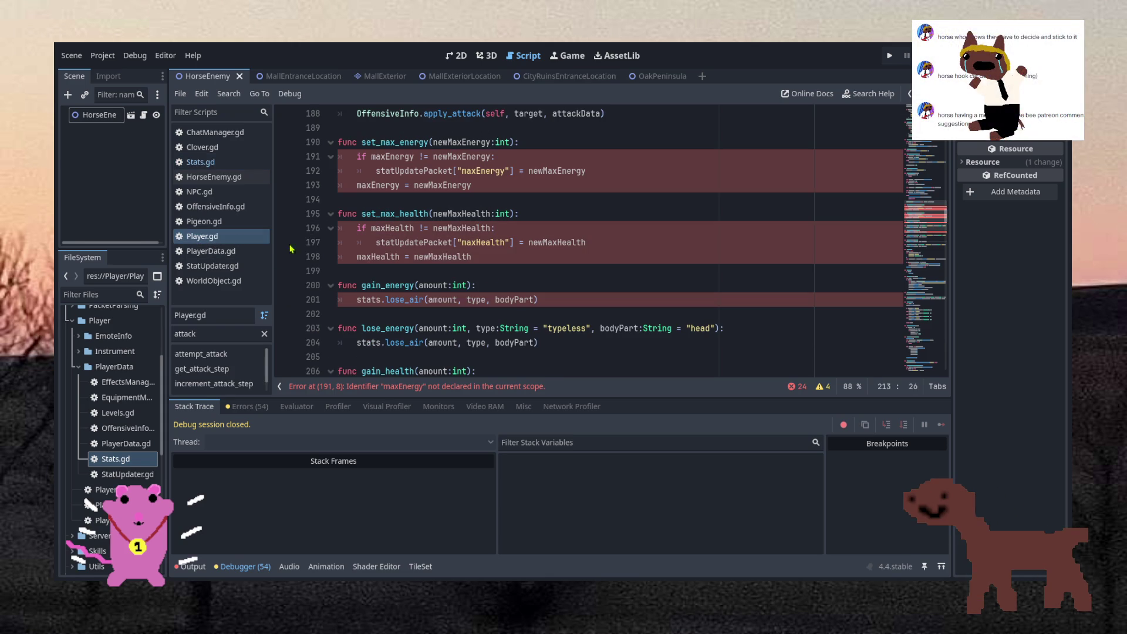
Paste the set_max_air function into Player.gd, then undo that insertion
{"action": "left_click", "coordinate": [584, 255]}
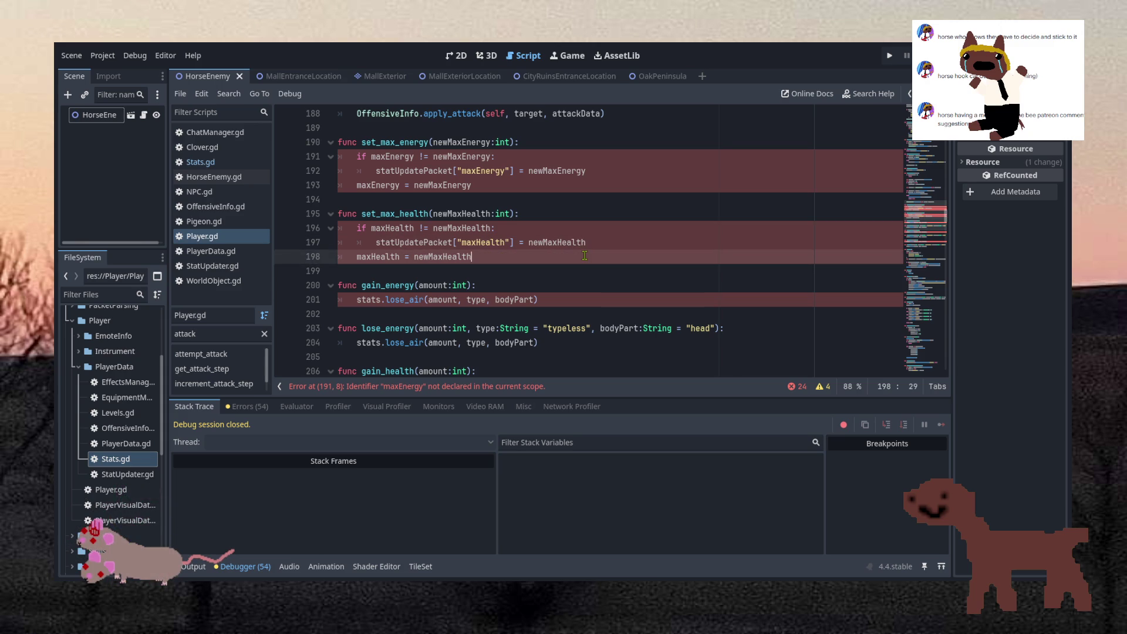
{"action": "key", "text": "ctrl+v"}
{"action": "left_click", "coordinate": [485, 256]}
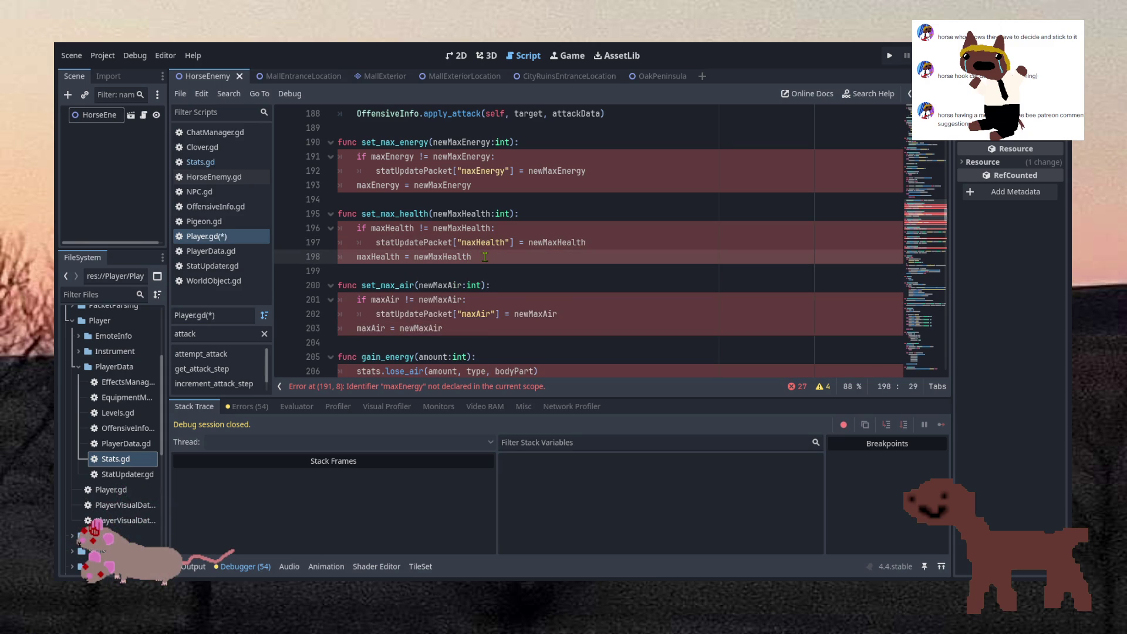
{"action": "scroll", "coordinate": [484, 332], "scroll_direction": "down", "scroll_amount": 2}
{"action": "left_click_drag", "start_coordinate": [540, 285], "coordinate": [551, 276]}
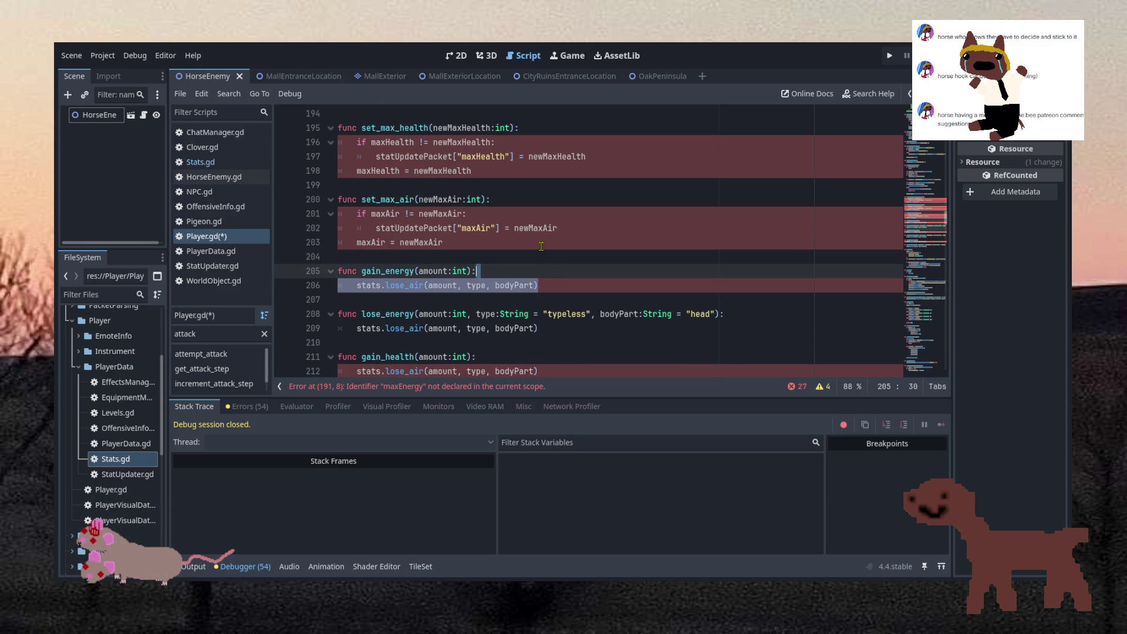
{"action": "key", "text": "ctrl+z"}
{"action": "key", "text": "ctrl+z"}
{"action": "key", "text": "ctrl+z"}
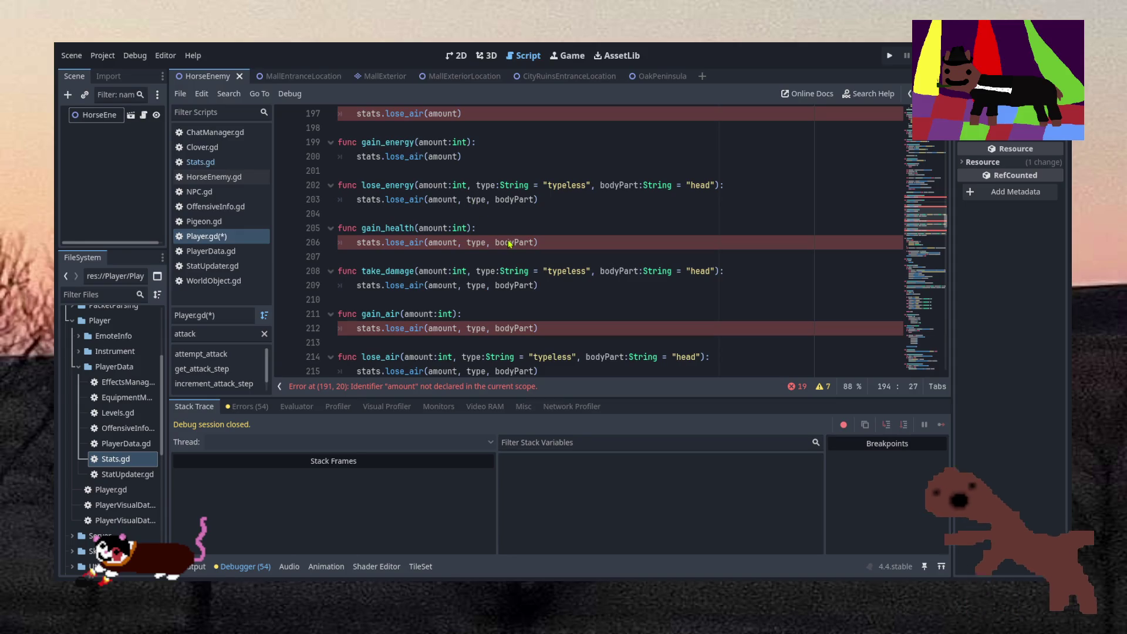
Change gain_health's call to stats.gain_health(amount), dropping the type and bodyPart arguments
{"action": "left_click", "coordinate": [511, 258]}
{"action": "left_click", "coordinate": [511, 241]}
{"action": "double_click", "coordinate": [409, 241]}
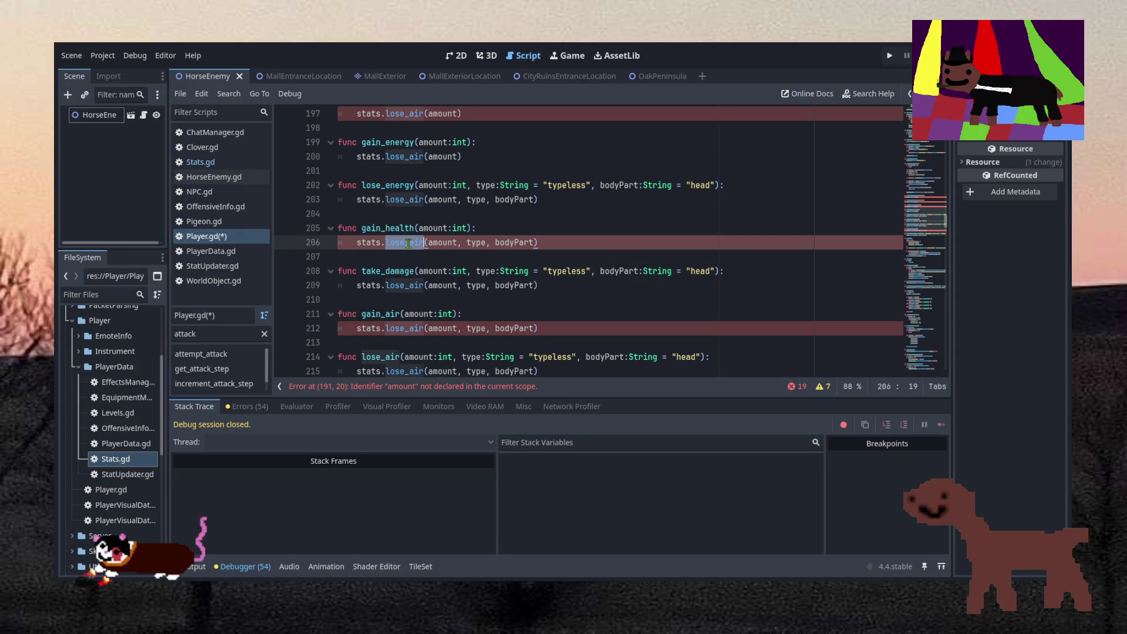
{"action": "type", "text": "ga"}
{"action": "key", "text": "Down"}
{"action": "key", "text": "Down"}
{"action": "key", "text": "Return"}
{"action": "left_click_drag", "start_coordinate": [469, 241], "coordinate": [549, 242]}
{"action": "key", "text": "BackSpace"}
{"action": "type", "text": "t"}
{"action": "left_click", "coordinate": [469, 257]}
Change gain_air's call to stats.gain_air, removing the type and bodyPart arguments
{"action": "scroll", "coordinate": [423, 281], "scroll_direction": "down", "scroll_amount": 1}
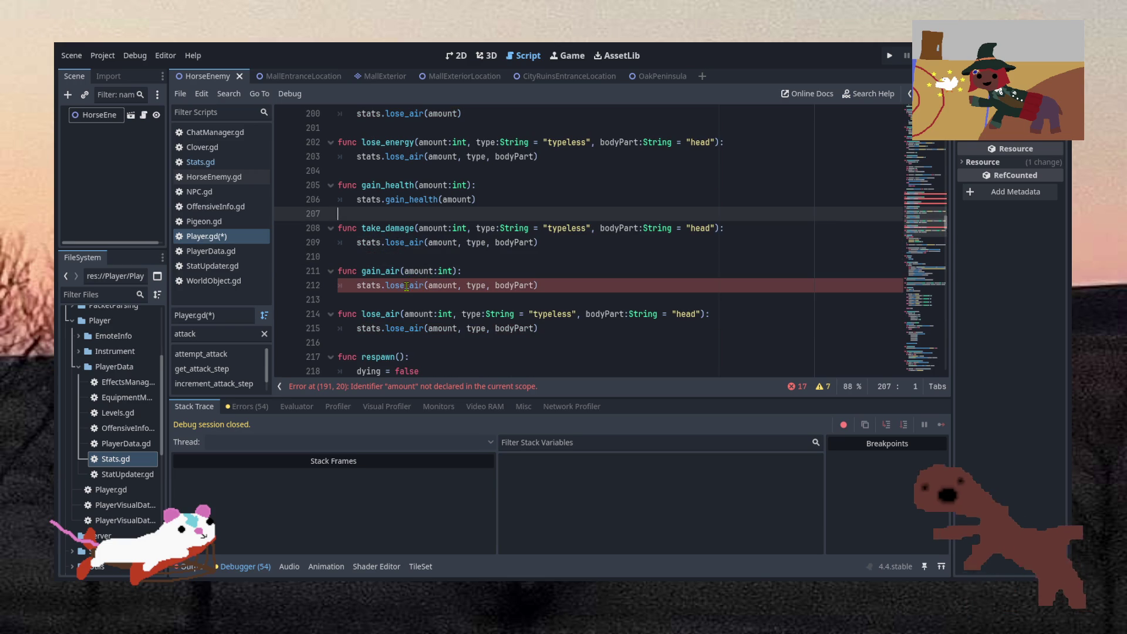
{"action": "left_click", "coordinate": [406, 286]}
{"action": "double_click", "coordinate": [418, 285]}
{"action": "key", "text": "BackSpace"}
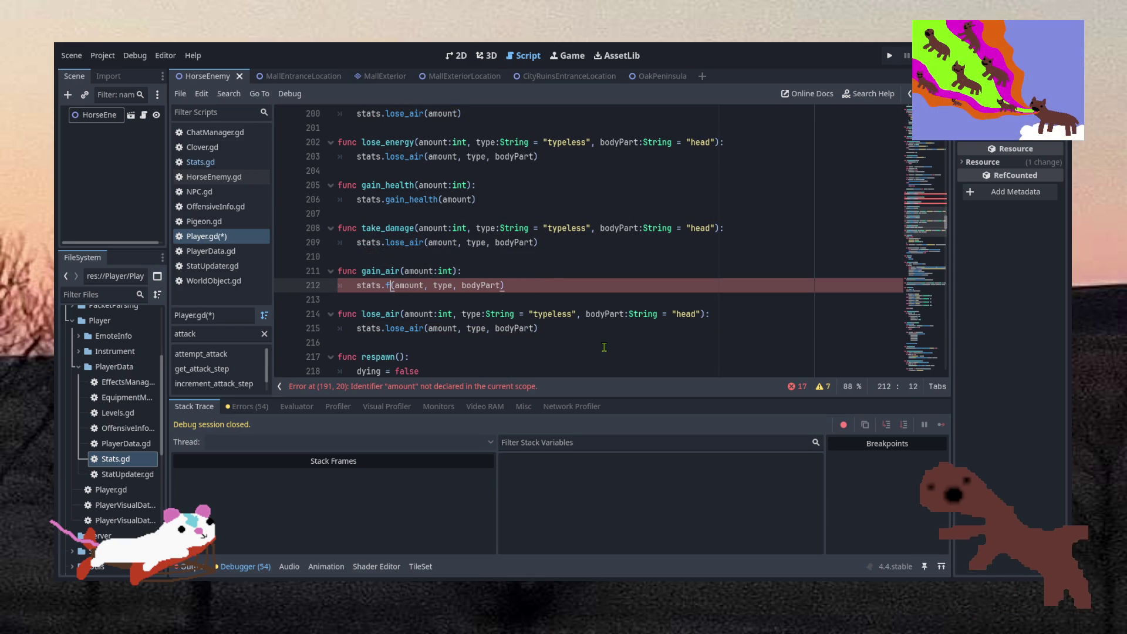
{"action": "type", "text": "gain"}
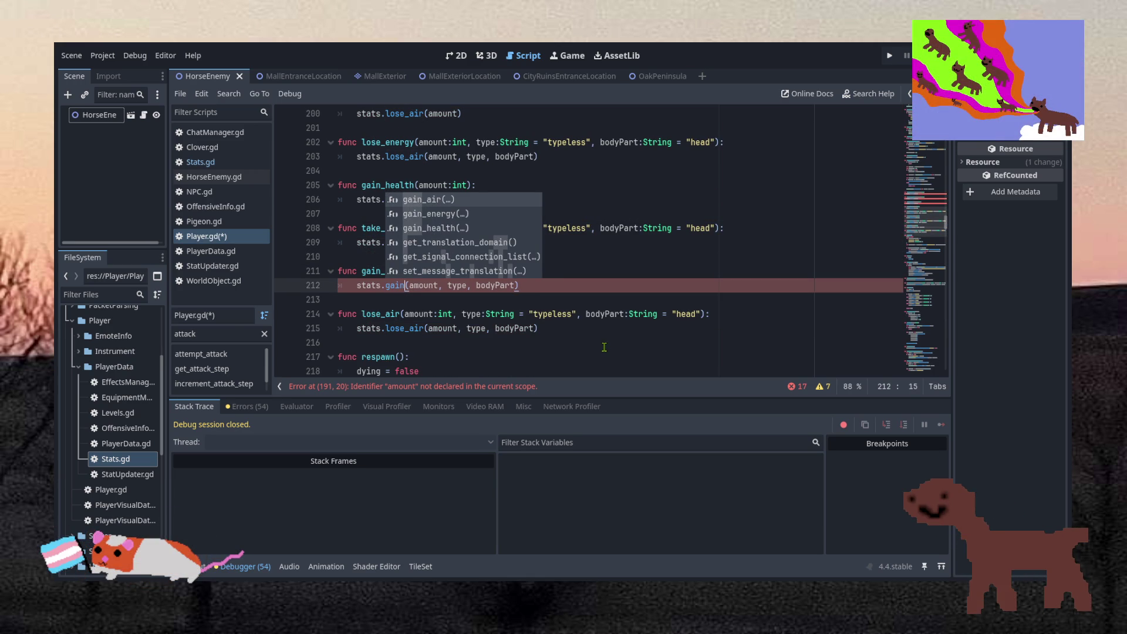
{"action": "left_click", "coordinate": [463, 286]}
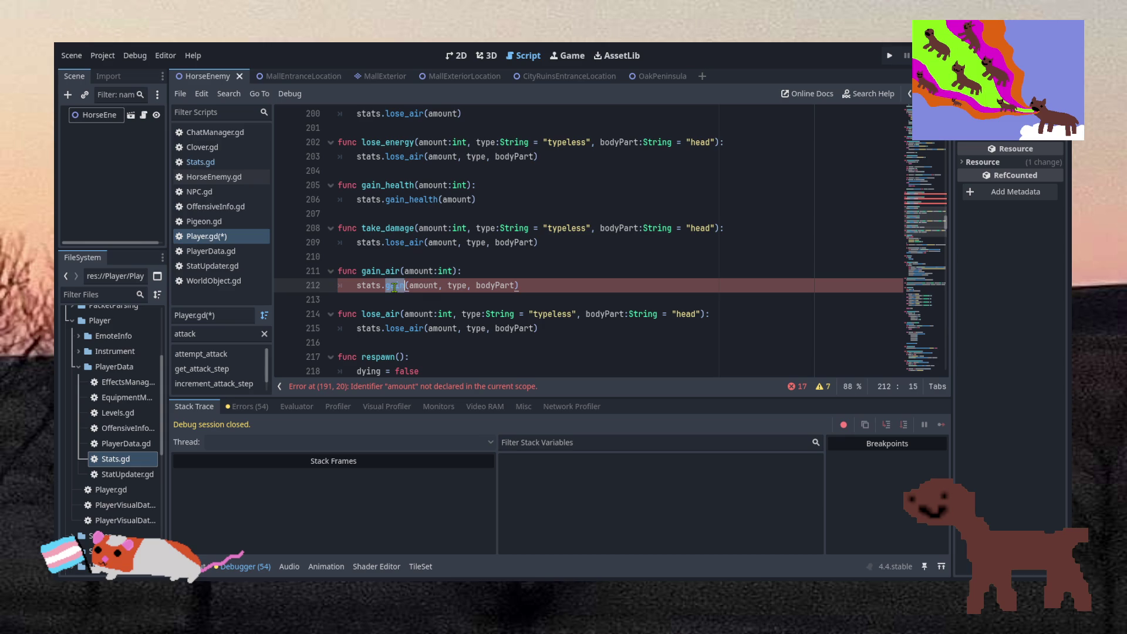
{"action": "key", "text": "ctrl+space"}
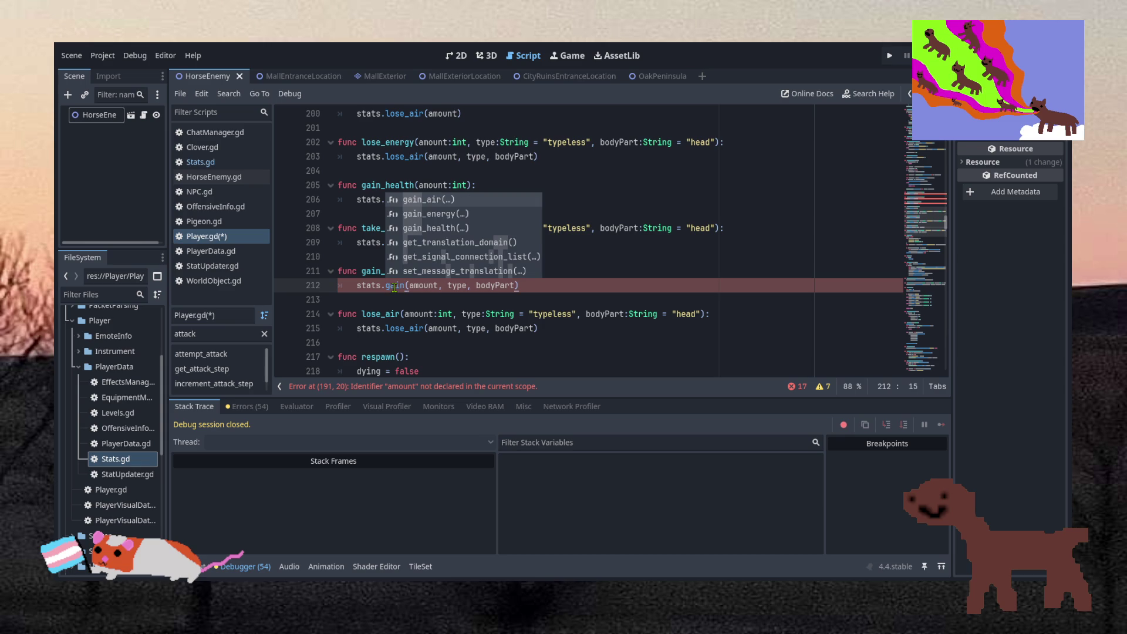
{"action": "left_click", "coordinate": [440, 202]}
{"action": "left_click_drag", "start_coordinate": [467, 285], "coordinate": [520, 283]}
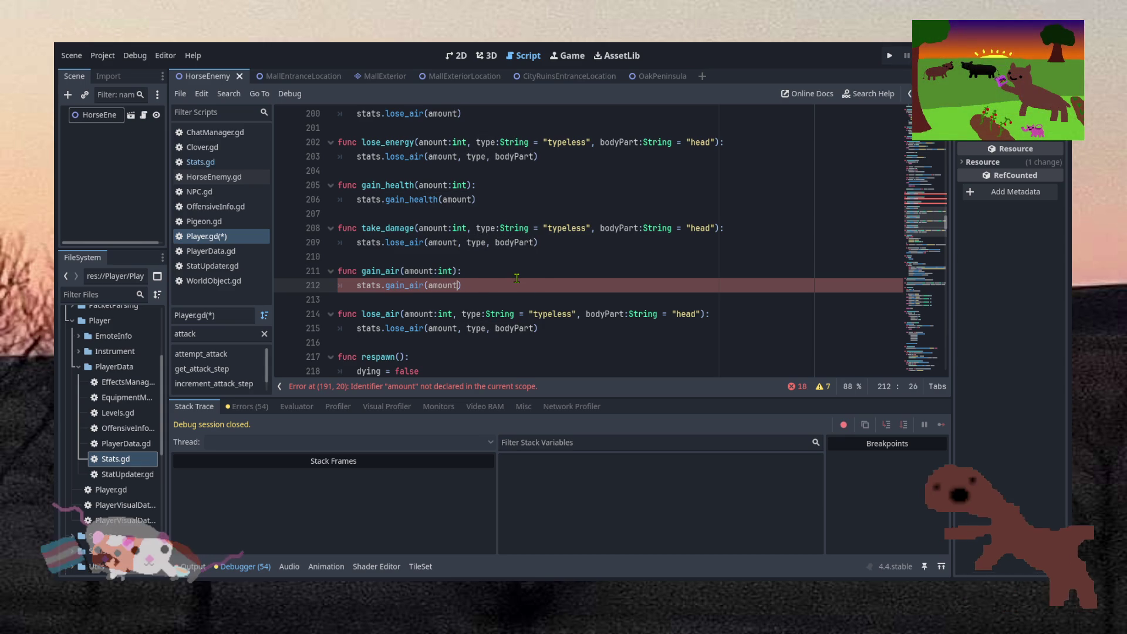
{"action": "key", "text": "BackSpace"}
{"action": "key", "text": "BackSpace"}
{"action": "key", "text": "BackSpace"}
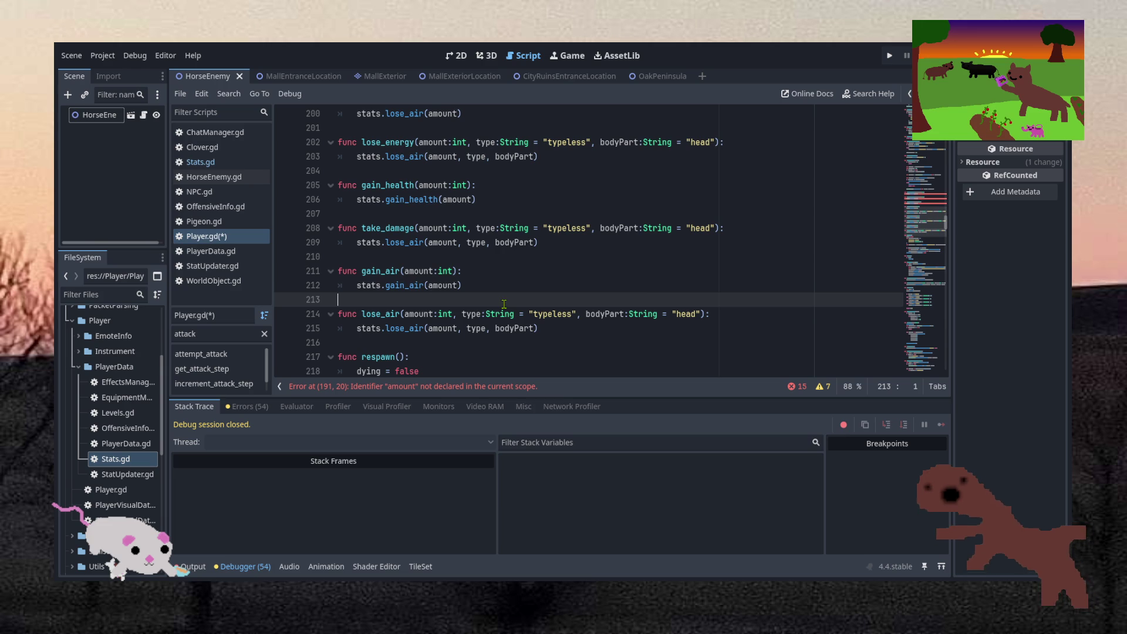
{"action": "left_click", "coordinate": [503, 287]}
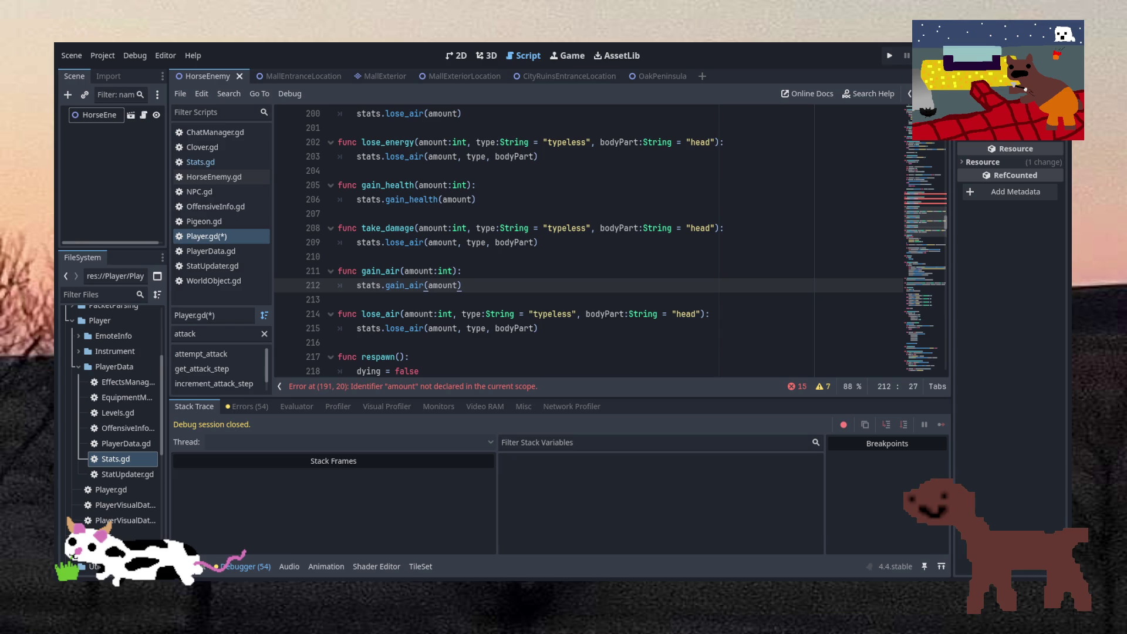
{"action": "left_click", "coordinate": [459, 349]}
{"action": "left_click", "coordinate": [510, 303]}
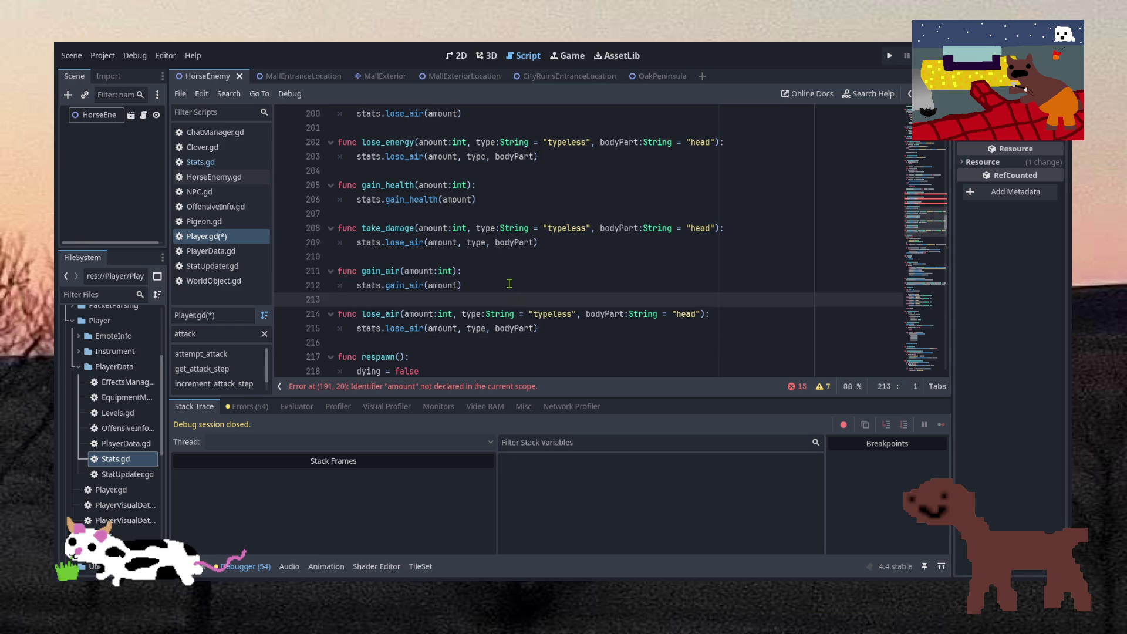
{"action": "scroll", "coordinate": [510, 284], "scroll_direction": "up", "scroll_amount": 1}
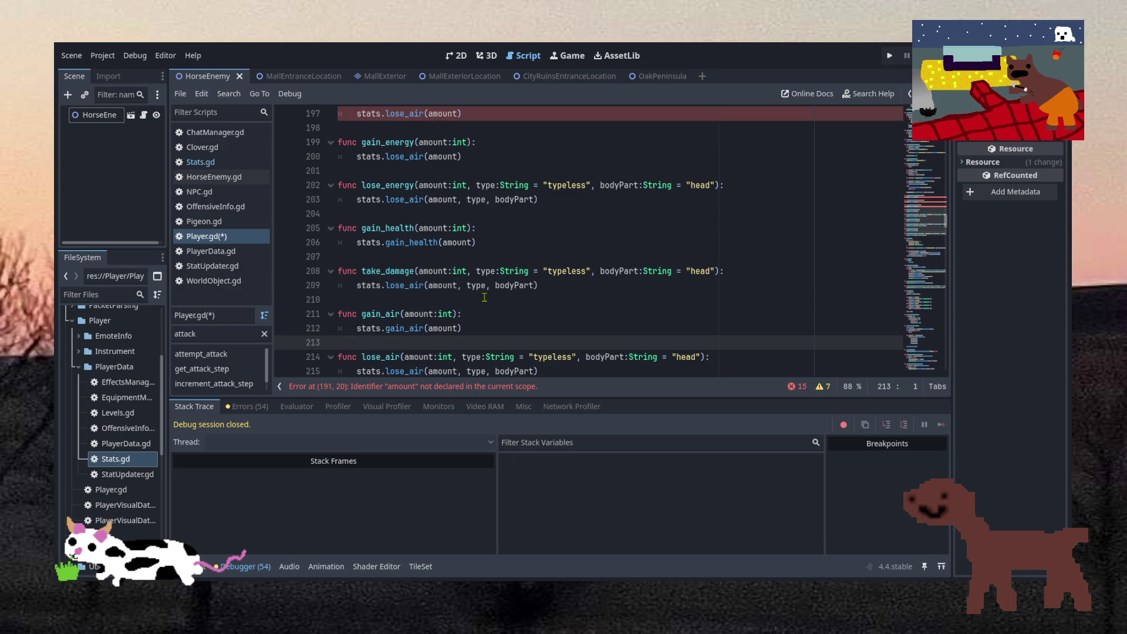
Point take_damage and lose_energy at stats.take_damage and stats.lose_energy instead of lose_air
{"action": "double_click", "coordinate": [404, 285]}
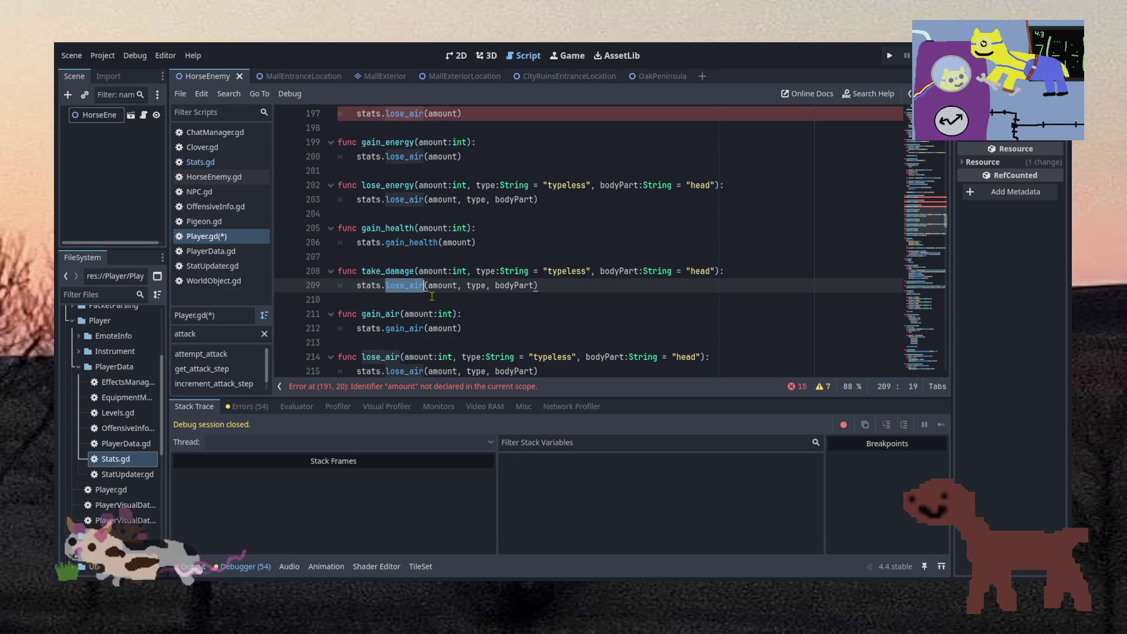
{"action": "type", "text": "tak"}
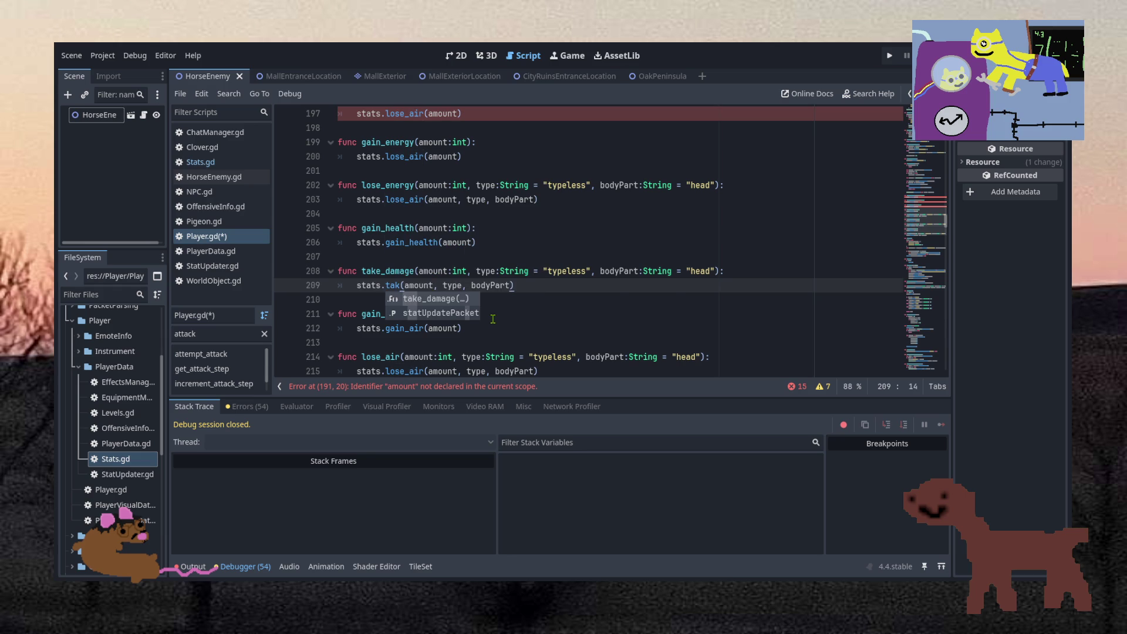
{"action": "key", "text": "Return"}
{"action": "left_click", "coordinate": [473, 257]}
{"action": "scroll", "coordinate": [418, 255], "scroll_direction": "up", "scroll_amount": 1}
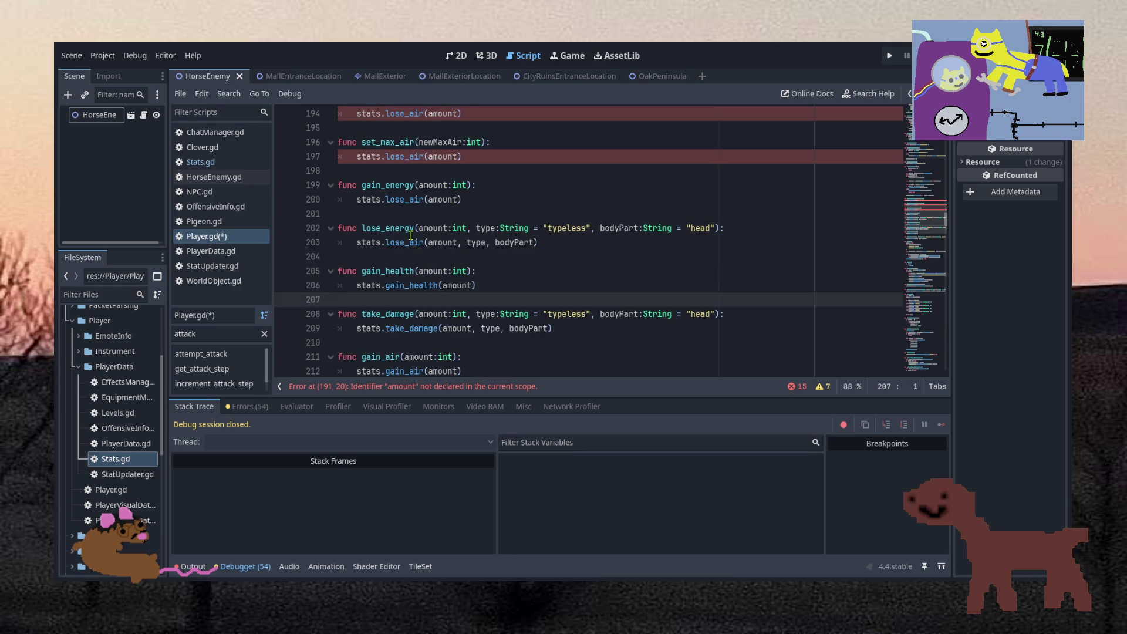
{"action": "double_click", "coordinate": [405, 244]}
{"action": "type", "text": "ose"}
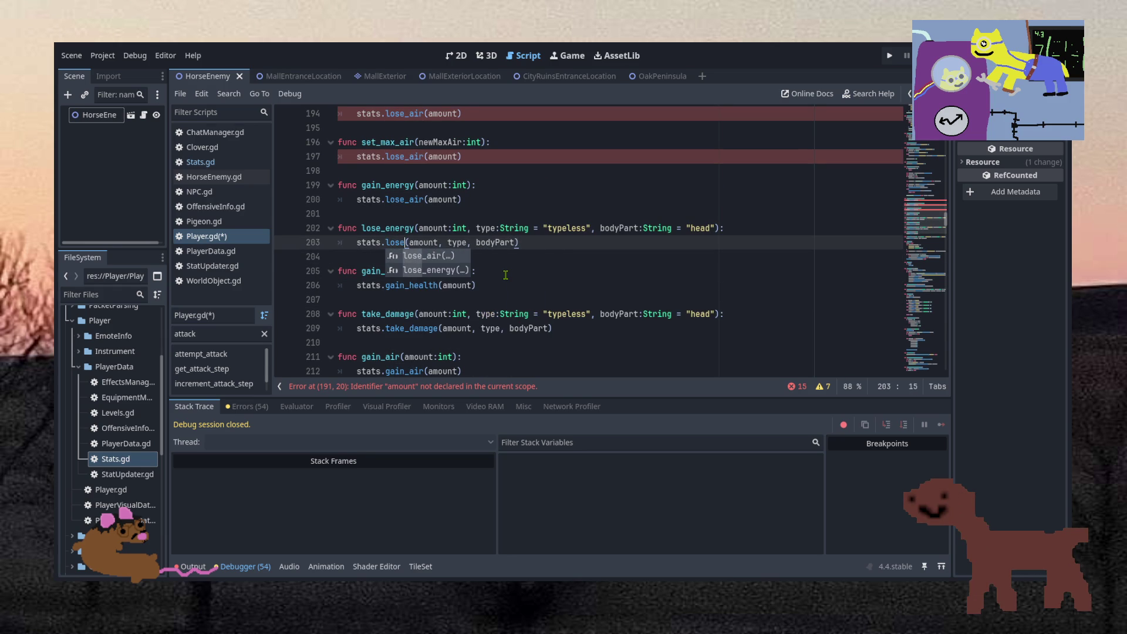
{"action": "key", "text": "Down"}
{"action": "key", "text": "Return"}
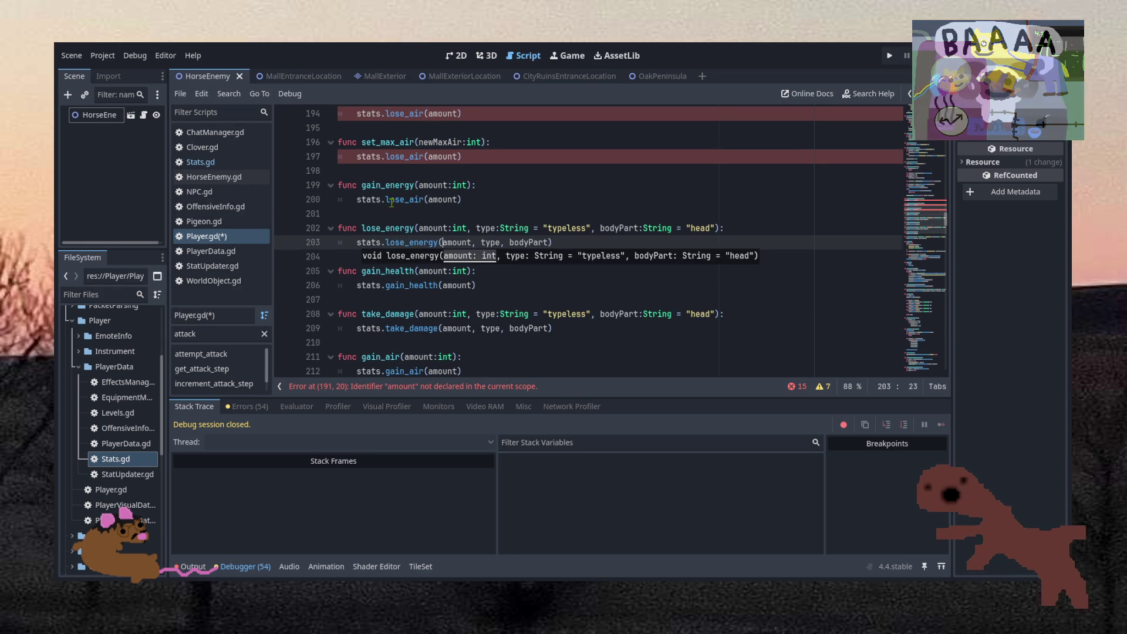
Point gain_energy at stats.gain_energy and review the updated functions
{"action": "double_click", "coordinate": [404, 200]}
{"action": "type", "text": "gain"}
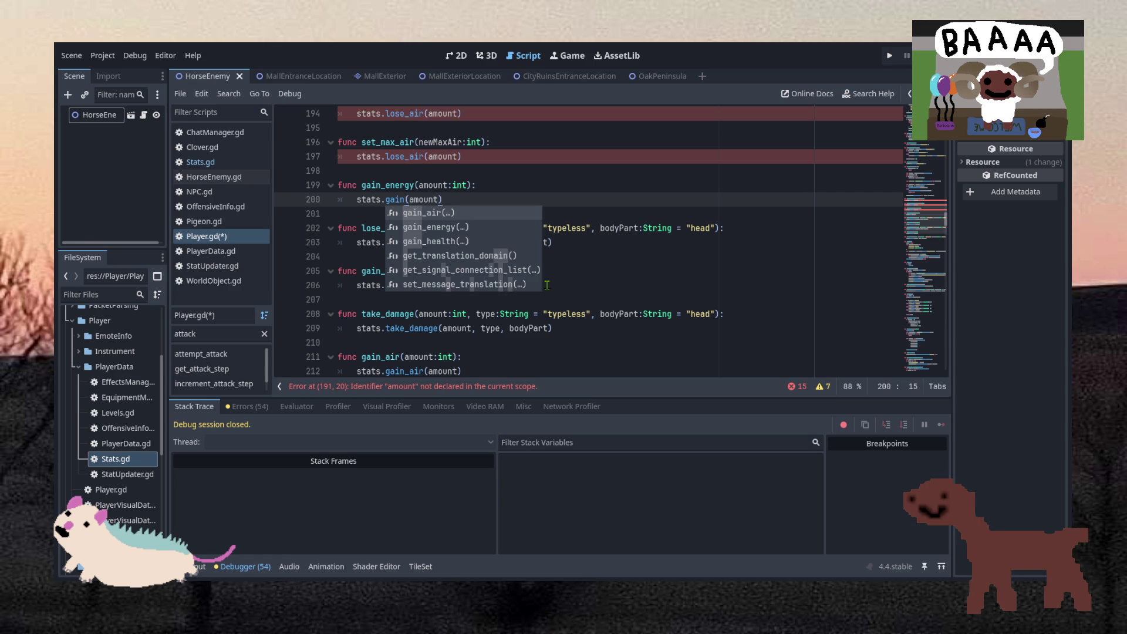
{"action": "key", "text": "Down"}
{"action": "key", "text": "Return"}
{"action": "left_click", "coordinate": [547, 285]}
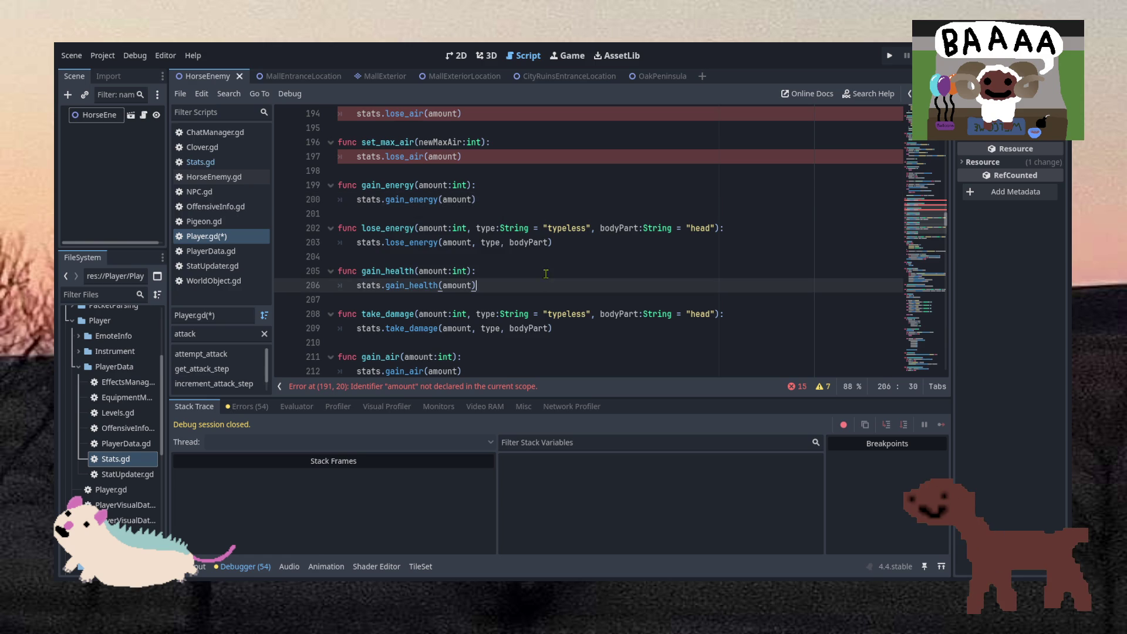
{"action": "scroll", "coordinate": [538, 255], "scroll_direction": "down", "scroll_amount": 3}
{"action": "scroll", "coordinate": [538, 255], "scroll_direction": "up", "scroll_amount": 3}
{"action": "left_click", "coordinate": [538, 256]}
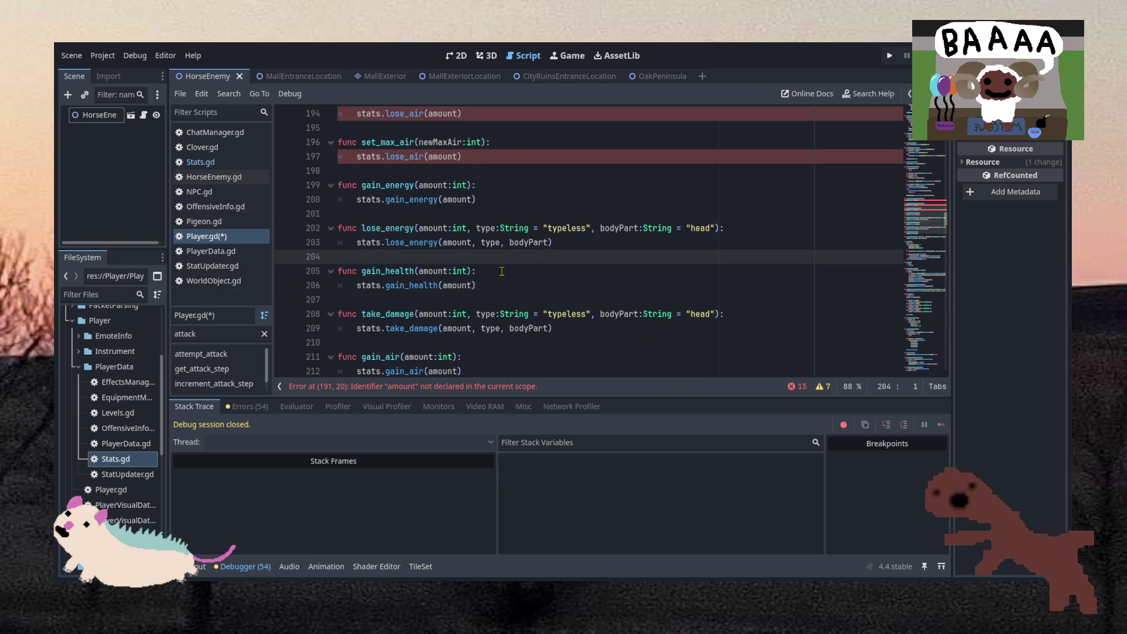
{"action": "scroll", "coordinate": [502, 270], "scroll_direction": "up", "scroll_amount": 1}
{"action": "scroll", "coordinate": [502, 271], "scroll_direction": "up", "scroll_amount": 3}
{"action": "scroll", "coordinate": [446, 270], "scroll_direction": "down", "scroll_amount": 1}
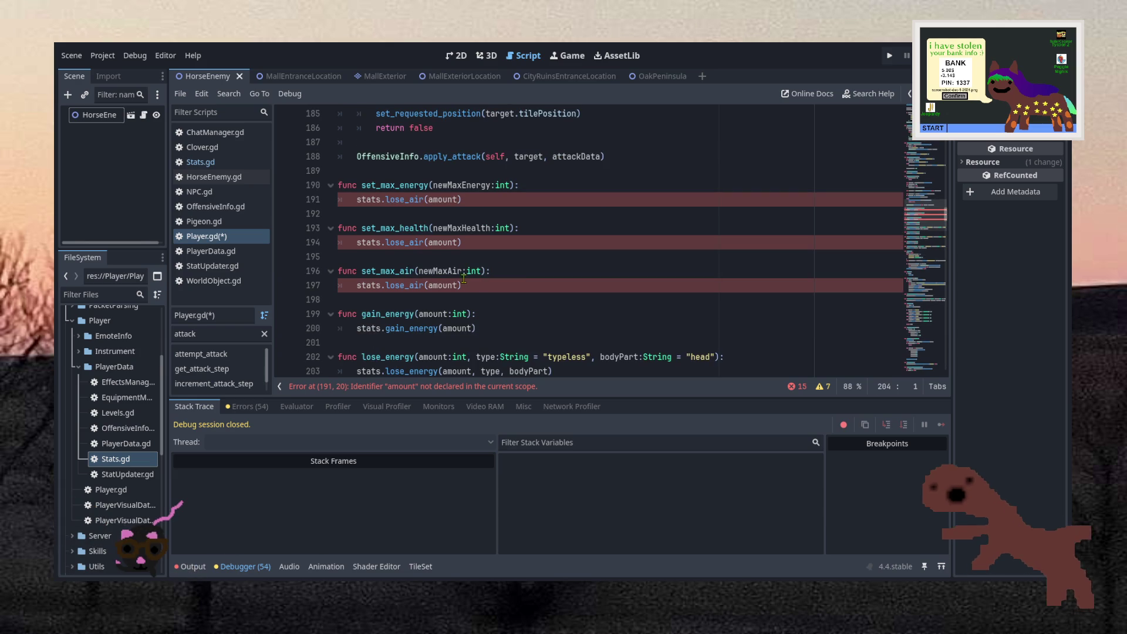
Replace amount with newMaxHealth and newMaxEnergy in the set_max_health and set_max_energy calls
{"action": "left_click", "coordinate": [434, 271]}
{"action": "double_click", "coordinate": [434, 271]}
{"action": "double_click", "coordinate": [451, 227]}
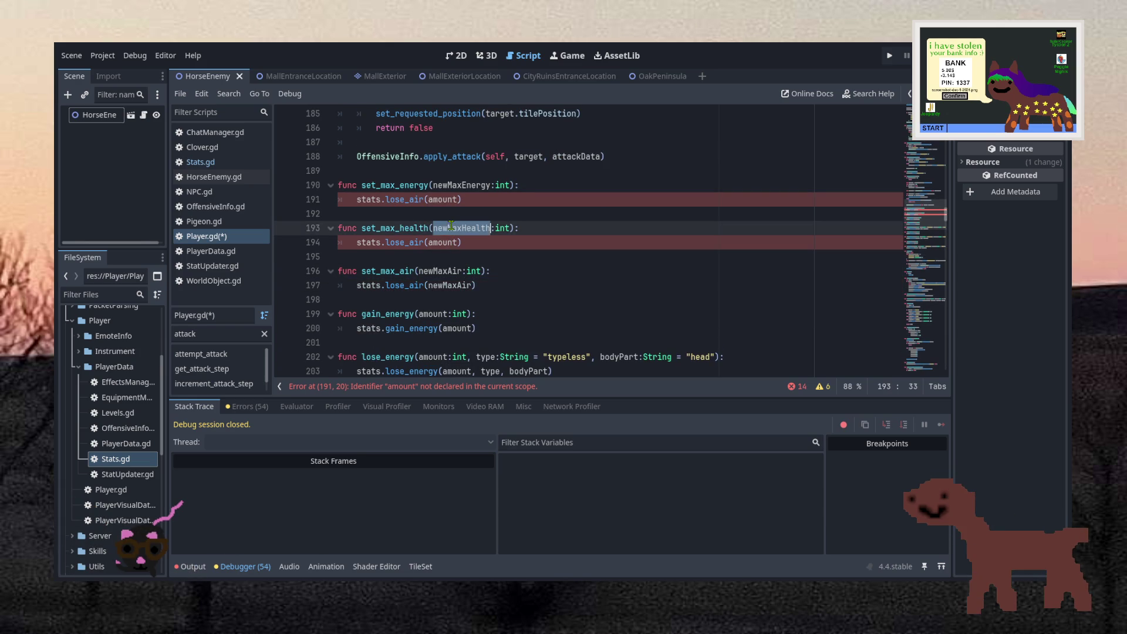
{"action": "key", "text": "ctrl+c"}
{"action": "double_click", "coordinate": [443, 242]}
{"action": "key", "text": "ctrl+v"}
{"action": "double_click", "coordinate": [446, 185]}
{"action": "key", "text": "ctrl+c"}
{"action": "double_click", "coordinate": [444, 199]}
{"action": "key", "text": "ctrl+v"}
Change the lose_air calls to set_max_energy, set_max_health and set_max_air in their wrappers
{"action": "key", "text": "ctrl+v"}
{"action": "double_click", "coordinate": [396, 228]}
{"action": "key", "text": "ctrl+c"}
{"action": "double_click", "coordinate": [403, 242]}
{"action": "key", "text": "ctrl+v"}
{"action": "double_click", "coordinate": [387, 271]}
{"action": "key", "text": "ctrl+c"}
{"action": "left_click", "coordinate": [397, 285]}
{"action": "double_click", "coordinate": [398, 285]}
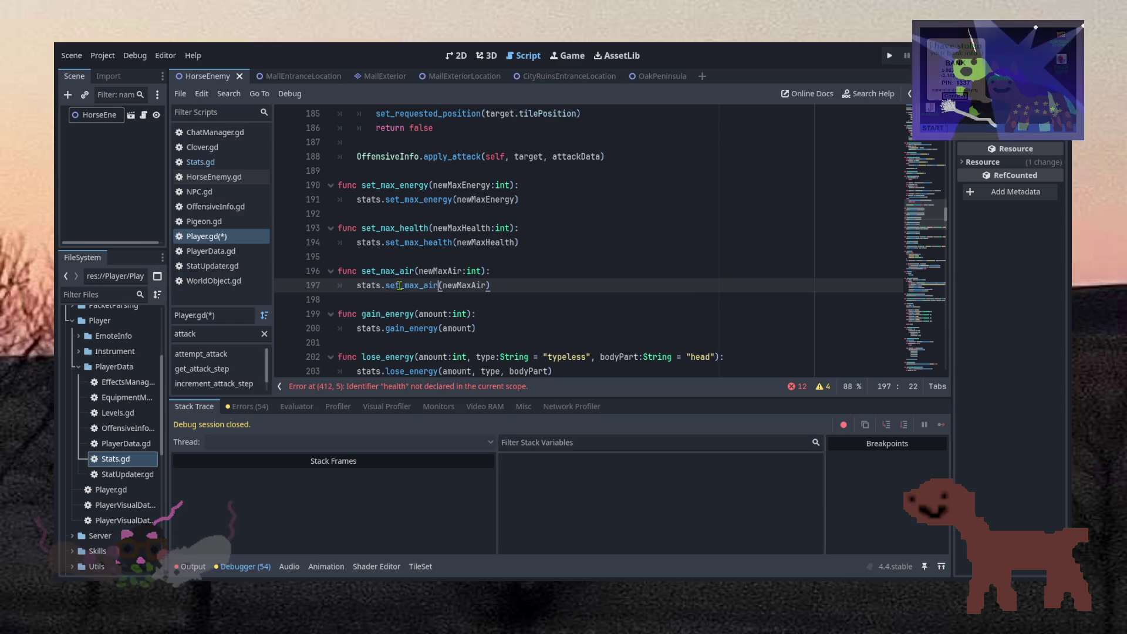
{"action": "key", "text": "ctrl+v"}
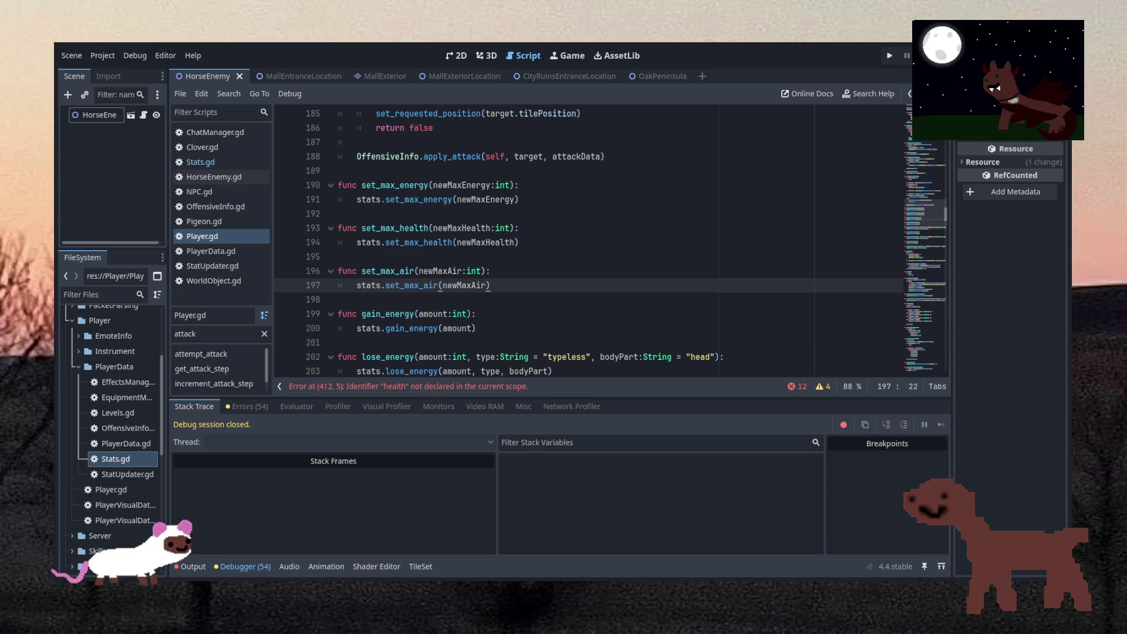
Check the updated stat wrapper lines and scroll further down Player.gd
{"action": "left_click", "coordinate": [459, 342]}
{"action": "left_click", "coordinate": [459, 328]}
{"action": "left_click", "coordinate": [458, 285]}
{"action": "left_click", "coordinate": [459, 300]}
{"action": "scroll", "coordinate": [459, 300], "scroll_direction": "down", "scroll_amount": 4}
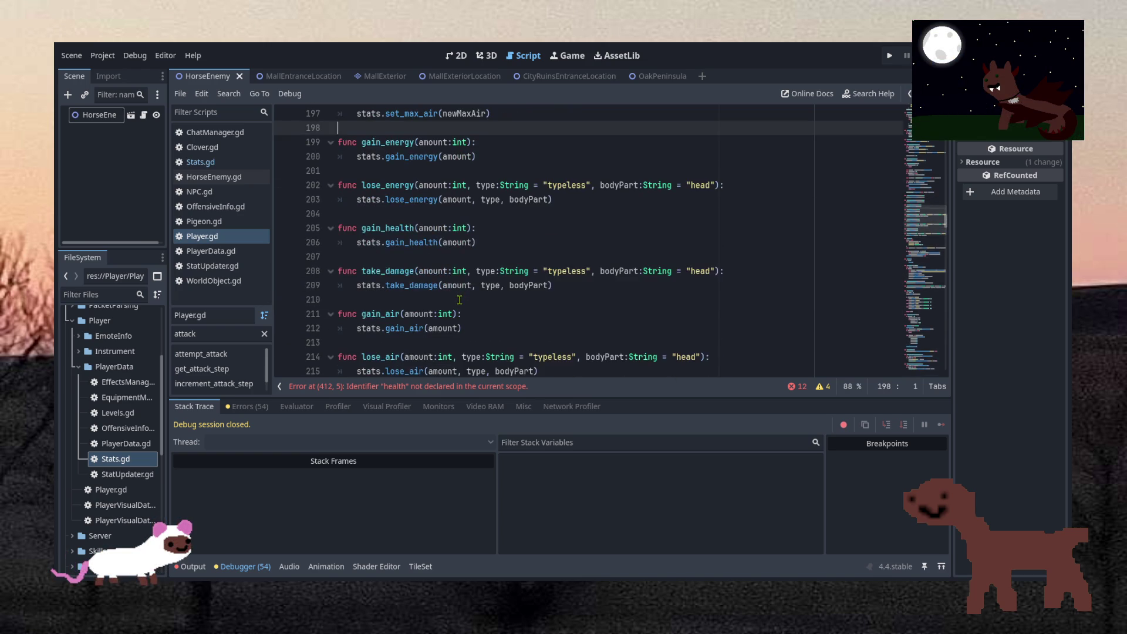
{"action": "scroll", "coordinate": [460, 300], "scroll_direction": "down", "scroll_amount": 1}
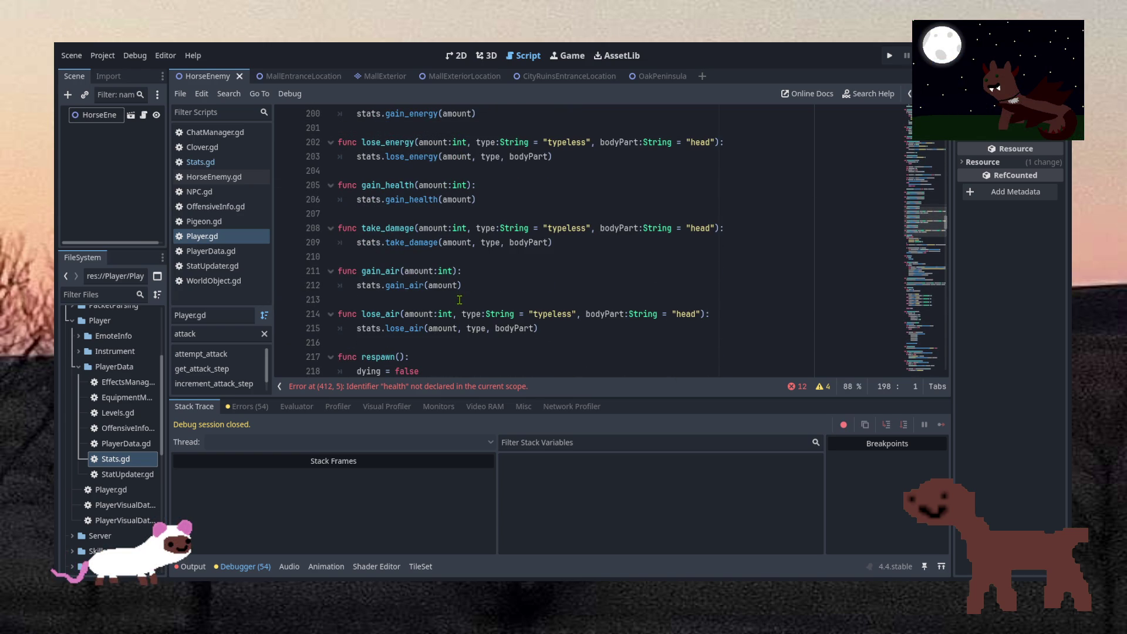
Scroll and drag the minimap through Player.gd to land on set_stats near line 418
{"action": "scroll", "coordinate": [459, 300], "scroll_direction": "up", "scroll_amount": 1}
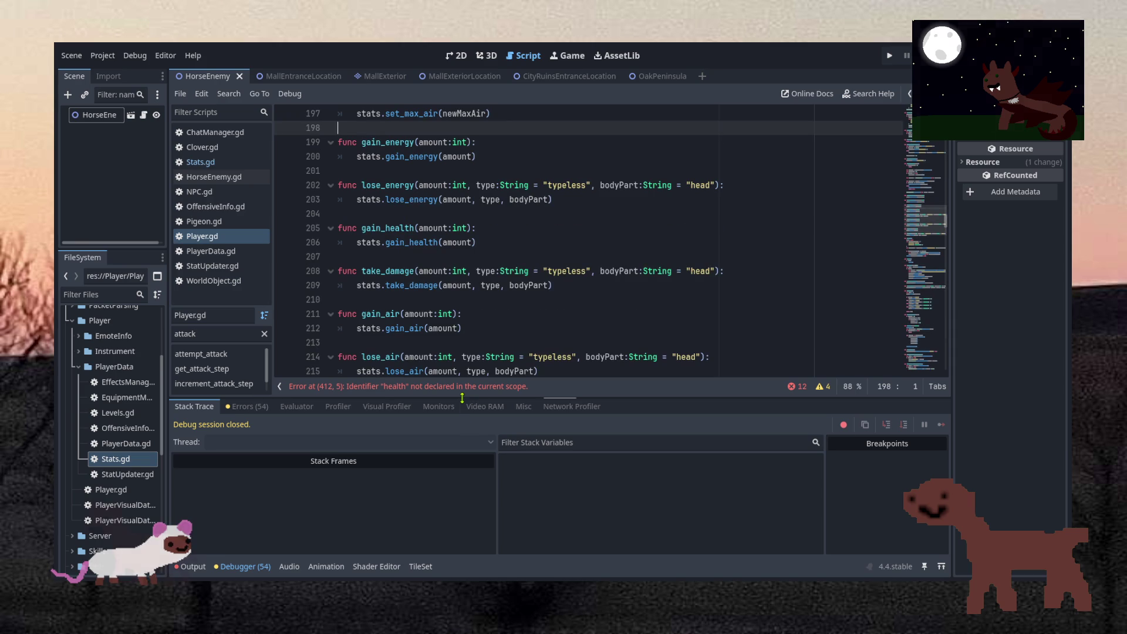
{"action": "left_click_drag", "start_coordinate": [460, 413], "coordinate": [460, 439]}
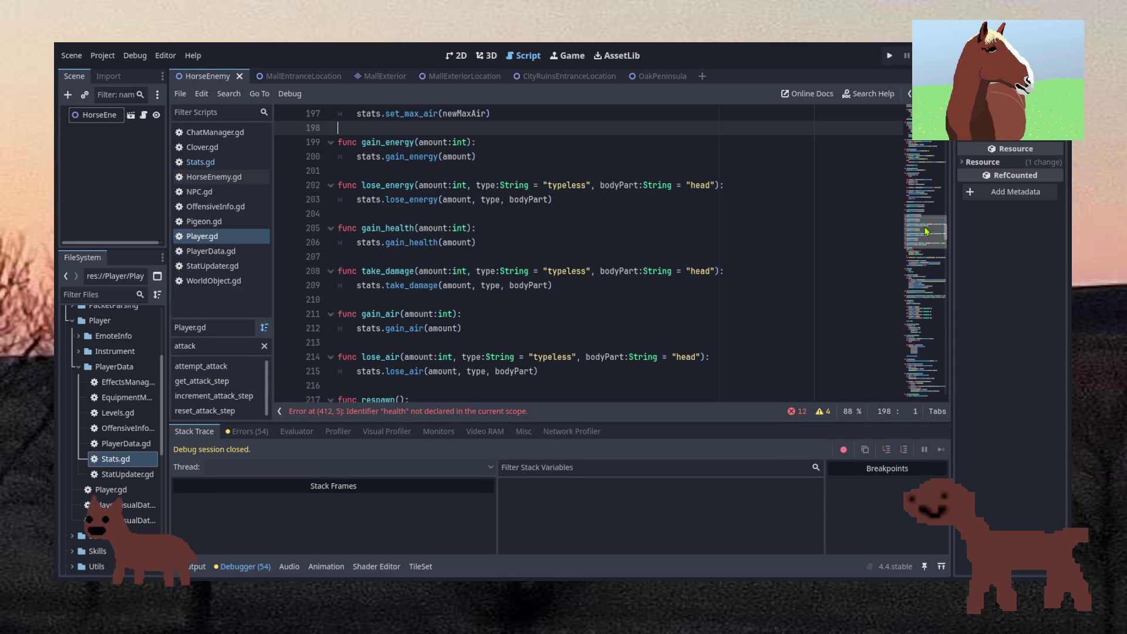
{"action": "scroll", "coordinate": [925, 231], "scroll_direction": "up", "scroll_amount": 1}
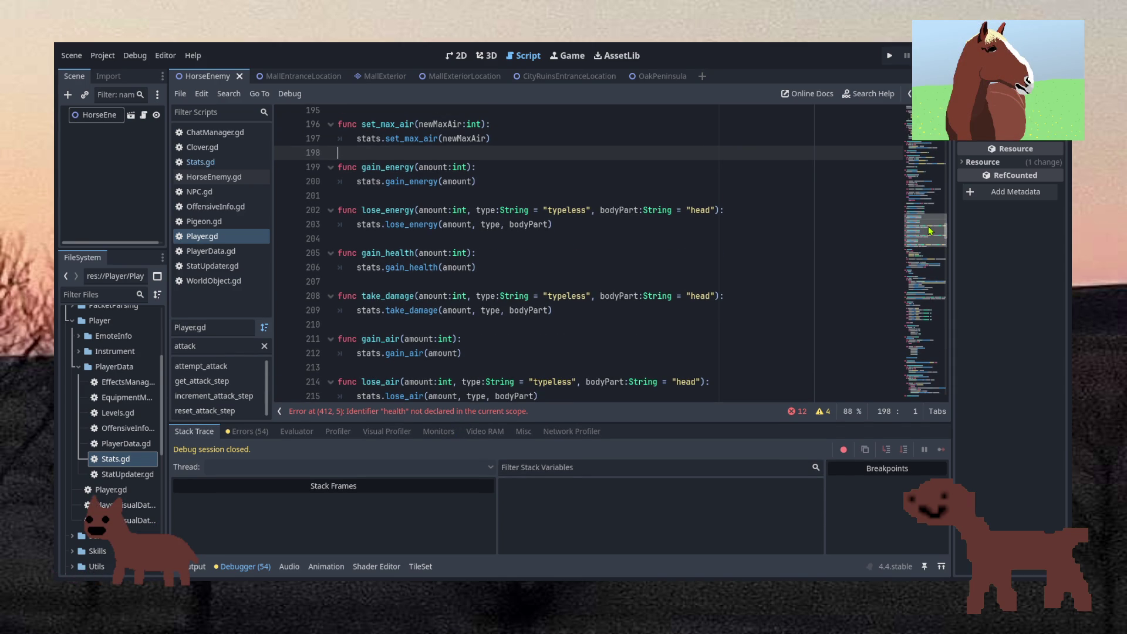
{"action": "scroll", "coordinate": [929, 230], "scroll_direction": "down", "scroll_amount": 1}
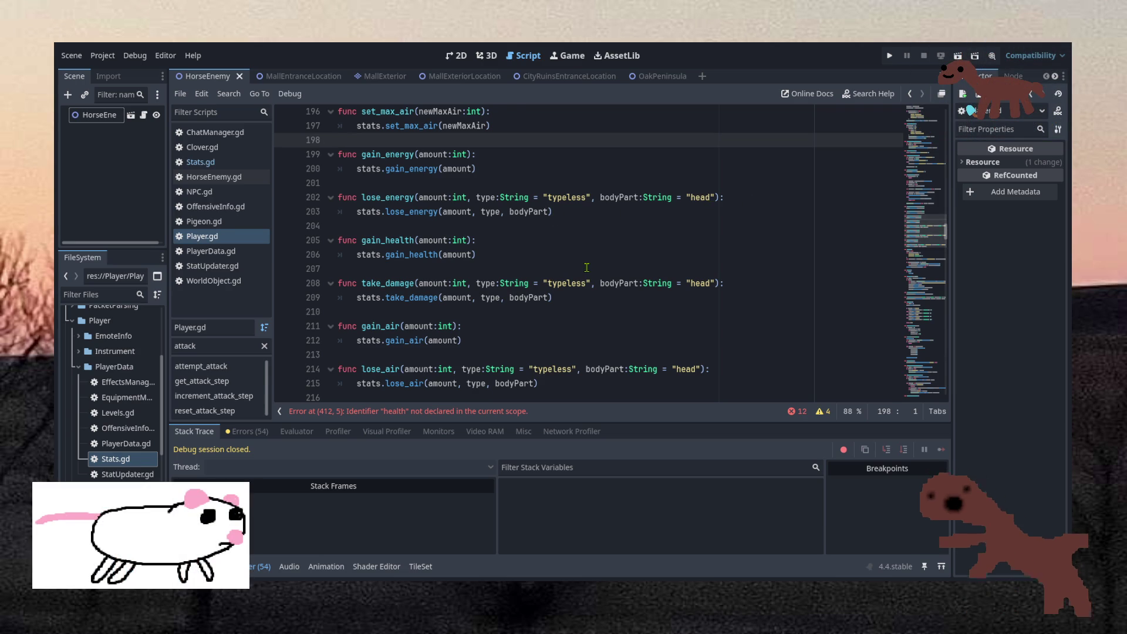
{"action": "scroll", "coordinate": [586, 268], "scroll_direction": "up", "scroll_amount": 1}
{"action": "scroll", "coordinate": [584, 265], "scroll_direction": "up", "scroll_amount": 3}
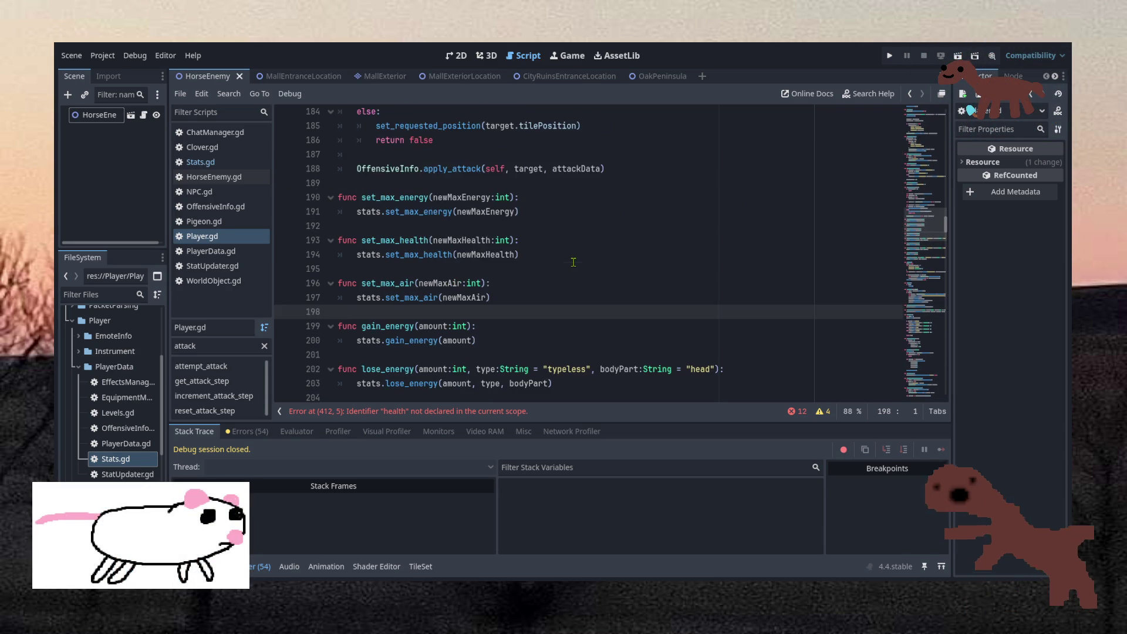
{"action": "scroll", "coordinate": [574, 262], "scroll_direction": "down", "scroll_amount": 4}
{"action": "scroll", "coordinate": [574, 262], "scroll_direction": "down", "scroll_amount": 1}
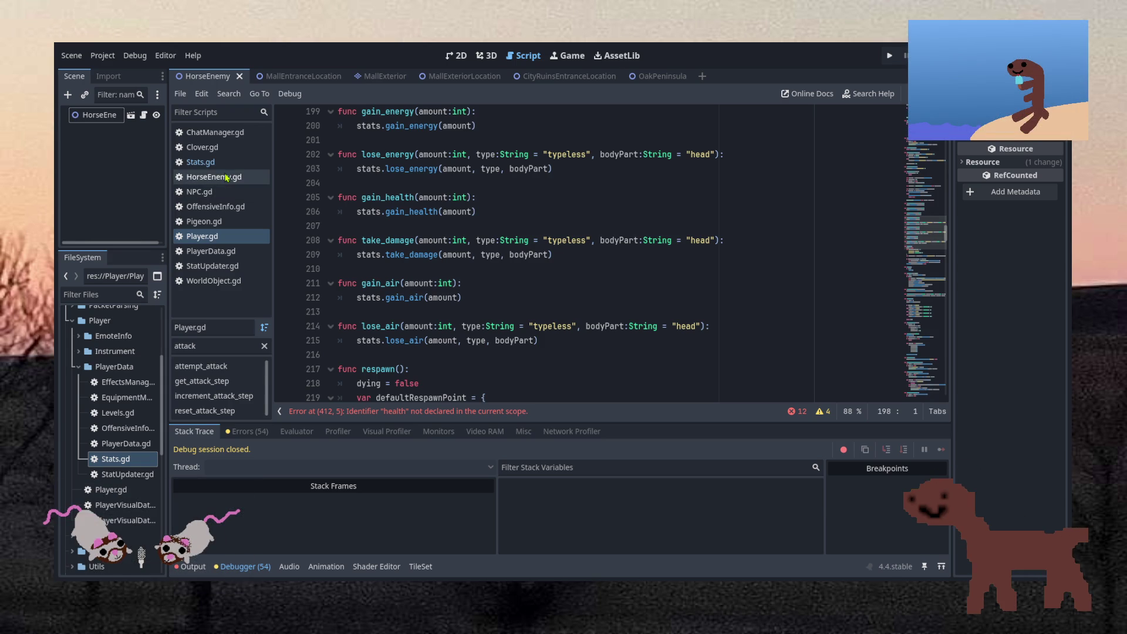
{"action": "left_click_drag", "start_coordinate": [925, 231], "coordinate": [920, 374]}
{"action": "scroll", "coordinate": [726, 313], "scroll_direction": "down", "scroll_amount": 3}
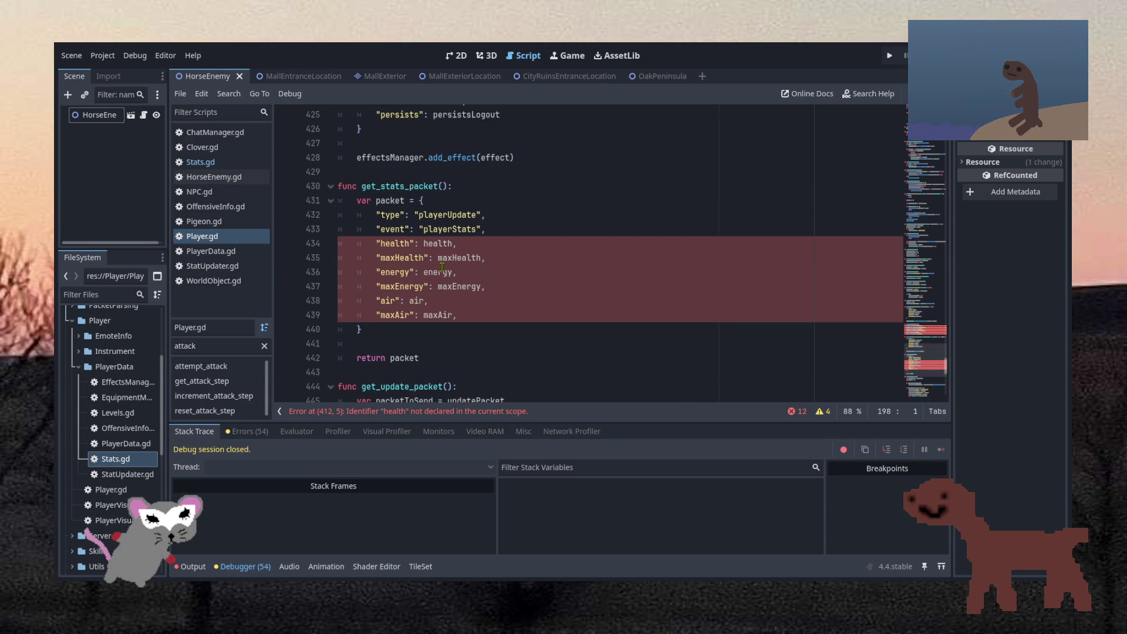
{"action": "scroll", "coordinate": [441, 267], "scroll_direction": "up", "scroll_amount": 6}
{"action": "scroll", "coordinate": [441, 267], "scroll_direction": "up", "scroll_amount": 6}
{"action": "scroll", "coordinate": [443, 271], "scroll_direction": "down", "scroll_amount": 8}
{"action": "scroll", "coordinate": [444, 275], "scroll_direction": "up", "scroll_amount": 3}
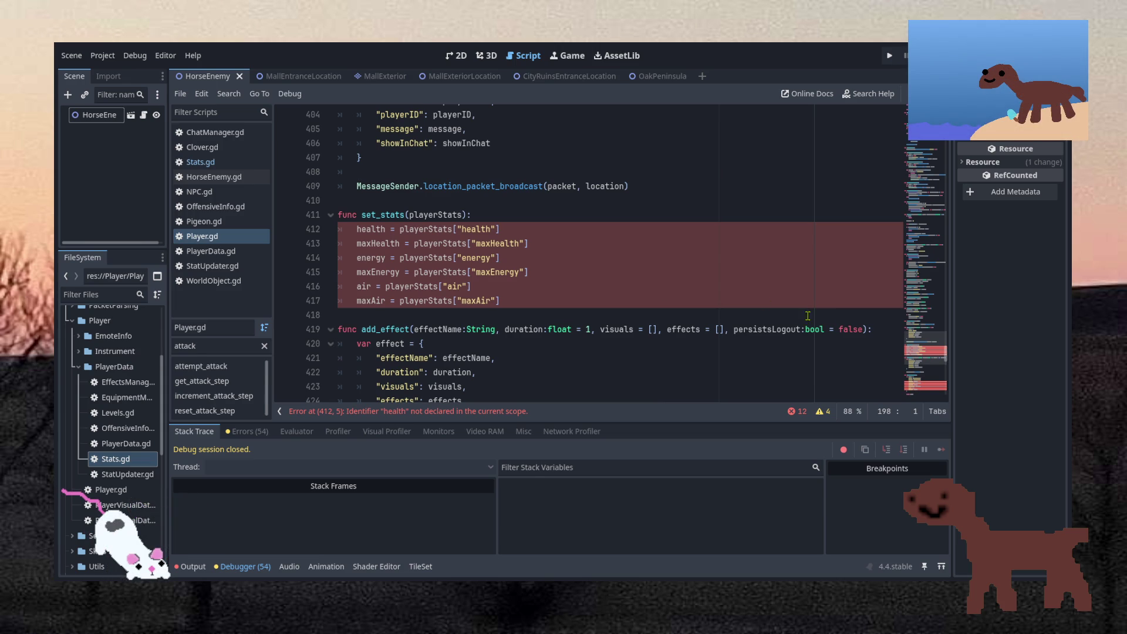
{"action": "left_click_drag", "start_coordinate": [920, 351], "coordinate": [907, 79]}
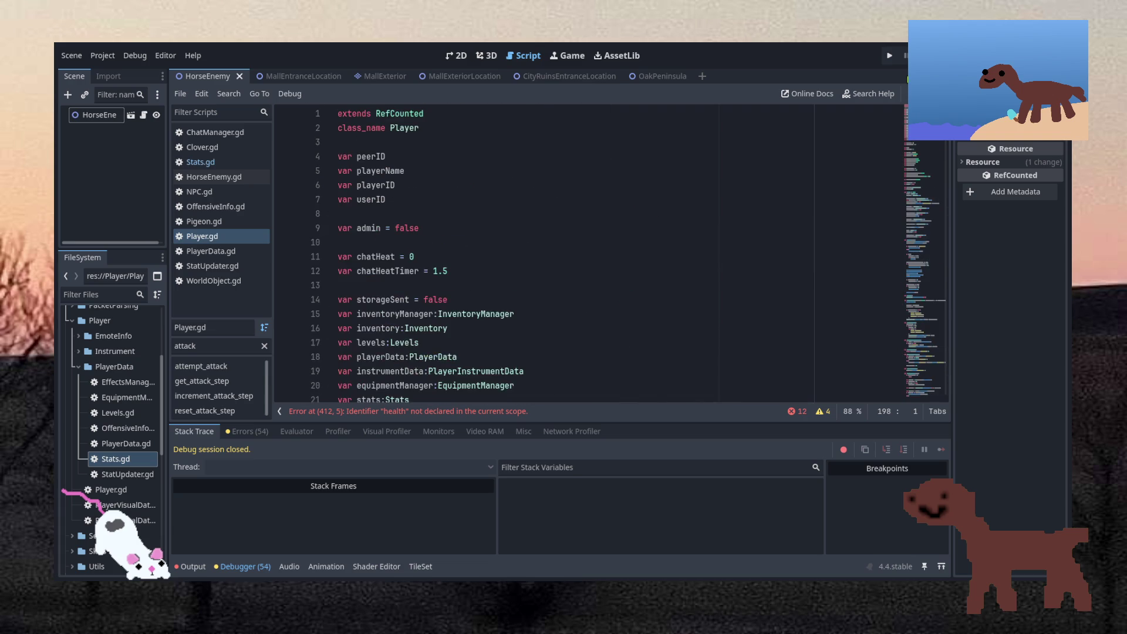
{"action": "scroll", "coordinate": [558, 202], "scroll_direction": "down", "scroll_amount": 19}
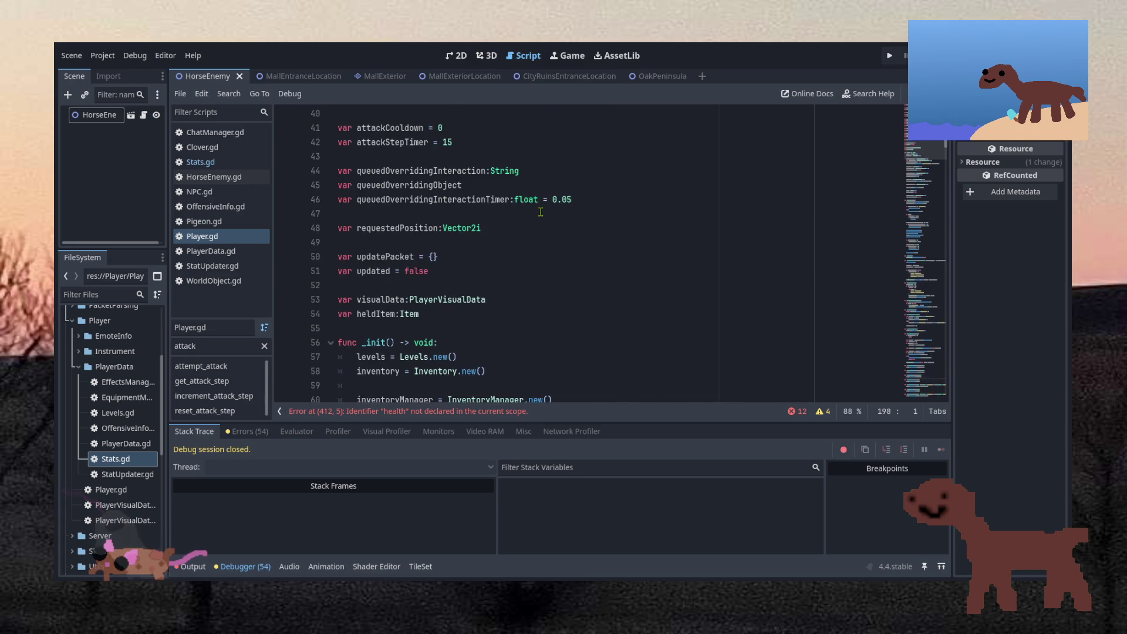
{"action": "left_click_drag", "start_coordinate": [923, 176], "coordinate": [927, 352]}
{"action": "left_click", "coordinate": [520, 250]}
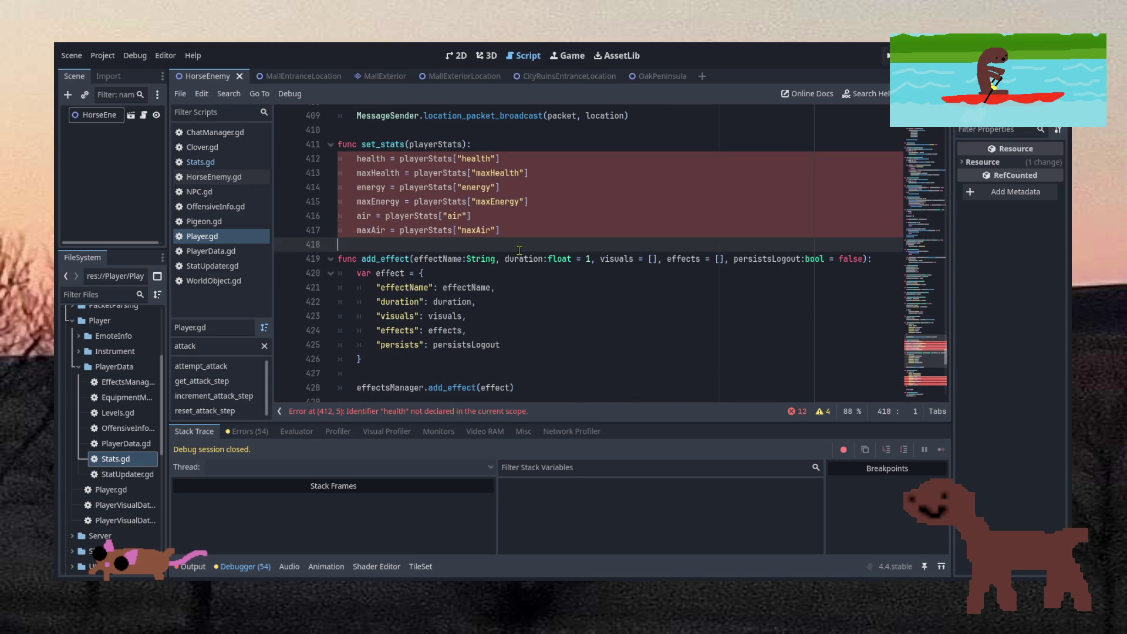
Search Player.gd for playerStats and step through its matches
{"action": "key", "text": "ctrl+f"}
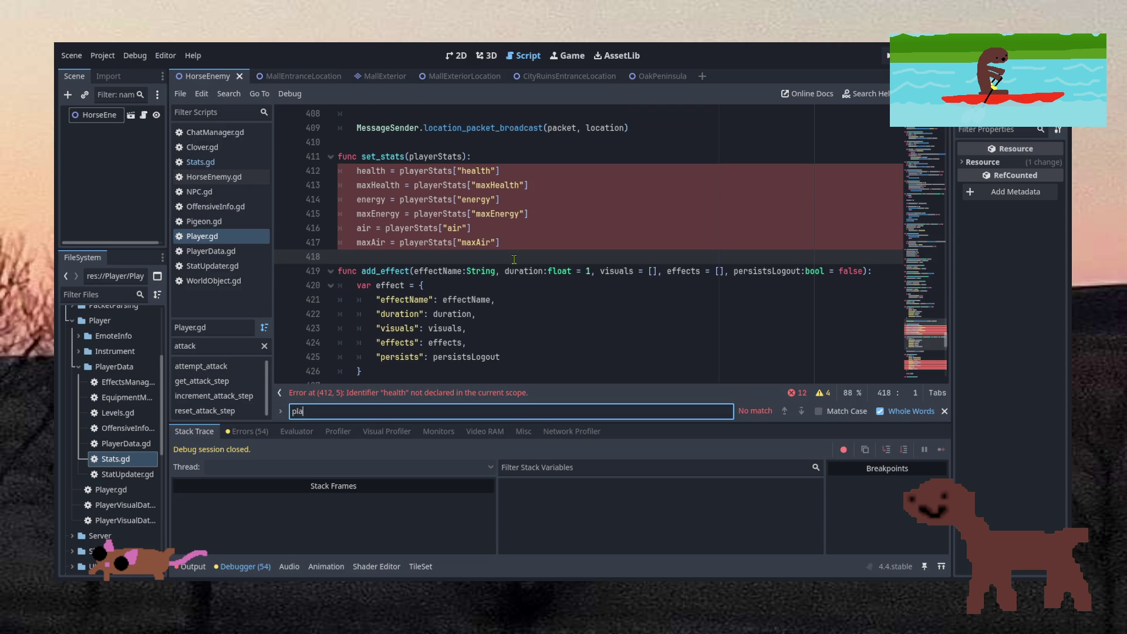
{"action": "type", "text": "rStat"}
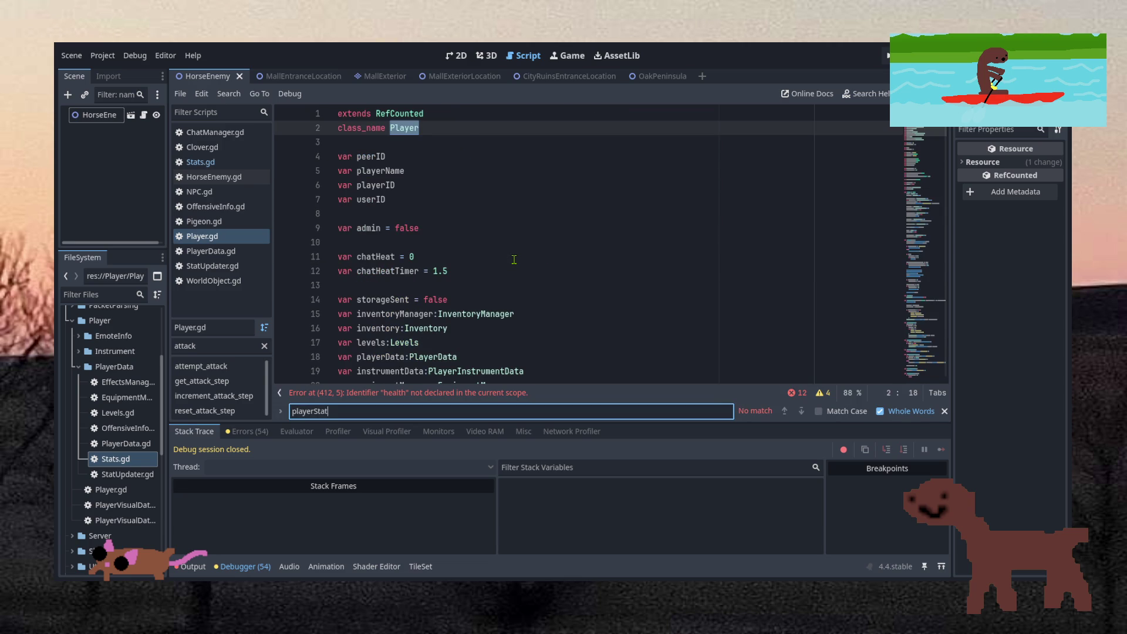
{"action": "type", "text": "s"}
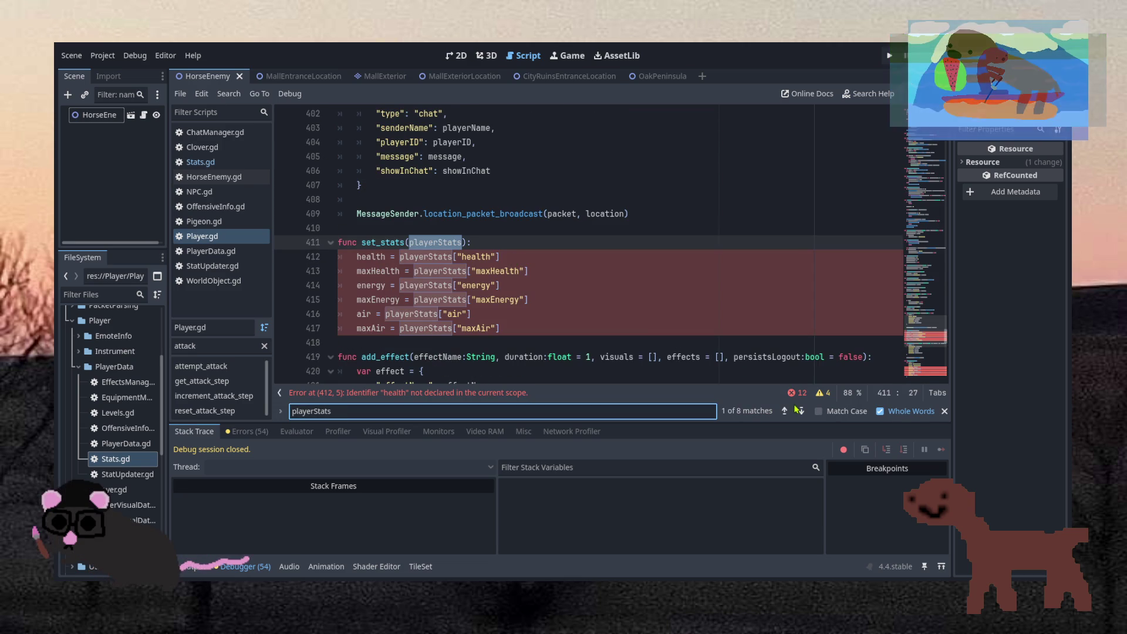
{"action": "left_click", "coordinate": [801, 411]}
{"action": "left_click", "coordinate": [801, 411]}
{"action": "left_click", "coordinate": [801, 411]}
{"action": "left_click", "coordinate": [801, 411]}
{"action": "left_click", "coordinate": [801, 410]}
{"action": "left_click", "coordinate": [801, 411]}
{"action": "left_click", "coordinate": [801, 411]}
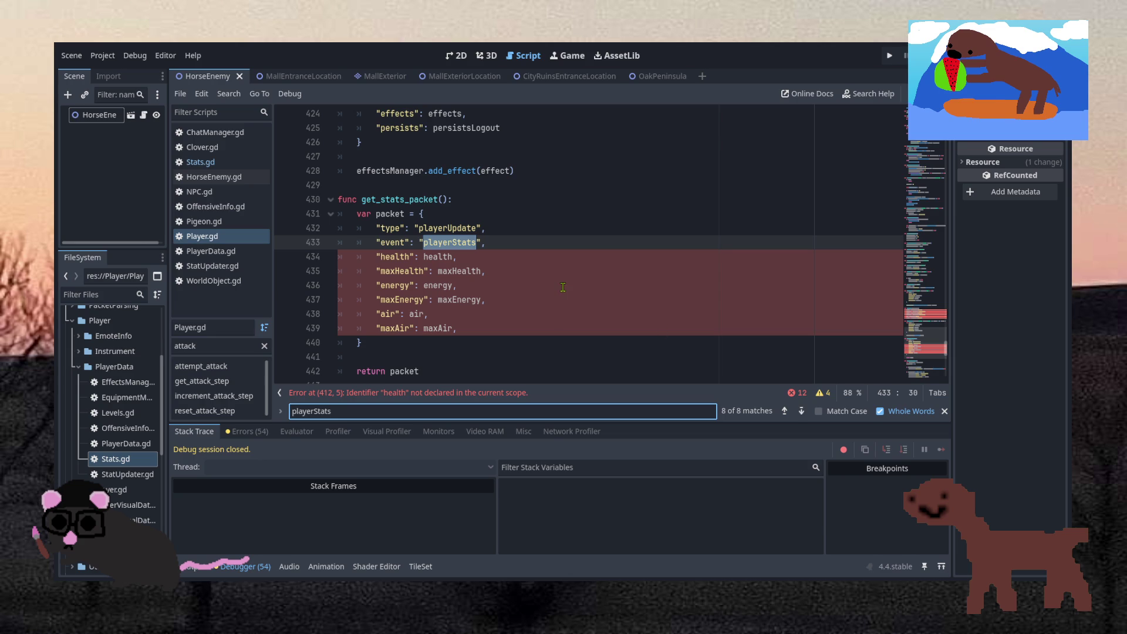
{"action": "left_click", "coordinate": [785, 412]}
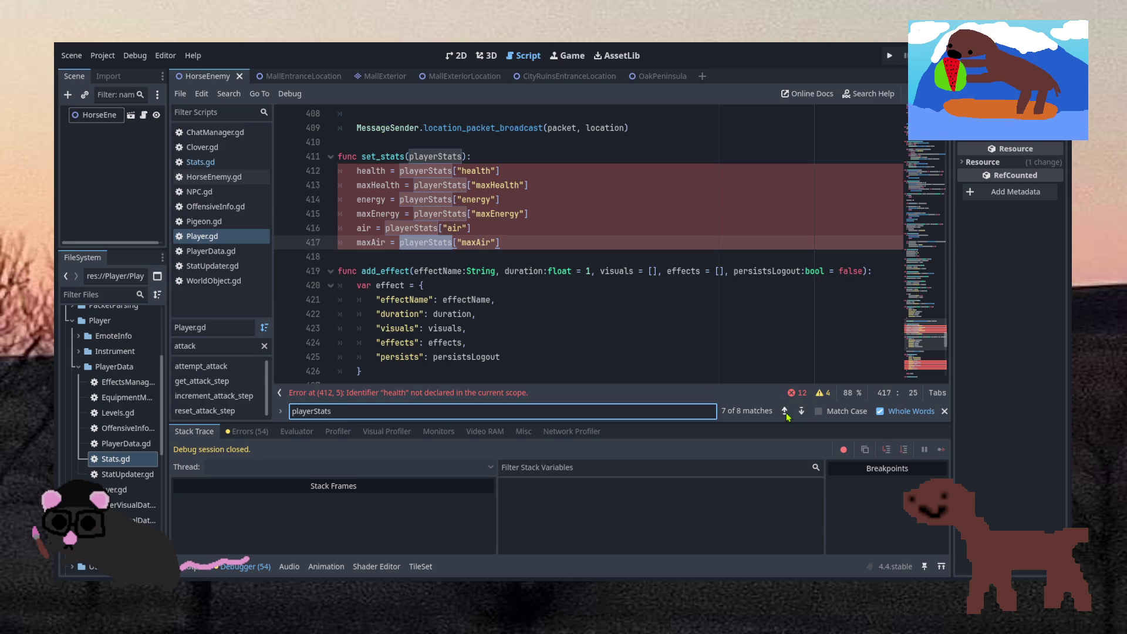
Search for 'set_stats' and place the caret before health on line 412
{"action": "key", "text": "ctrl+a"}
{"action": "type", "text": "set"}
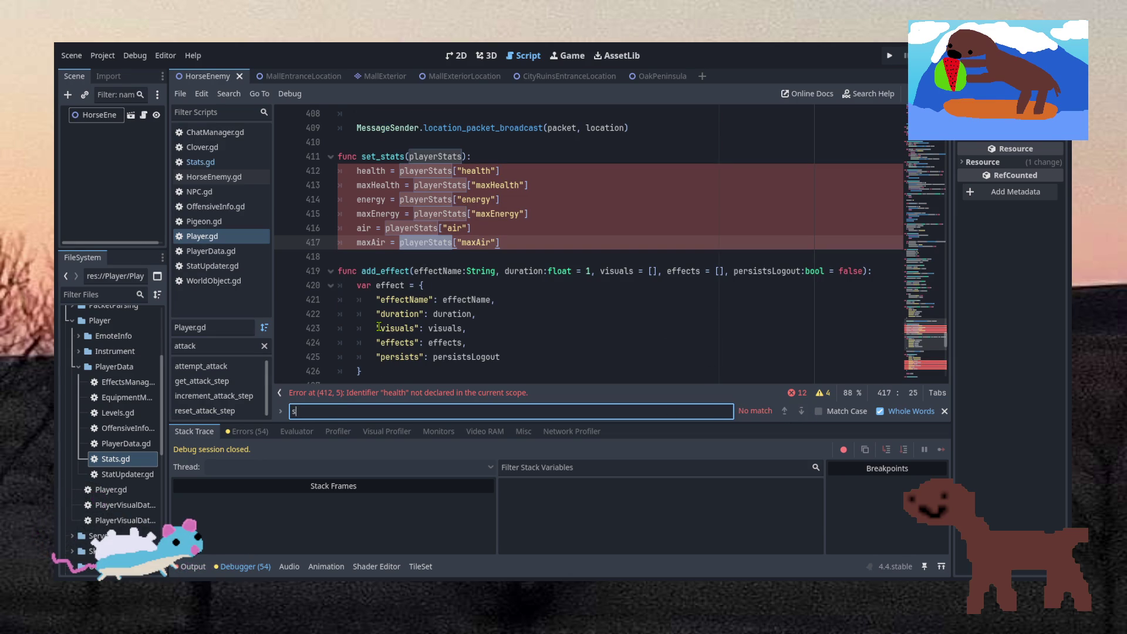
{"action": "type", "text": "_stats"}
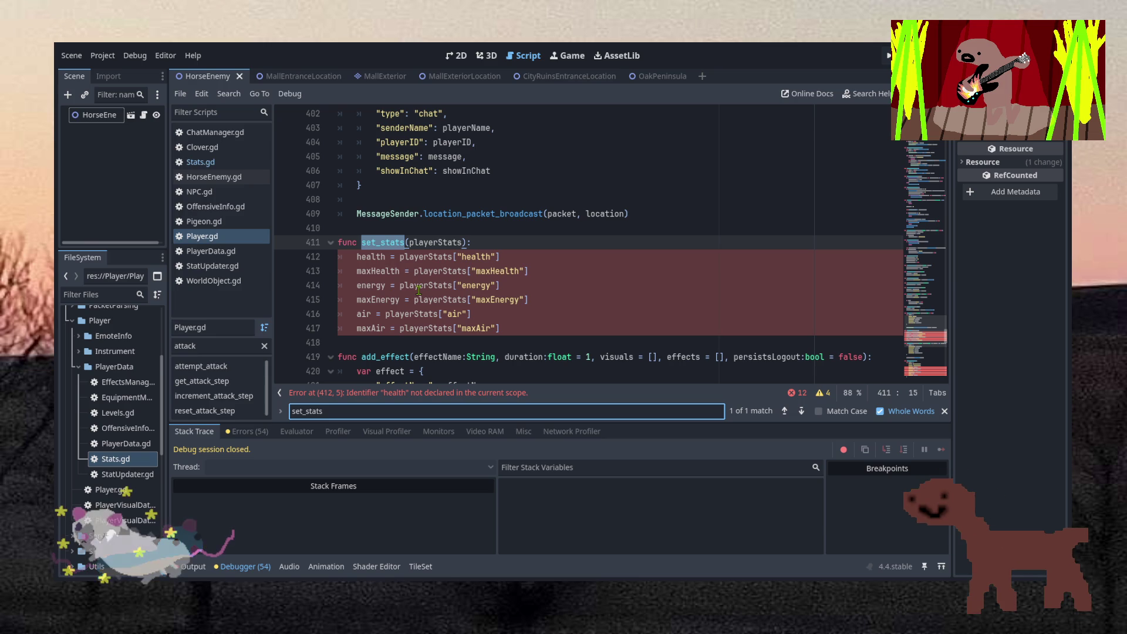
{"action": "left_click", "coordinate": [372, 263]}
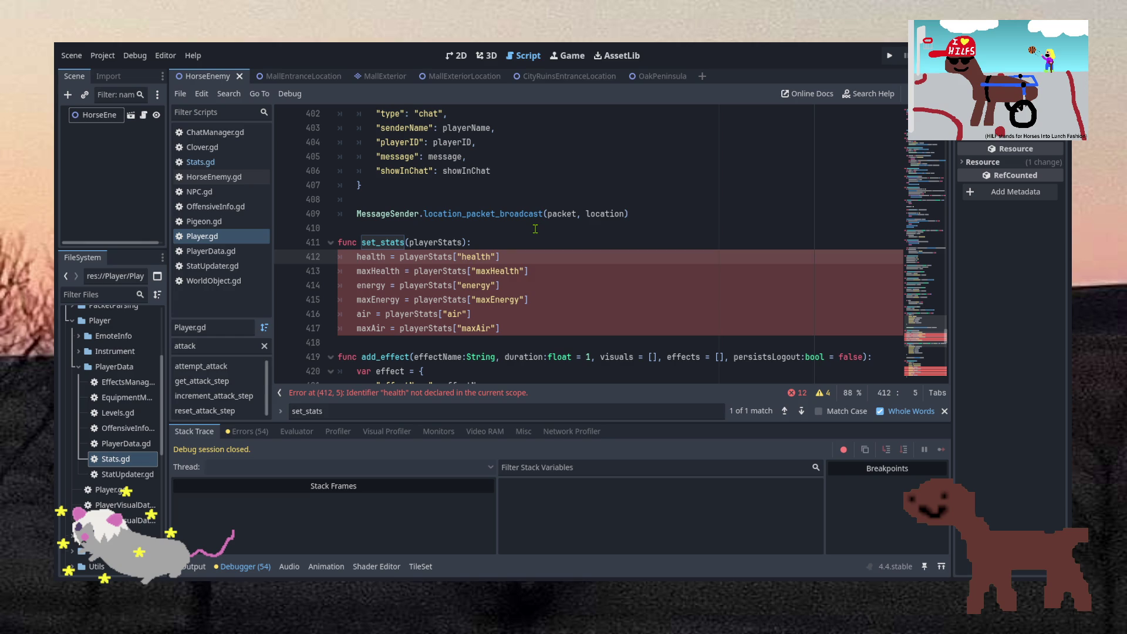
Prefix the set_stats assignments on lines 412–417 with 'stats.' and save
{"action": "type", "text": "ta"}
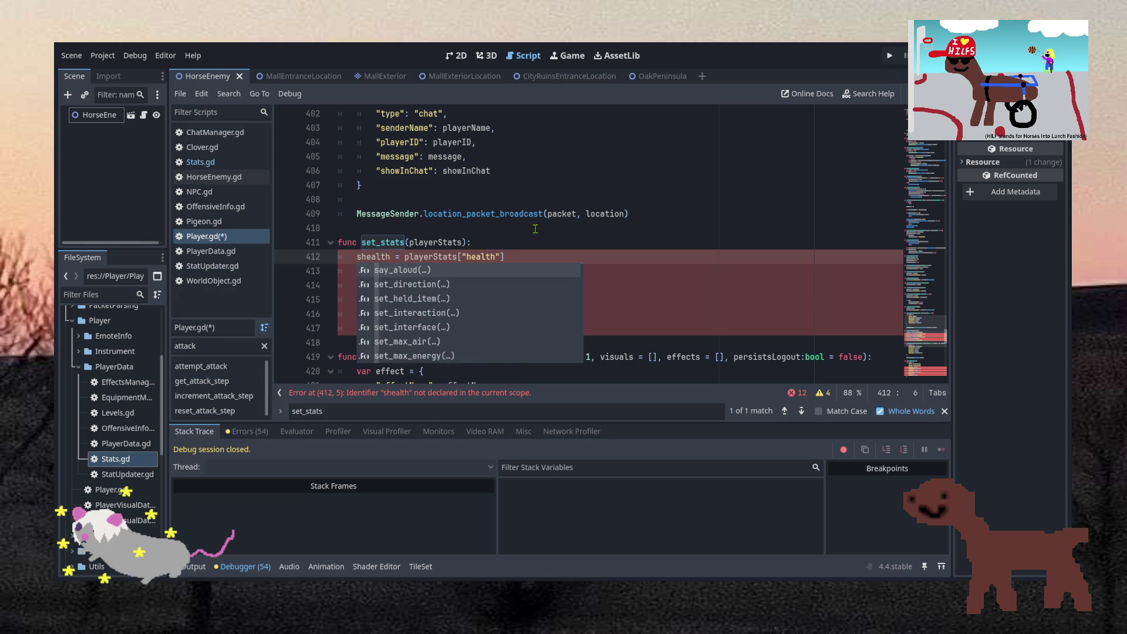
{"action": "key", "text": "Tab"}
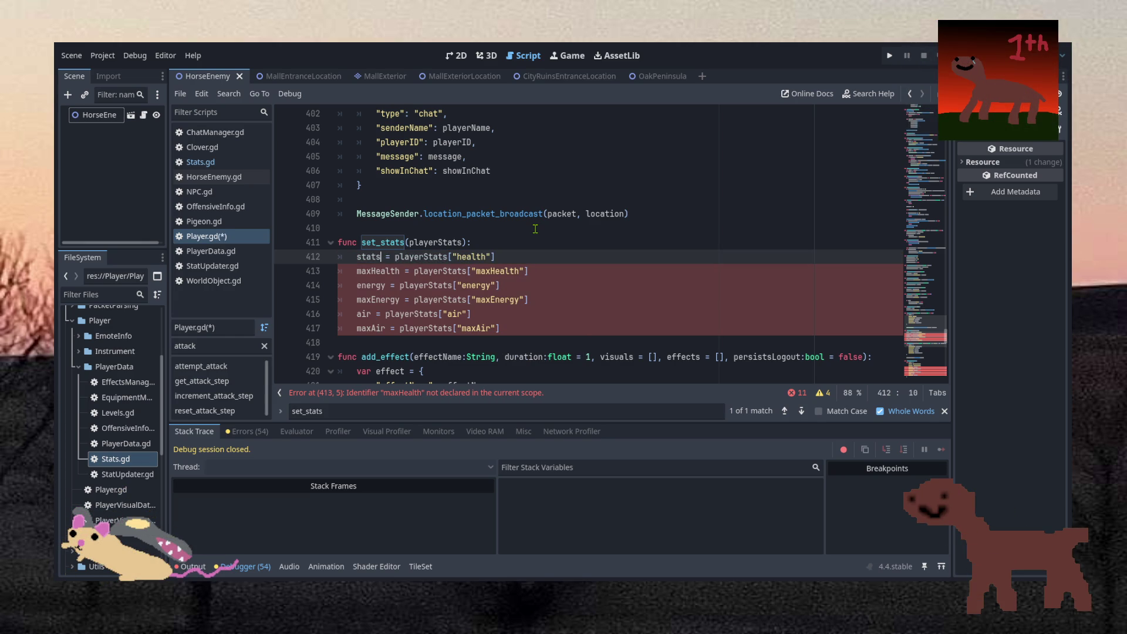
{"action": "key", "text": "ctrl+s"}
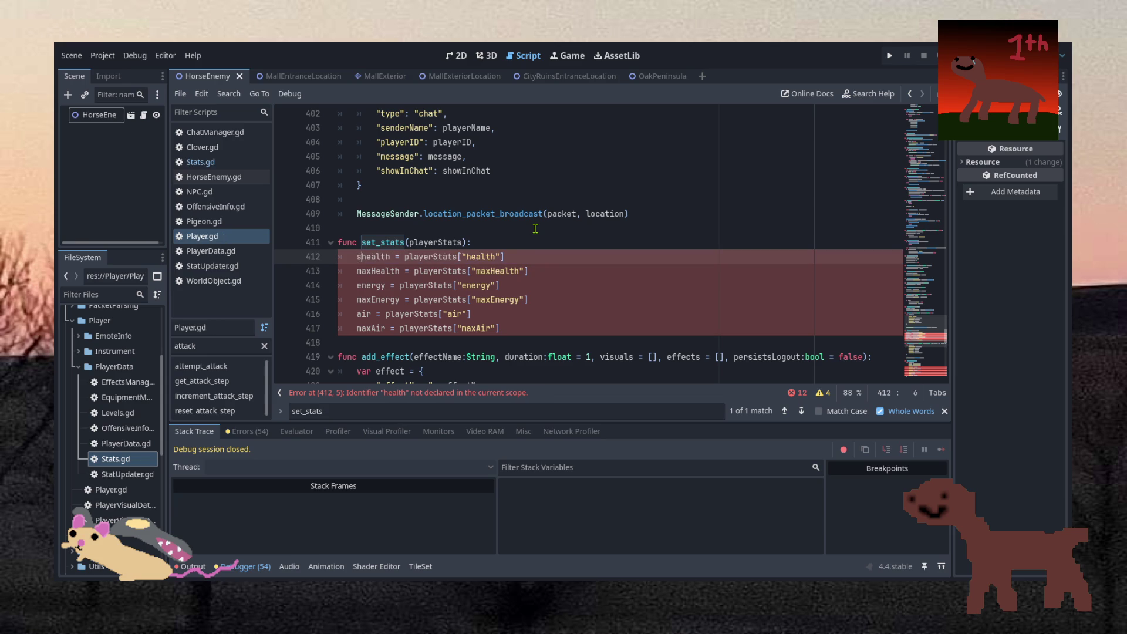
{"action": "type", "text": "tats."}
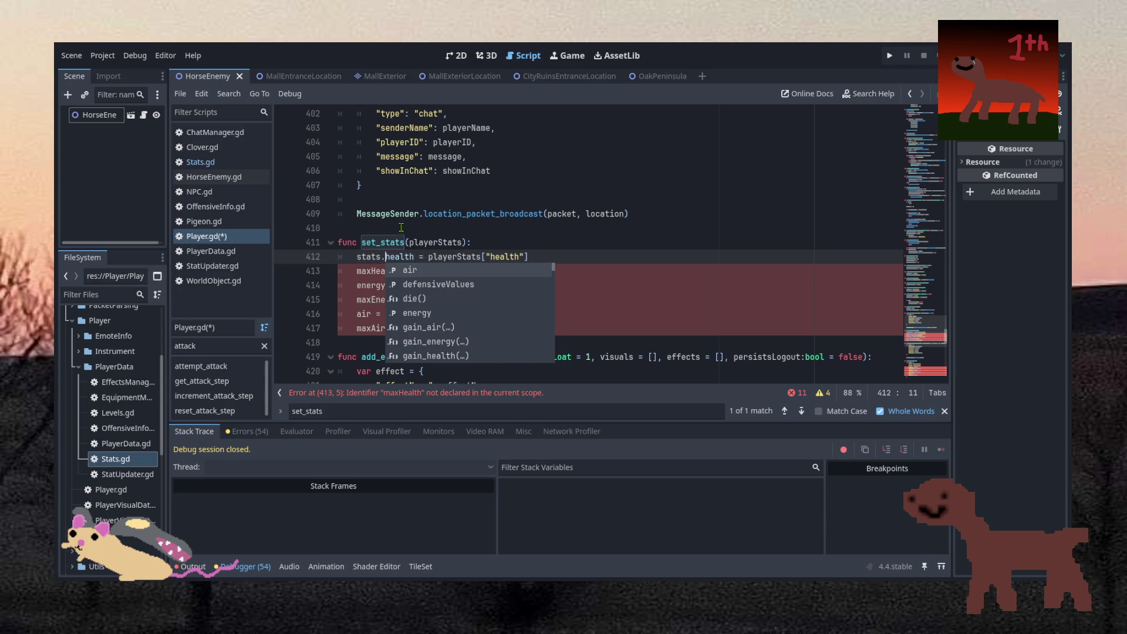
{"action": "key", "text": "Escape"}
{"action": "left_click_drag", "start_coordinate": [385, 257], "coordinate": [357, 257]}
{"action": "key", "text": "ctrl+c"}
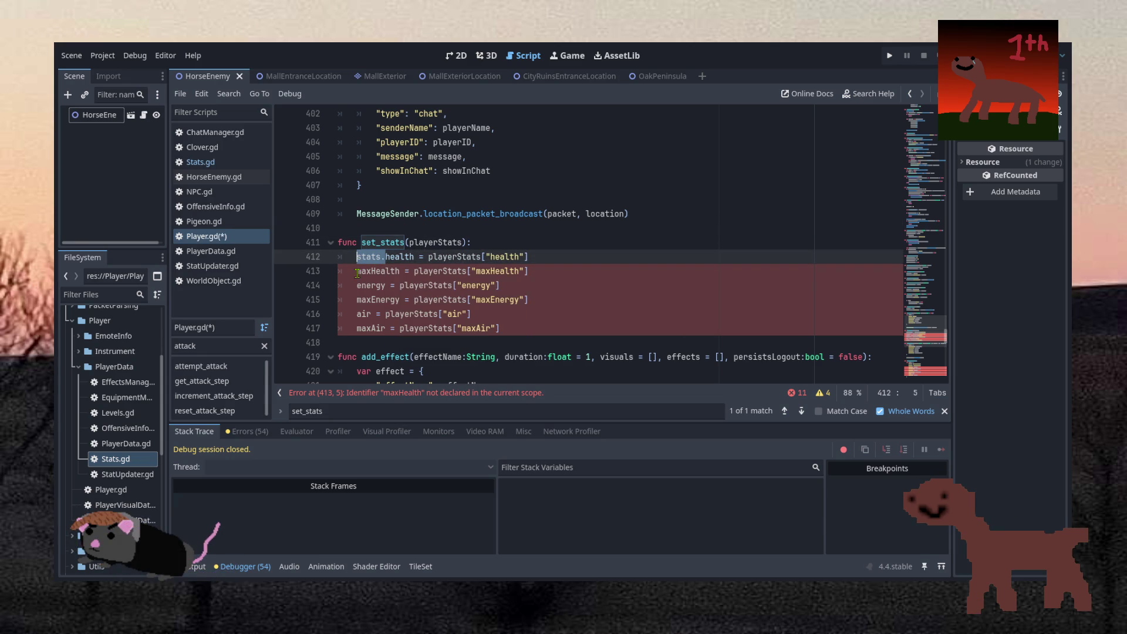
{"action": "left_click", "coordinate": [356, 272]}
{"action": "left_click", "coordinate": [355, 285]}
{"action": "key", "text": "ctrl+v"}
{"action": "left_click", "coordinate": [357, 300]}
{"action": "key", "text": "ctrl+v"}
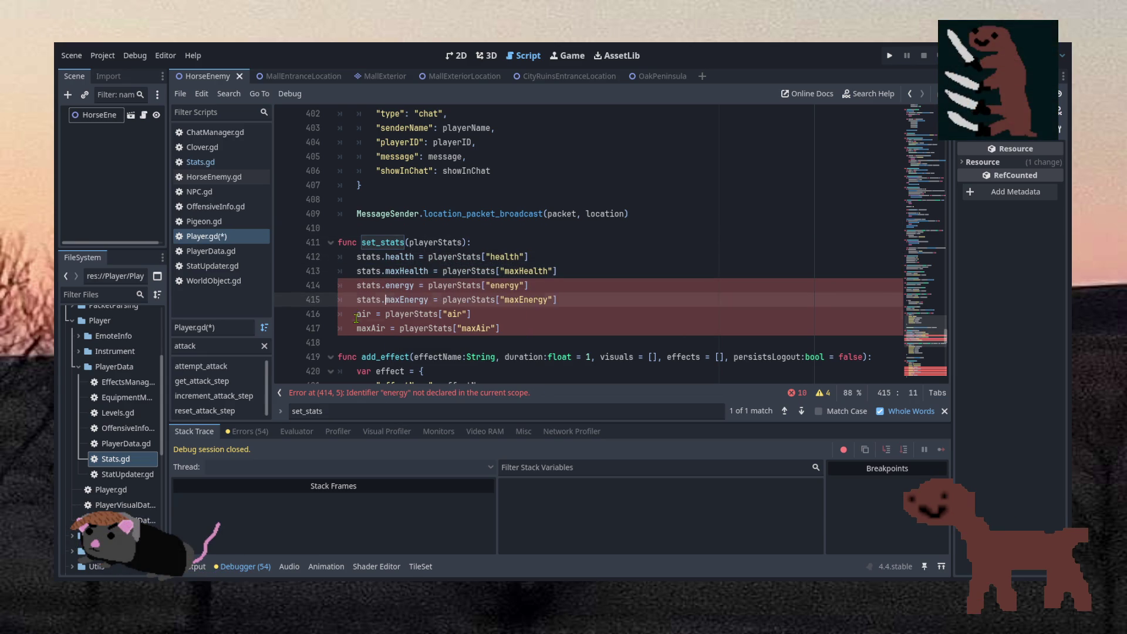
{"action": "left_click", "coordinate": [356, 314]}
{"action": "key", "text": "ctrl+v"}
{"action": "left_click", "coordinate": [356, 328]}
{"action": "key", "text": "ctrl+s"}
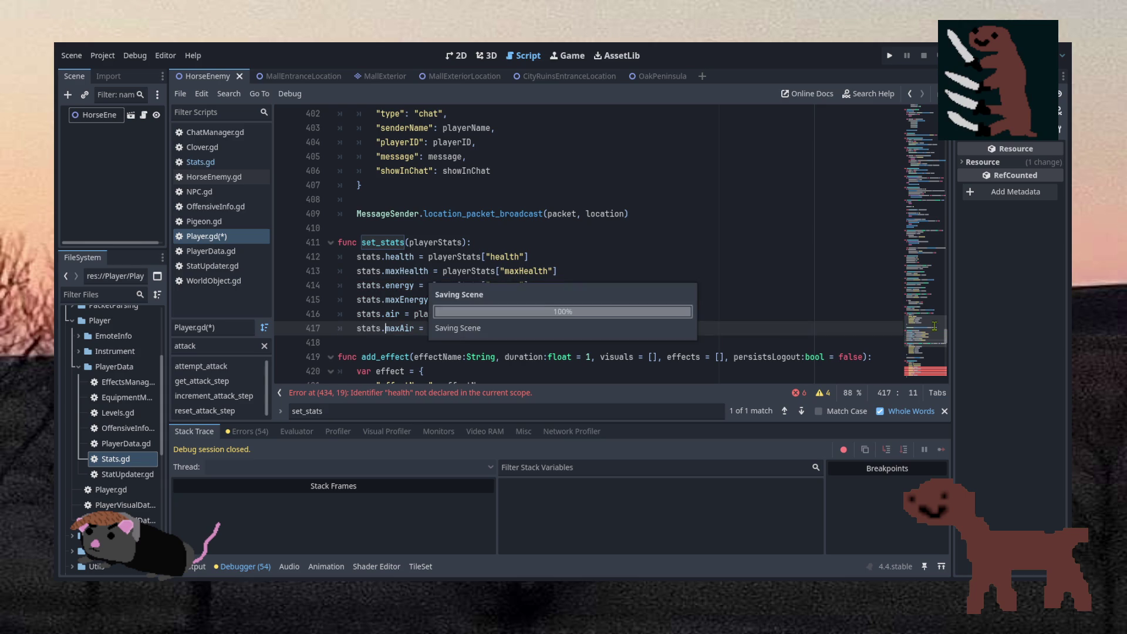
Prefix the get_stats_packet values on lines 434–439 with 'stats.' and save
{"action": "left_click", "coordinate": [919, 361]}
{"action": "left_click_drag", "start_coordinate": [919, 360], "coordinate": [919, 358]}
{"action": "left_click", "coordinate": [443, 257]}
{"action": "scroll", "coordinate": [443, 241], "scroll_direction": "up", "scroll_amount": 1}
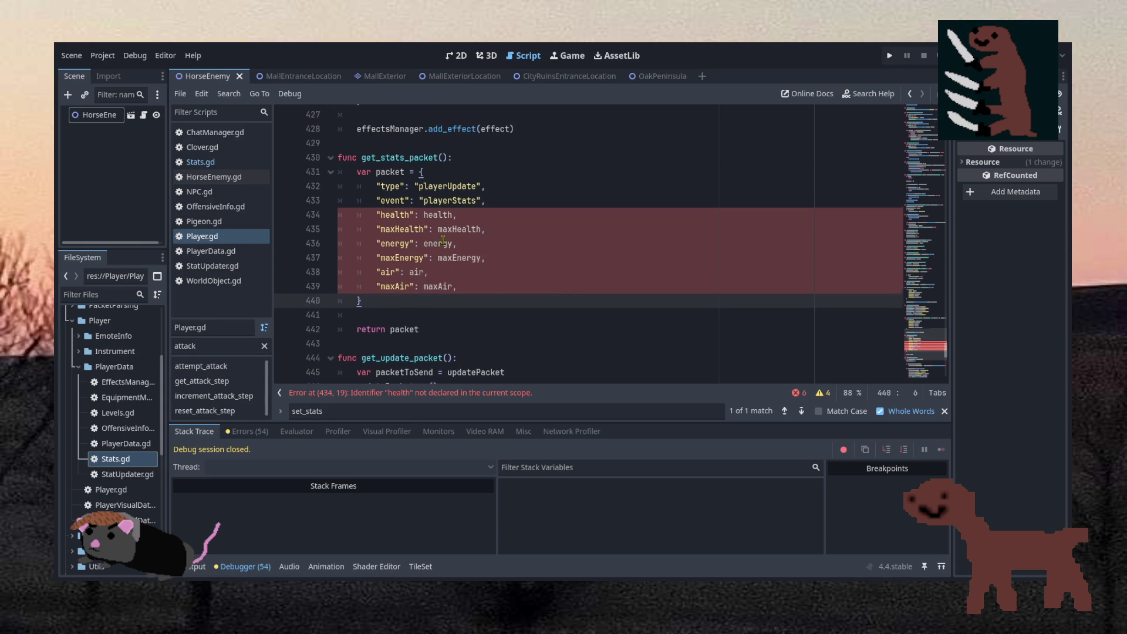
{"action": "left_click", "coordinate": [423, 214]}
{"action": "left_click", "coordinate": [437, 229]}
{"action": "type", "text": "stats."}
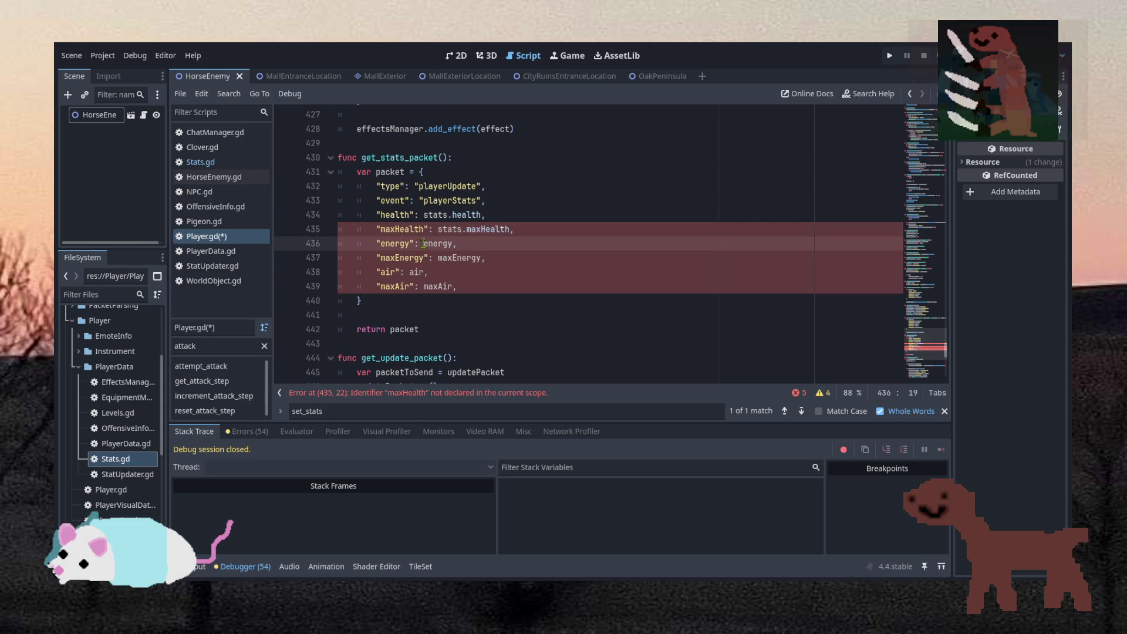
{"action": "left_click", "coordinate": [424, 242]}
{"action": "type", "text": "stats."}
{"action": "left_click", "coordinate": [437, 258]}
{"action": "type", "text": "stats."}
{"action": "left_click", "coordinate": [409, 271]}
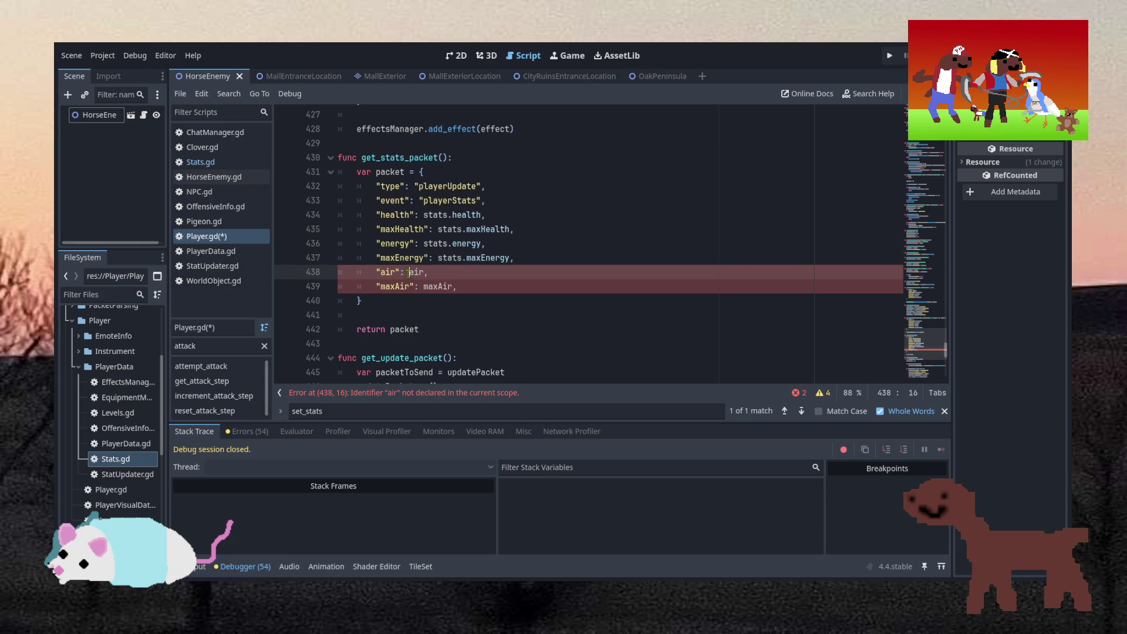
{"action": "left_click", "coordinate": [423, 286]}
{"action": "left_click", "coordinate": [506, 270]}
{"action": "key", "text": "ctrl+s"}
{"action": "scroll", "coordinate": [445, 264], "scroll_direction": "down", "scroll_amount": 8}
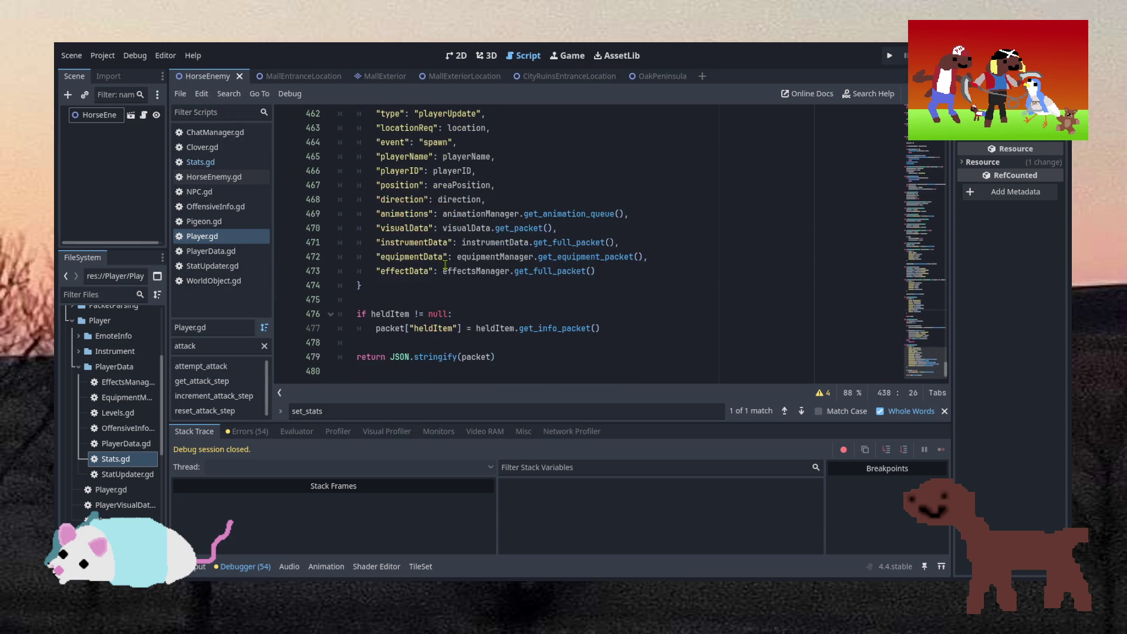
{"action": "scroll", "coordinate": [447, 262], "scroll_direction": "up", "scroll_amount": 4}
{"action": "scroll", "coordinate": [447, 263], "scroll_direction": "up", "scroll_amount": 20}
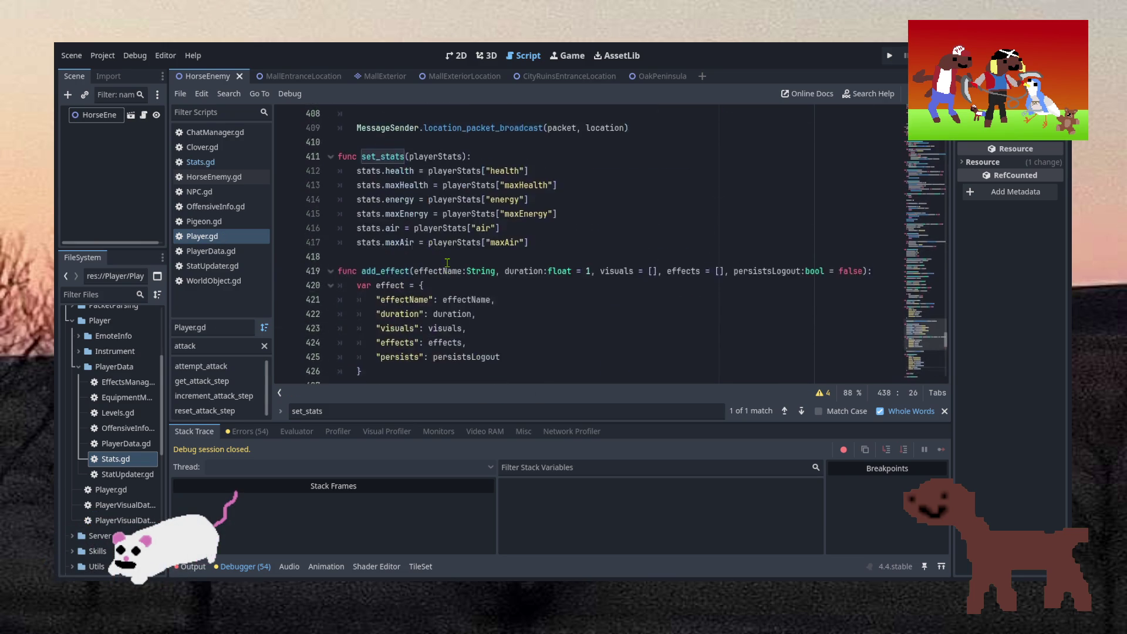
{"action": "scroll", "coordinate": [447, 263], "scroll_direction": "up", "scroll_amount": 13}
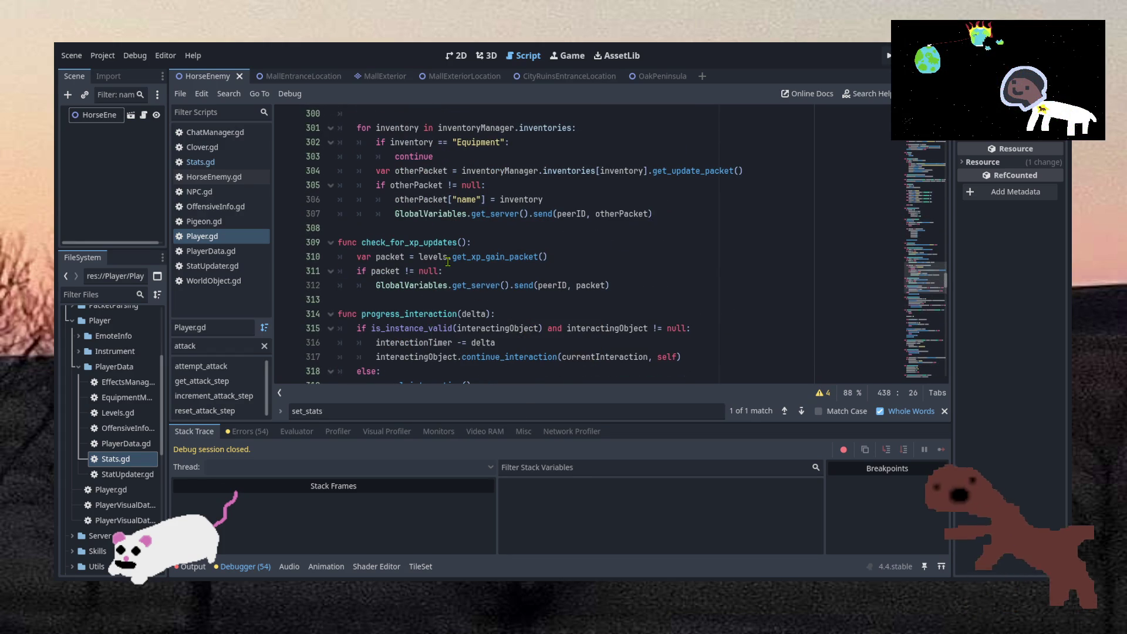
{"action": "scroll", "coordinate": [448, 262], "scroll_direction": "up", "scroll_amount": 12}
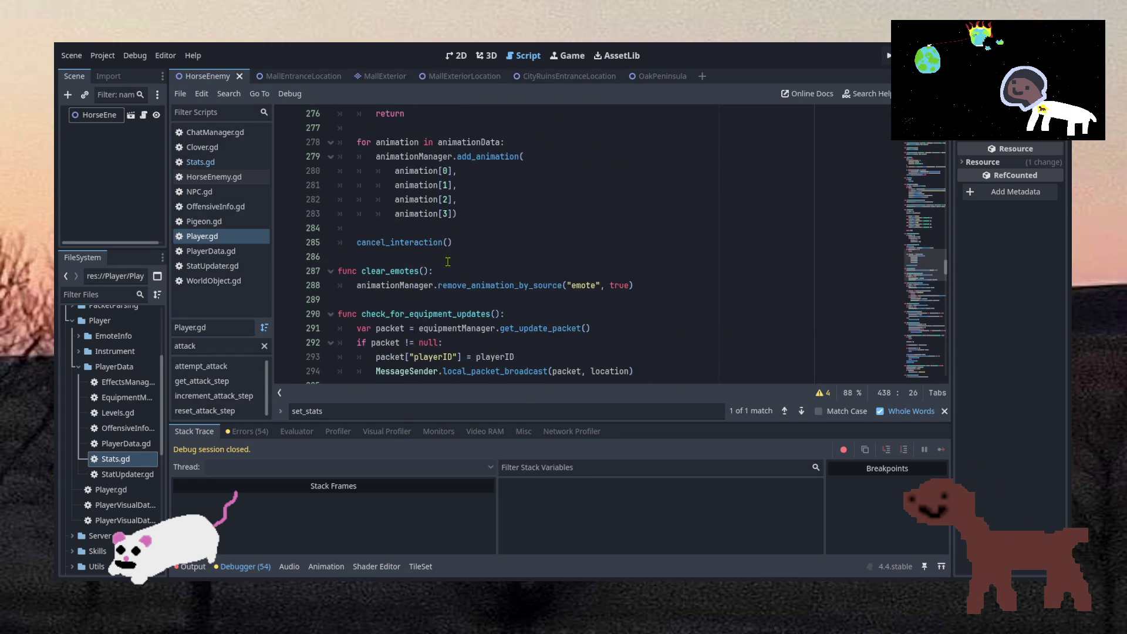
{"action": "mouse_move", "coordinate": [925, 167]}
{"action": "left_mouse_down"}
{"action": "mouse_move", "coordinate": [945, 406]}
{"action": "mouse_move", "coordinate": [945, 112]}
{"action": "left_mouse_up"}
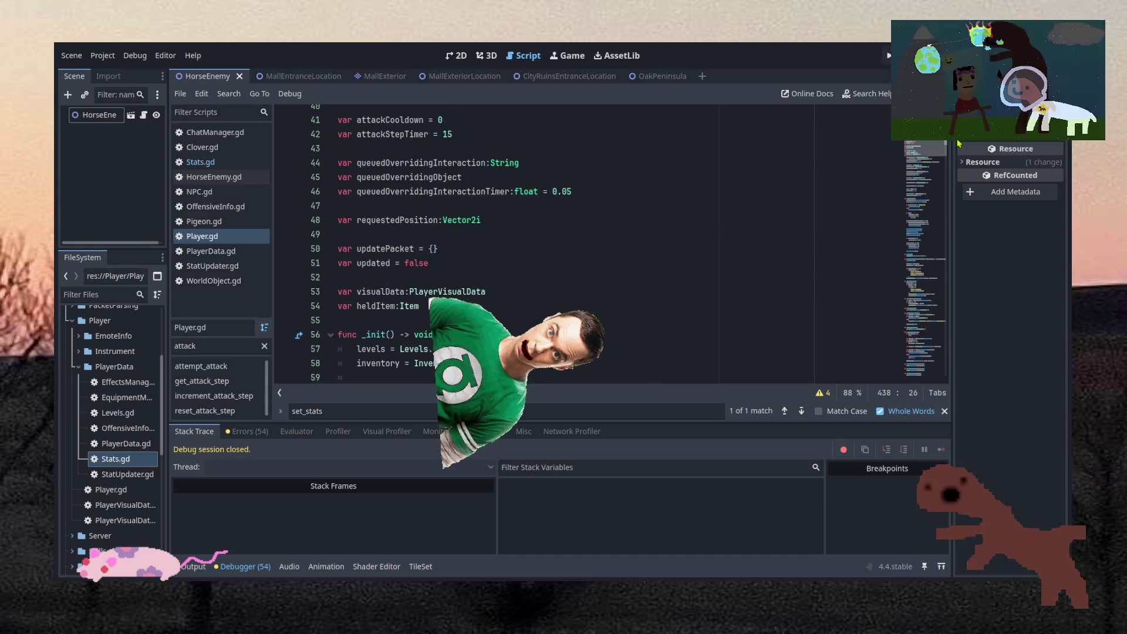
{"action": "scroll", "coordinate": [470, 246], "scroll_direction": "up", "scroll_amount": 7}
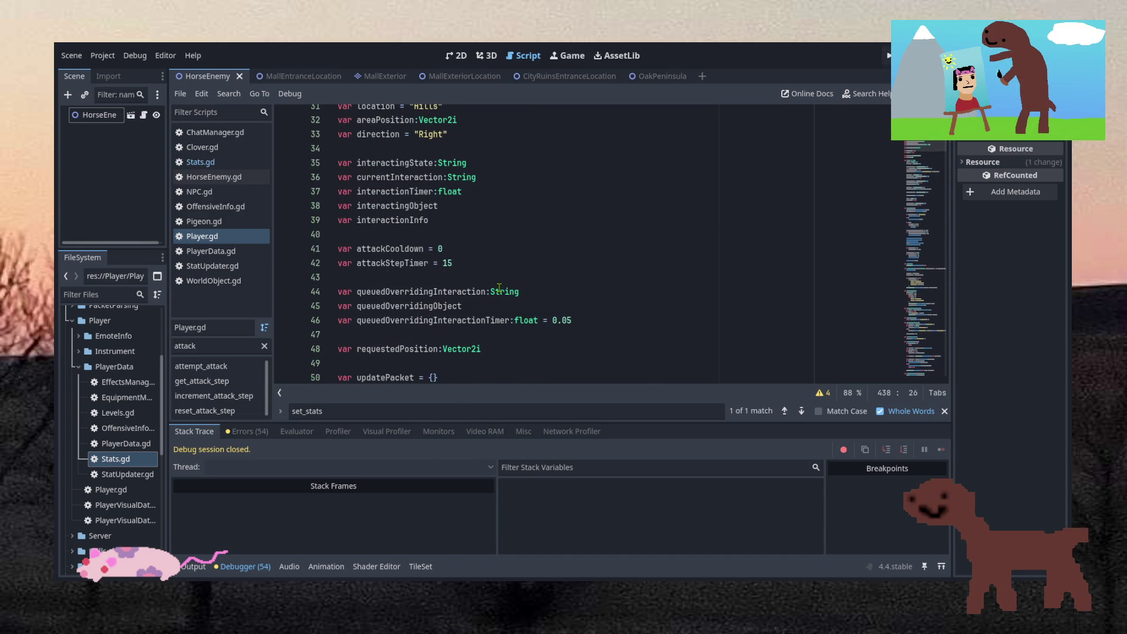
{"action": "scroll", "coordinate": [491, 267], "scroll_direction": "up", "scroll_amount": 4}
{"action": "scroll", "coordinate": [491, 267], "scroll_direction": "down", "scroll_amount": 3}
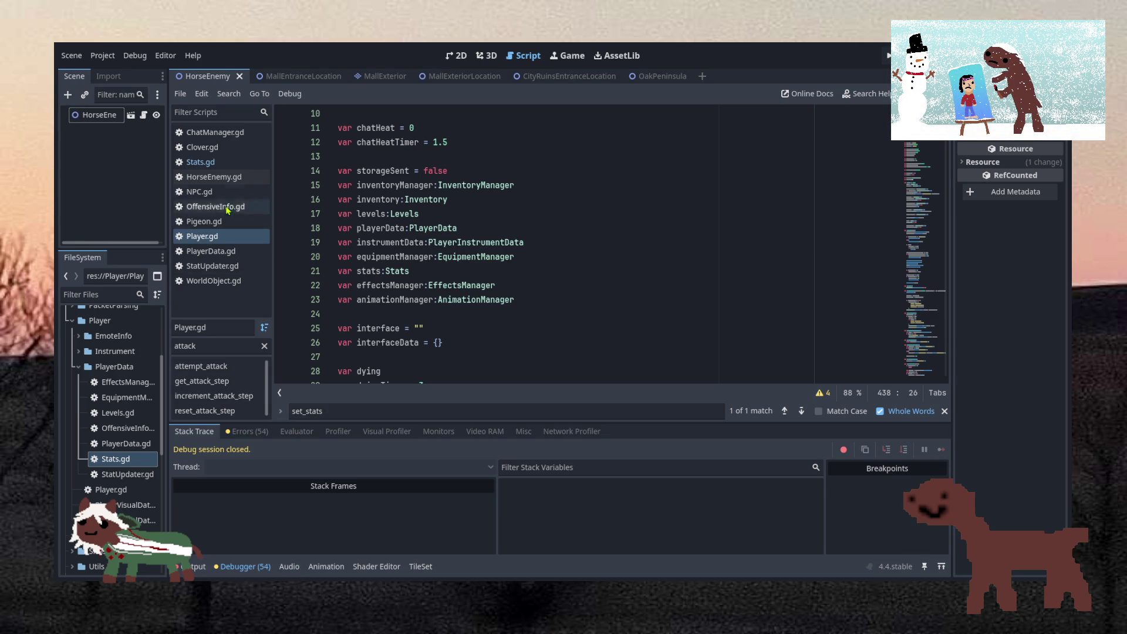
Scroll through Stats.gd's stat functions, then switch to NPC.gd at its lose_energy function
{"action": "left_click", "coordinate": [223, 162]}
{"action": "left_click", "coordinate": [464, 242]}
{"action": "scroll", "coordinate": [470, 253], "scroll_direction": "up", "scroll_amount": 6}
{"action": "scroll", "coordinate": [472, 261], "scroll_direction": "down", "scroll_amount": 19}
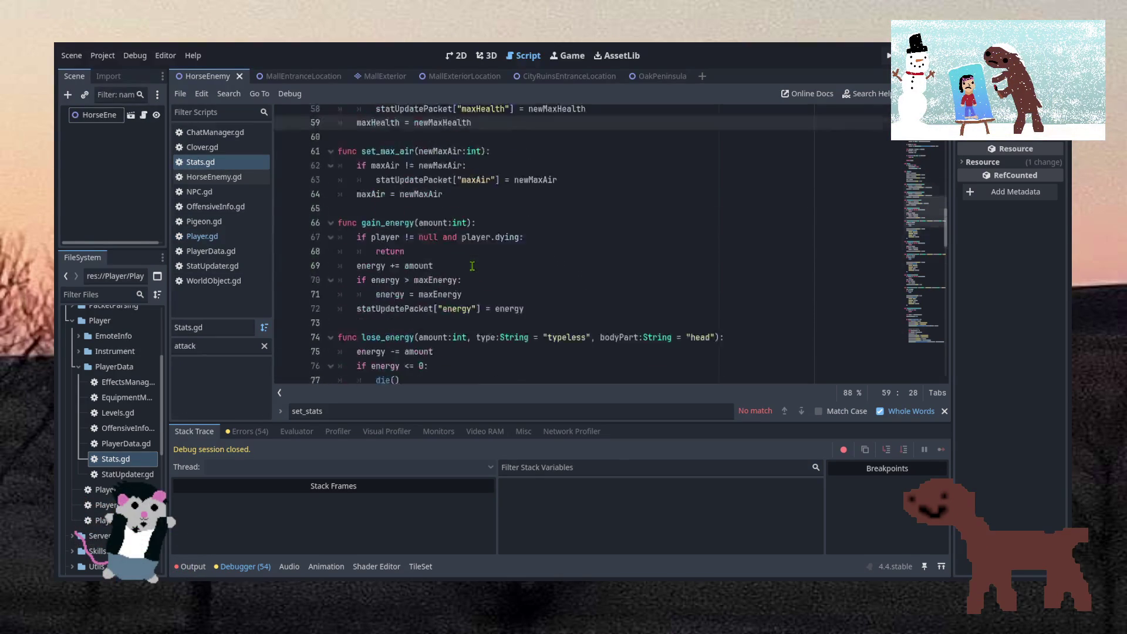
{"action": "scroll", "coordinate": [473, 265], "scroll_direction": "down", "scroll_amount": 7}
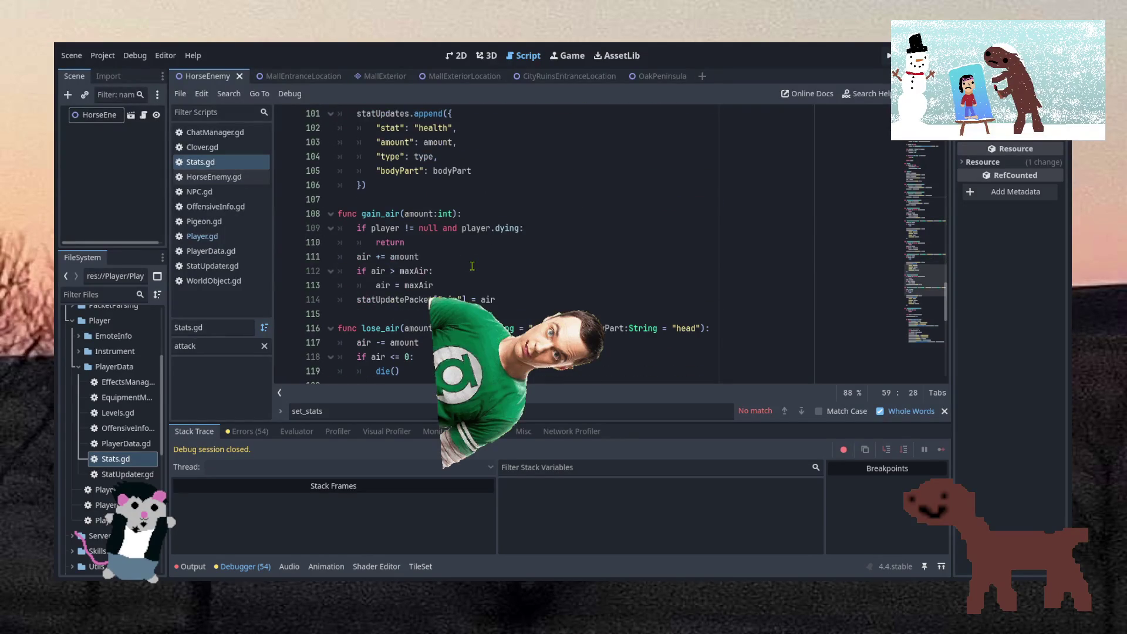
{"action": "scroll", "coordinate": [473, 267], "scroll_direction": "down", "scroll_amount": 4}
{"action": "scroll", "coordinate": [472, 266], "scroll_direction": "down", "scroll_amount": 4}
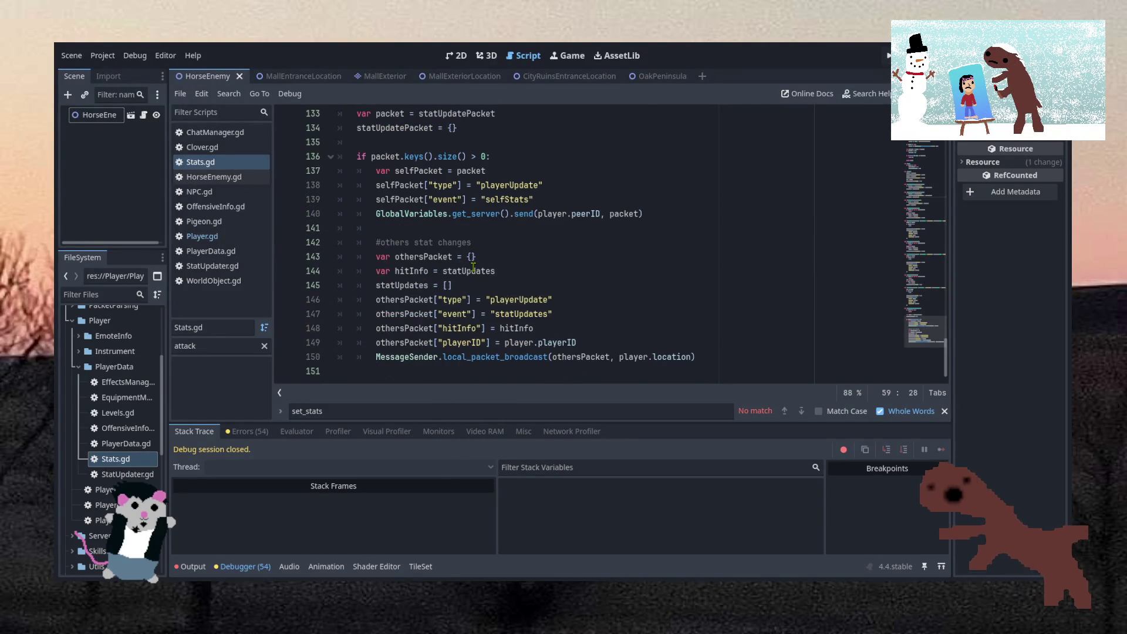
{"action": "scroll", "coordinate": [478, 274], "scroll_direction": "up", "scroll_amount": 2}
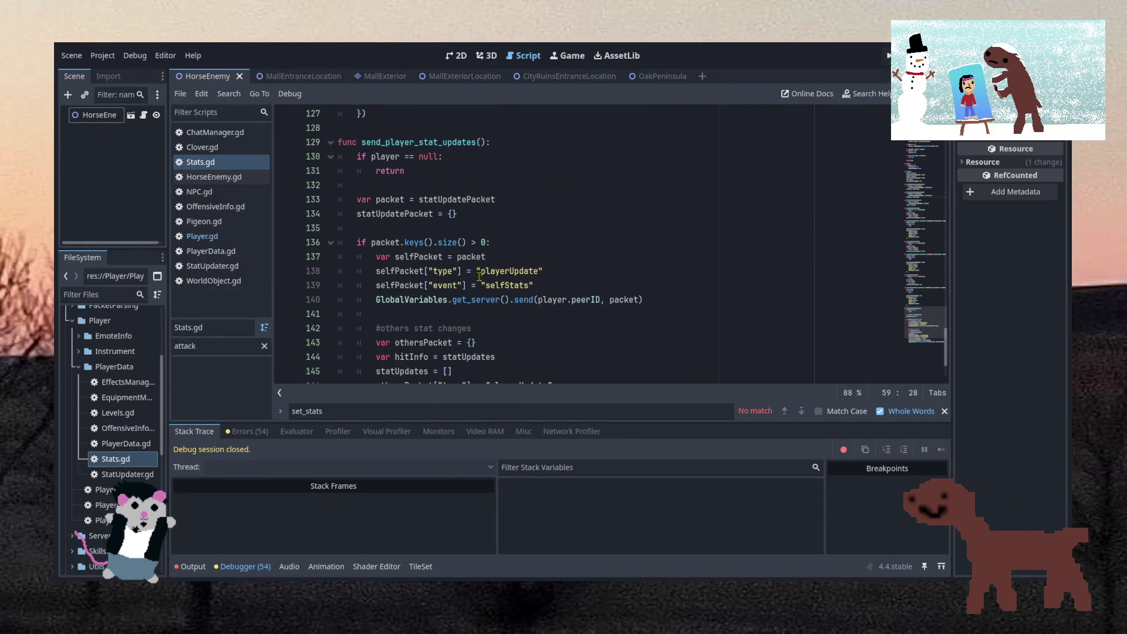
{"action": "left_click", "coordinate": [254, 192]}
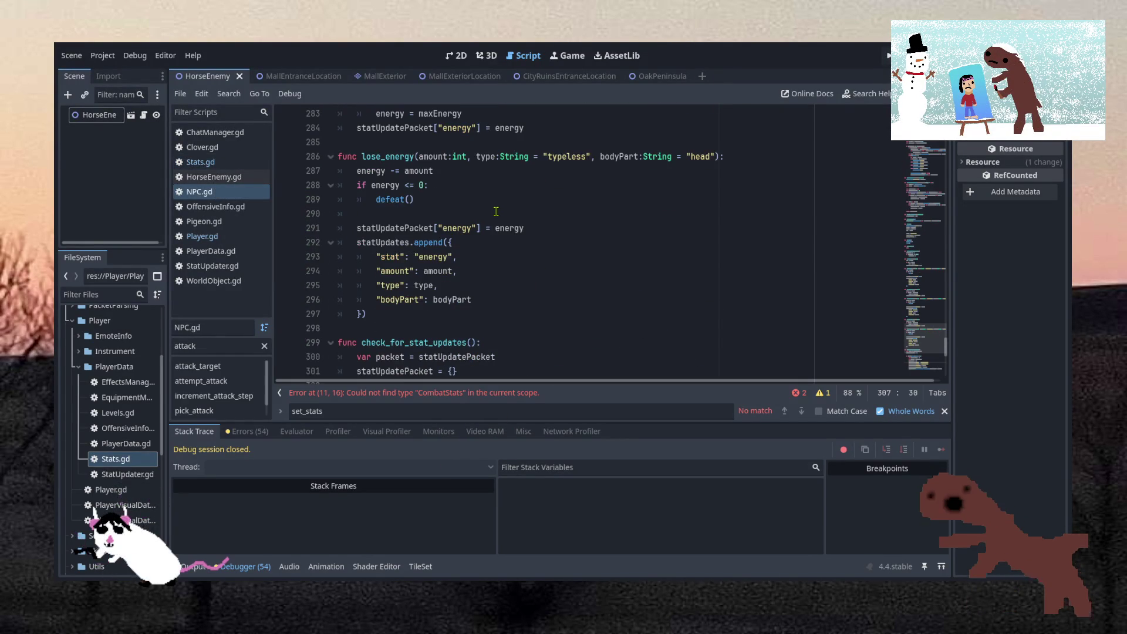
{"action": "scroll", "coordinate": [497, 211], "scroll_direction": "up", "scroll_amount": 4}
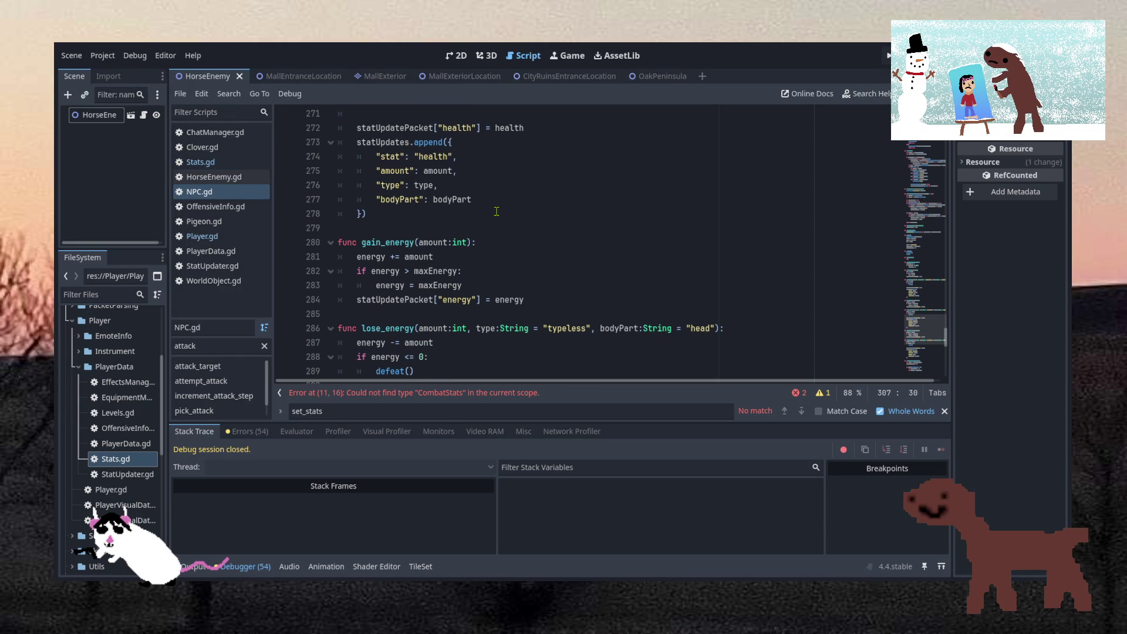
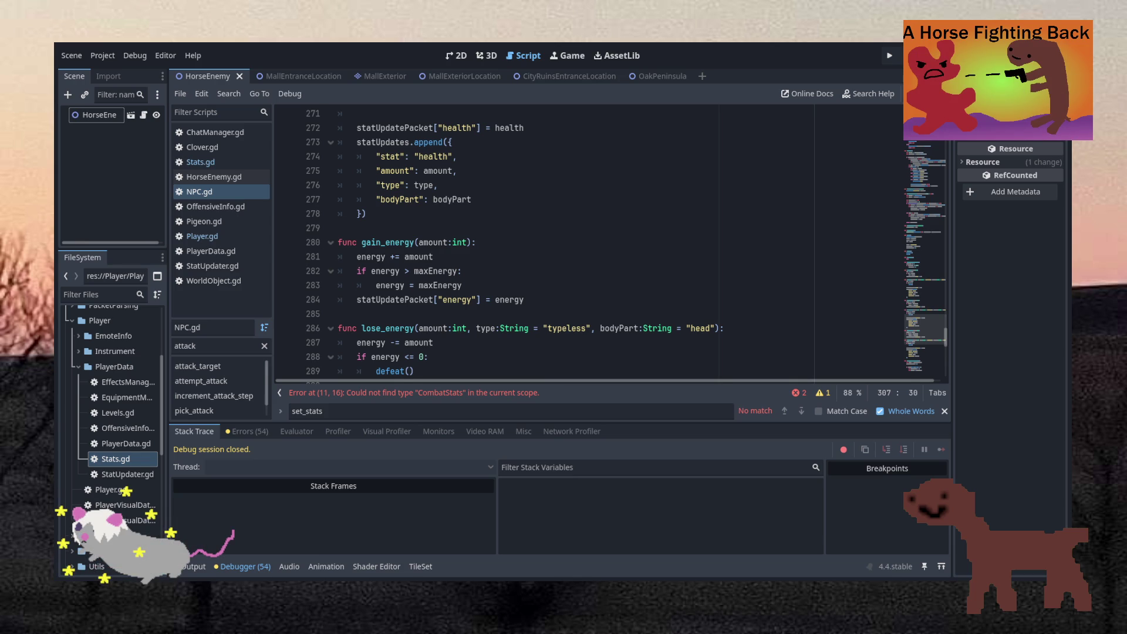
Change line 48 of NPC.gd to create the variable as stats = Stats.new()
{"action": "left_click", "coordinate": [449, 264]}
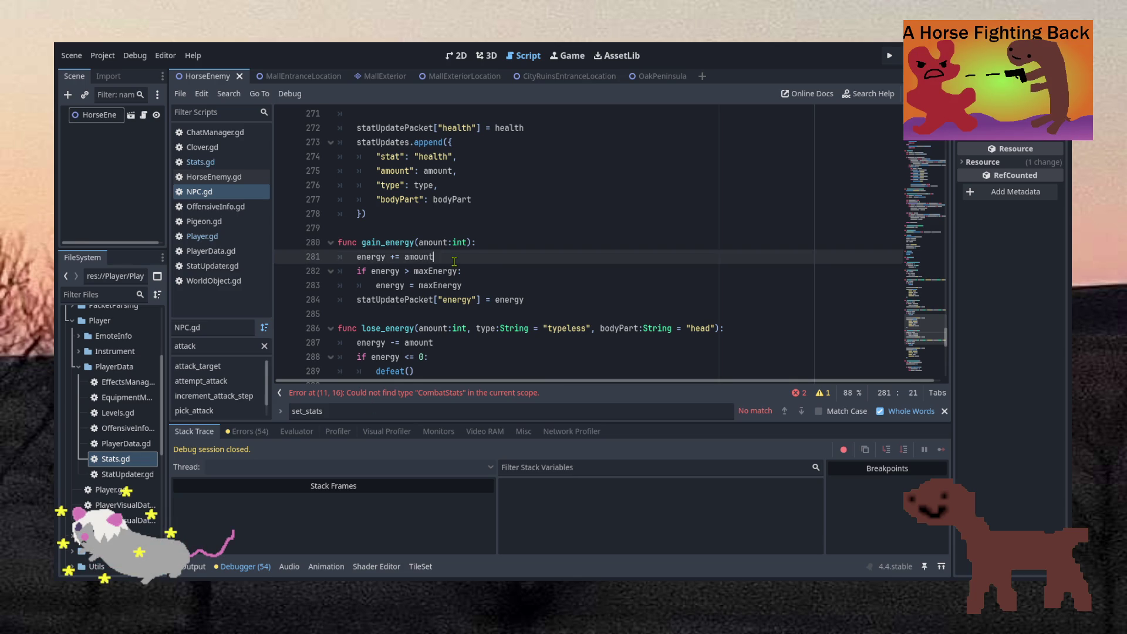
{"action": "left_click", "coordinate": [482, 245]}
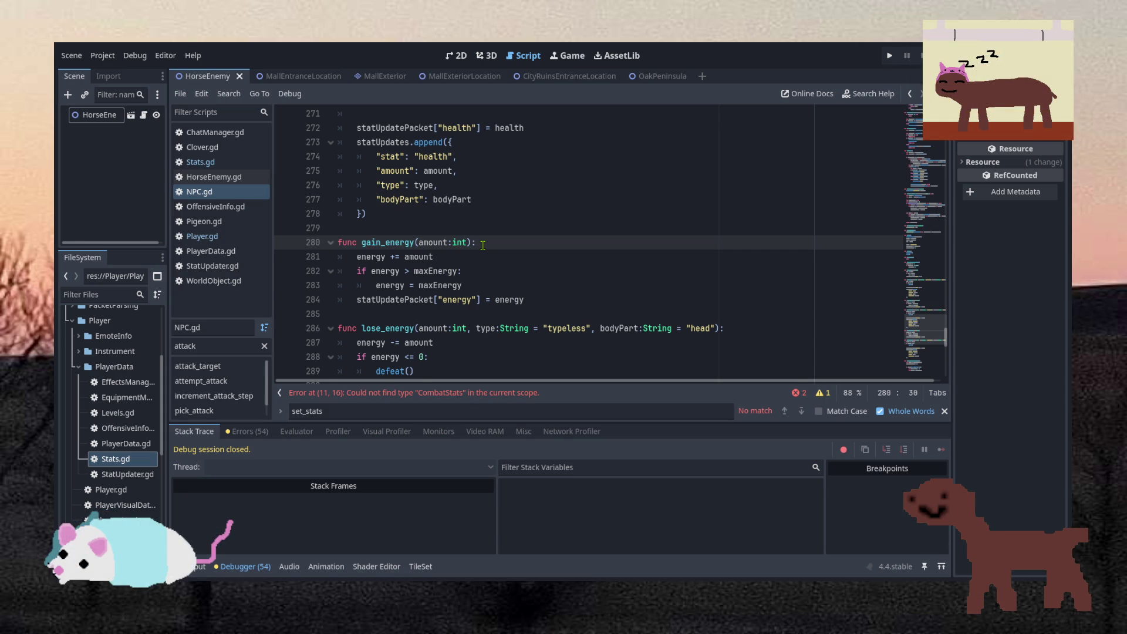
{"action": "left_click", "coordinate": [489, 251]}
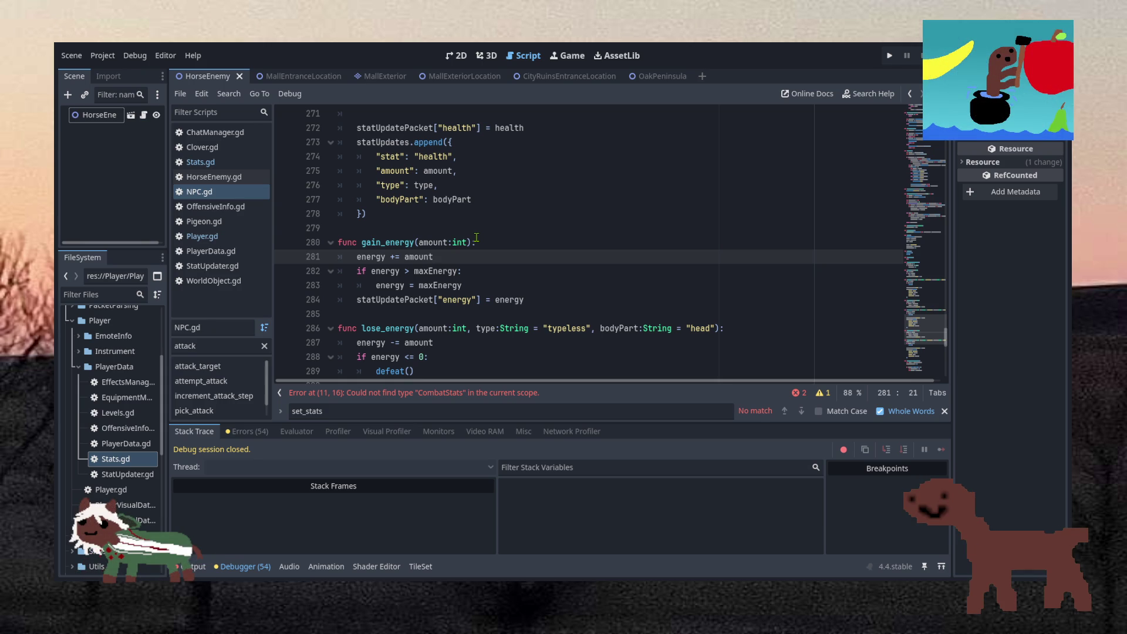
{"action": "left_click_drag", "start_coordinate": [903, 319], "coordinate": [912, 139]}
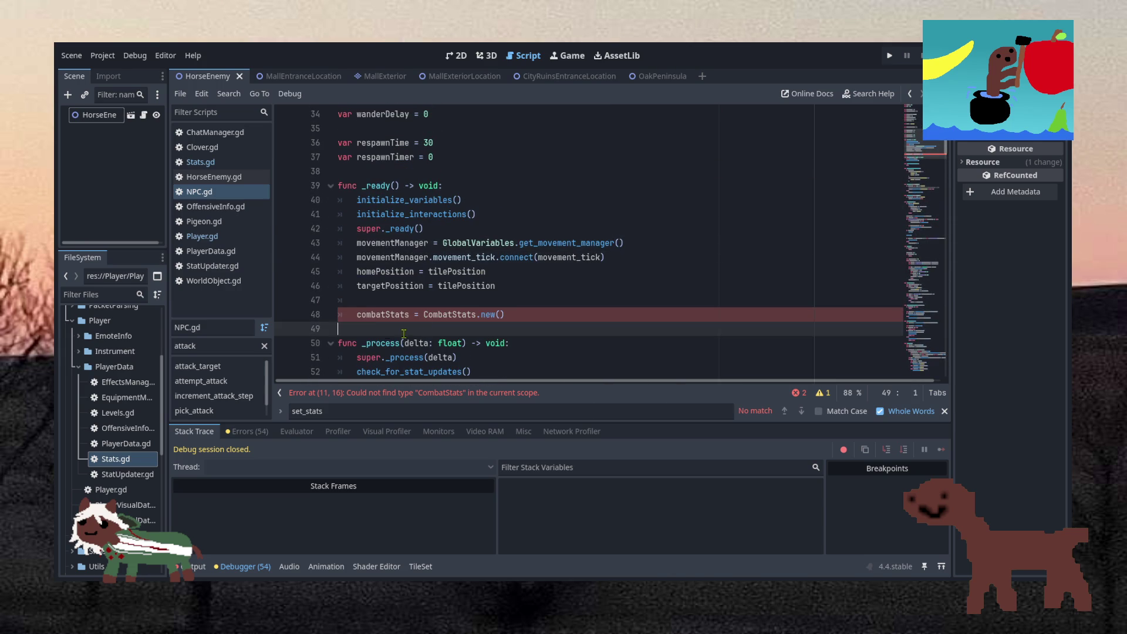
{"action": "left_click", "coordinate": [429, 308]}
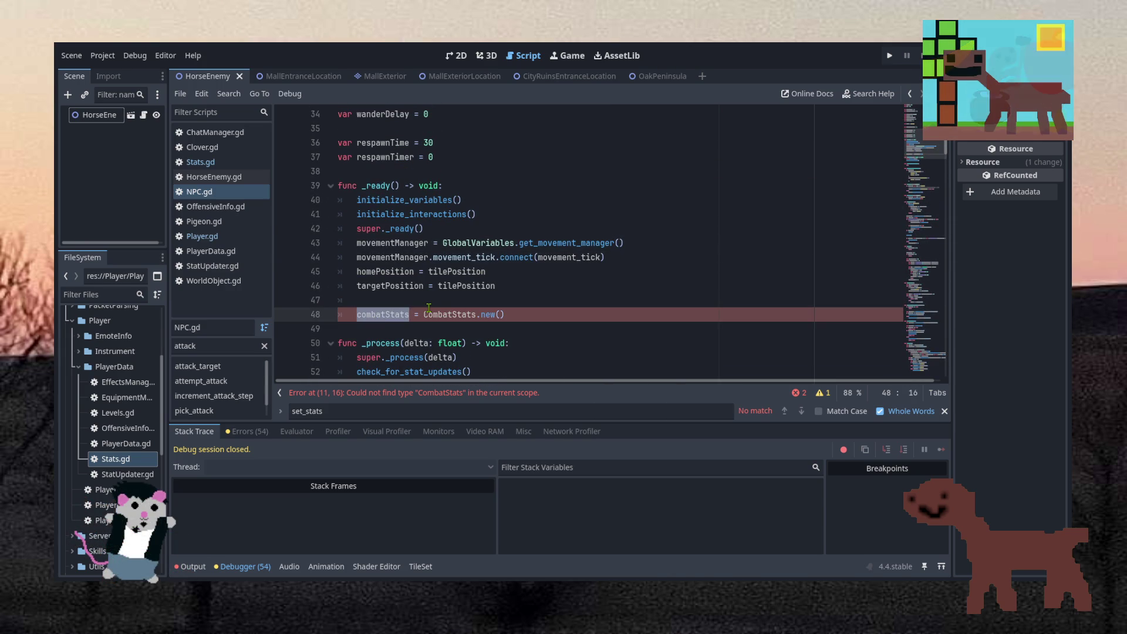
{"action": "type", "text": "stats"}
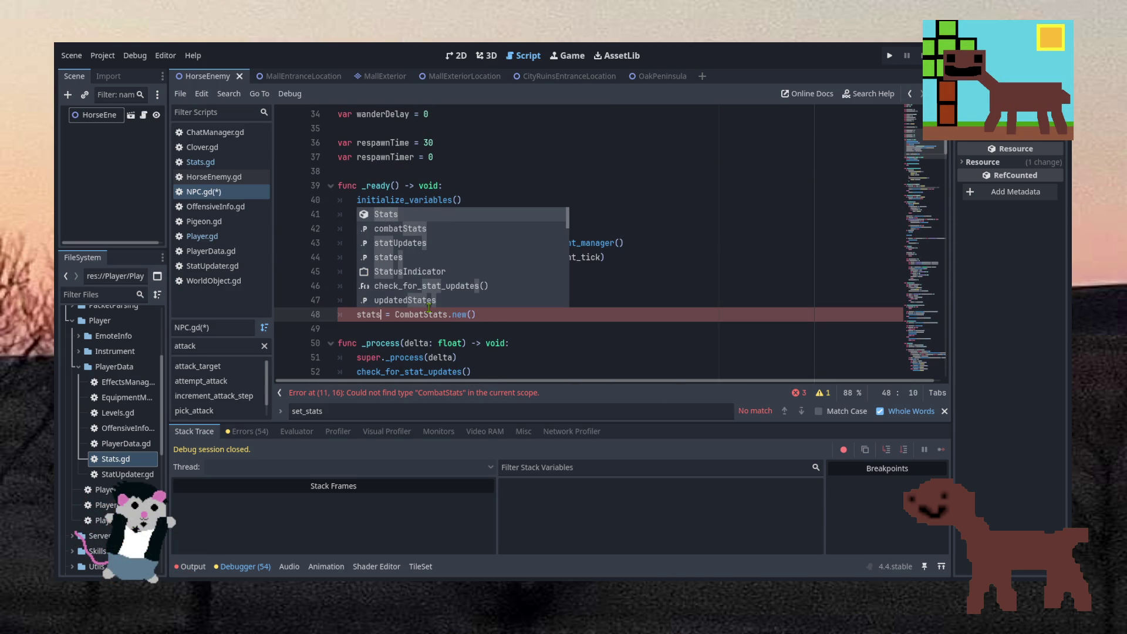
{"action": "left_click", "coordinate": [399, 332]}
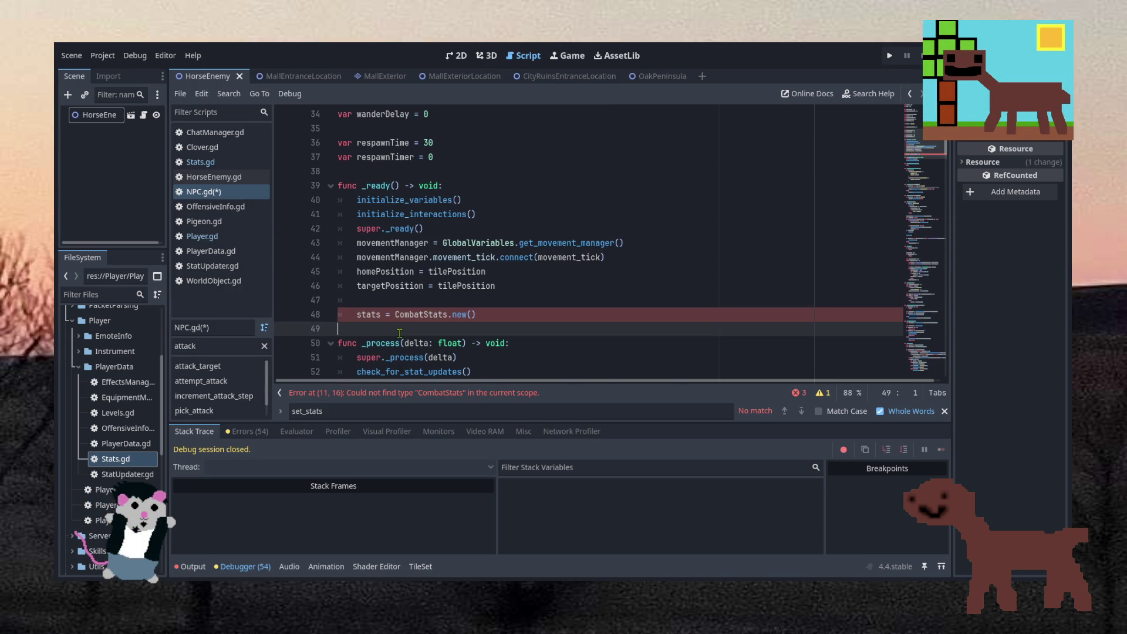
{"action": "left_click", "coordinate": [366, 317]}
{"action": "double_click", "coordinate": [421, 314]}
{"action": "type", "text": "Stats"}
{"action": "key", "text": "Return"}
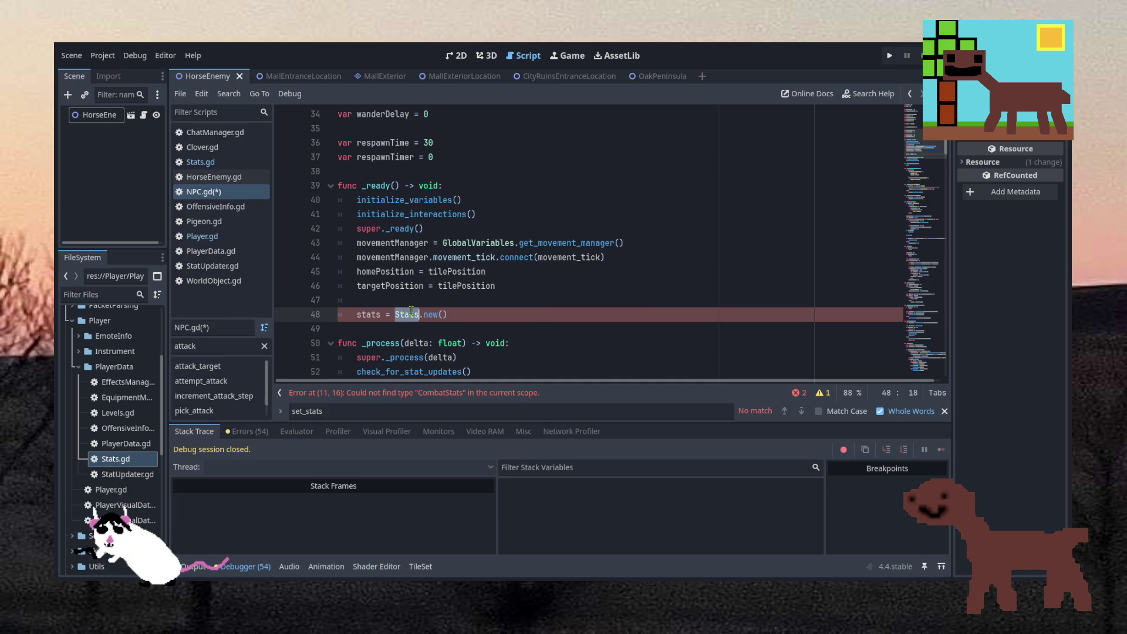
{"action": "scroll", "coordinate": [413, 299], "scroll_direction": "up", "scroll_amount": 8}
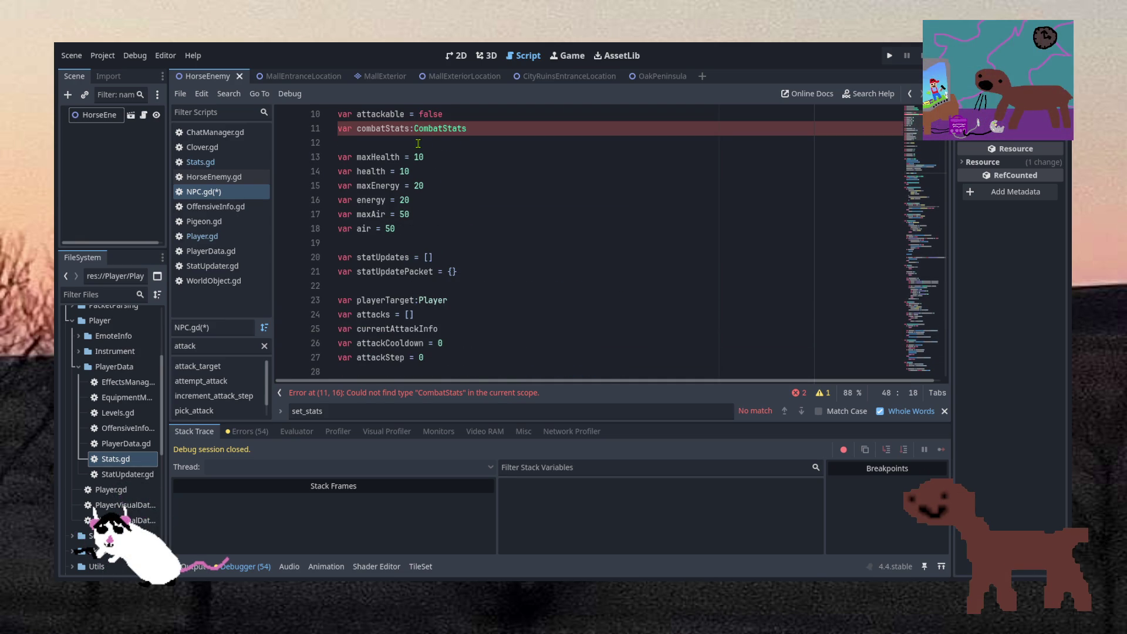
Change the line 11 declaration to var stats:Stats and save NPC.gd
{"action": "double_click", "coordinate": [434, 128]}
{"action": "type", "text": "Stats"}
{"action": "key", "text": "ctrl+s"}
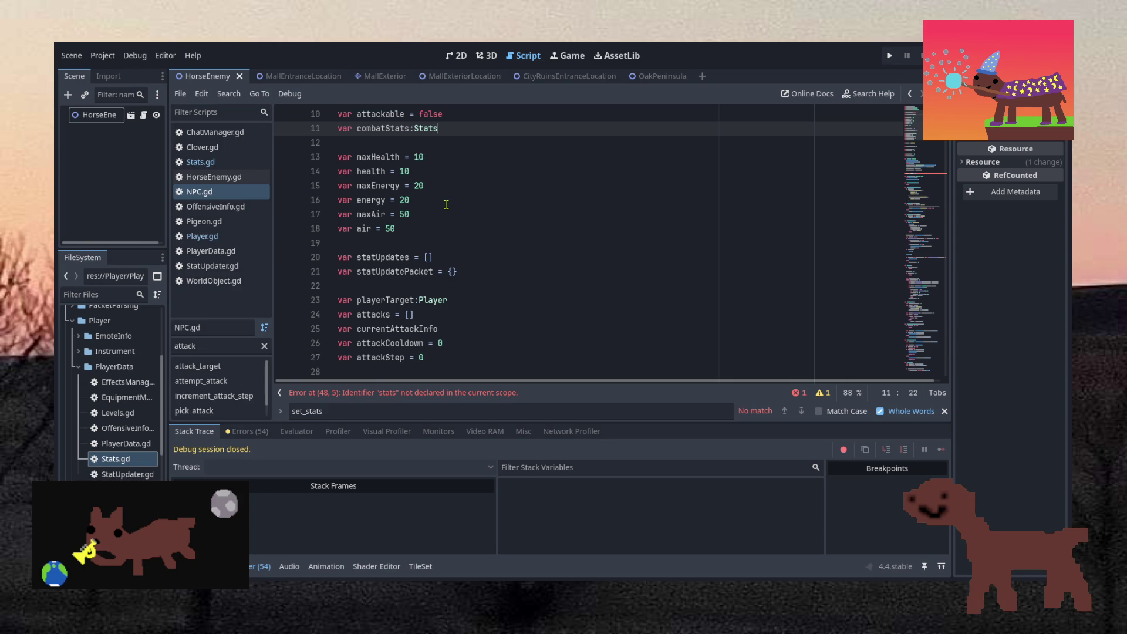
{"action": "scroll", "coordinate": [446, 204], "scroll_direction": "down", "scroll_amount": 9}
{"action": "left_click", "coordinate": [447, 228]}
{"action": "left_click", "coordinate": [449, 271]}
{"action": "scroll", "coordinate": [453, 260], "scroll_direction": "up", "scroll_amount": 9}
{"action": "scroll", "coordinate": [395, 228], "scroll_direction": "down", "scroll_amount": 5}
{"action": "scroll", "coordinate": [395, 228], "scroll_direction": "up", "scroll_amount": 8}
{"action": "double_click", "coordinate": [384, 257]}
{"action": "type", "text": "stats"}
{"action": "key", "text": "ctrl+s"}
{"action": "left_click", "coordinate": [443, 285]}
{"action": "scroll", "coordinate": [434, 276], "scroll_direction": "down", "scroll_amount": 9}
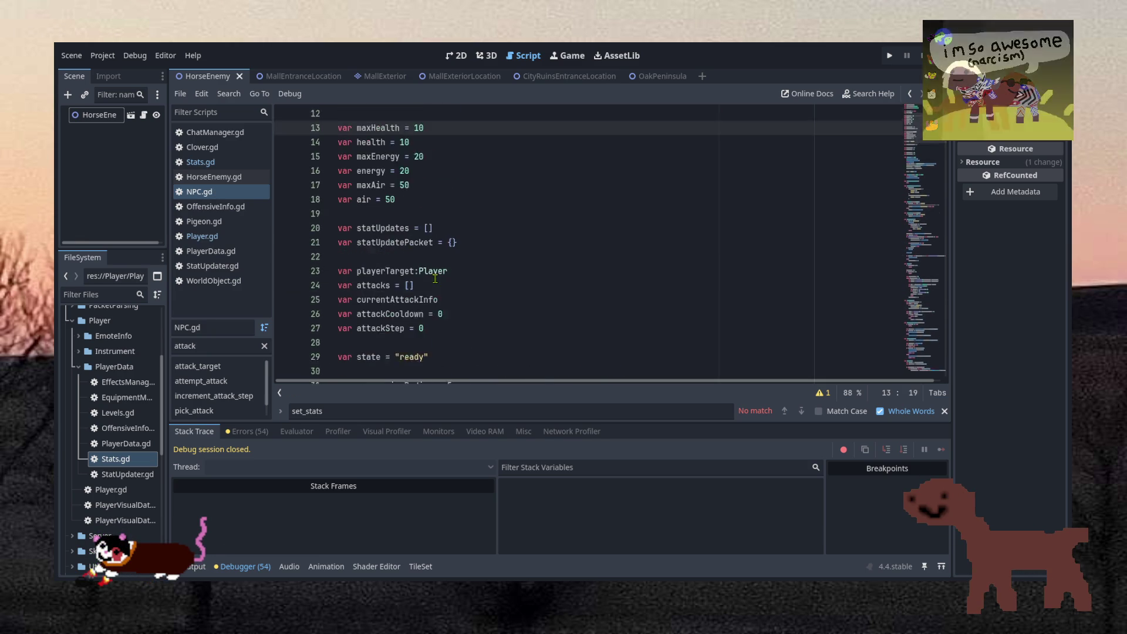
Scroll through NPC.gd, then look over the Stats.gd script
{"action": "scroll", "coordinate": [431, 267], "scroll_direction": "down", "scroll_amount": 20}
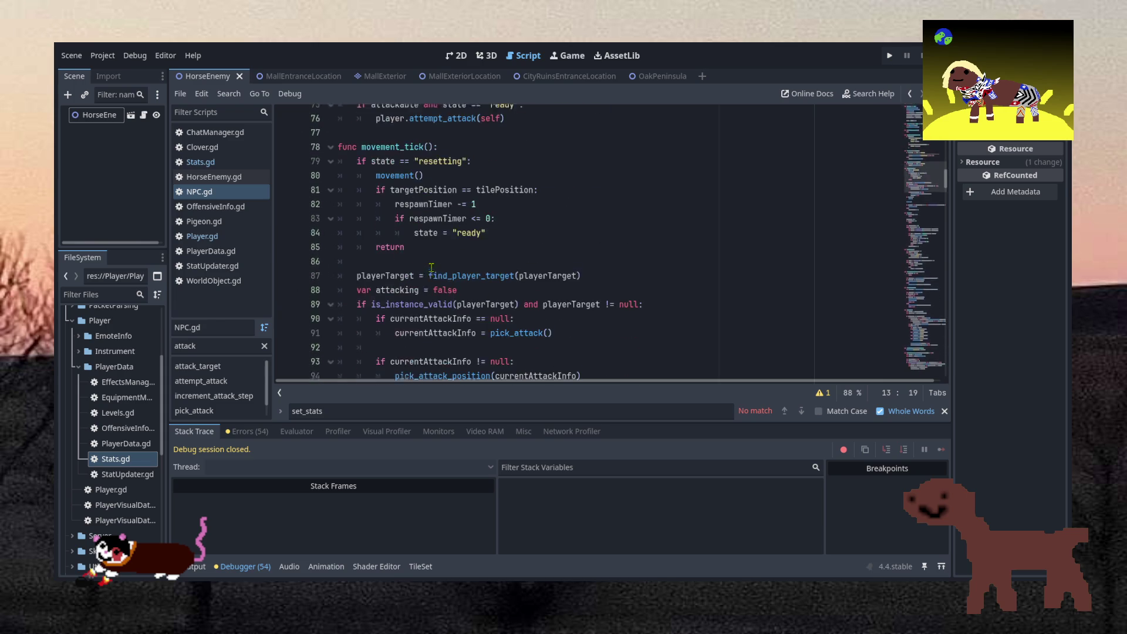
{"action": "scroll", "coordinate": [430, 265], "scroll_direction": "down", "scroll_amount": 20}
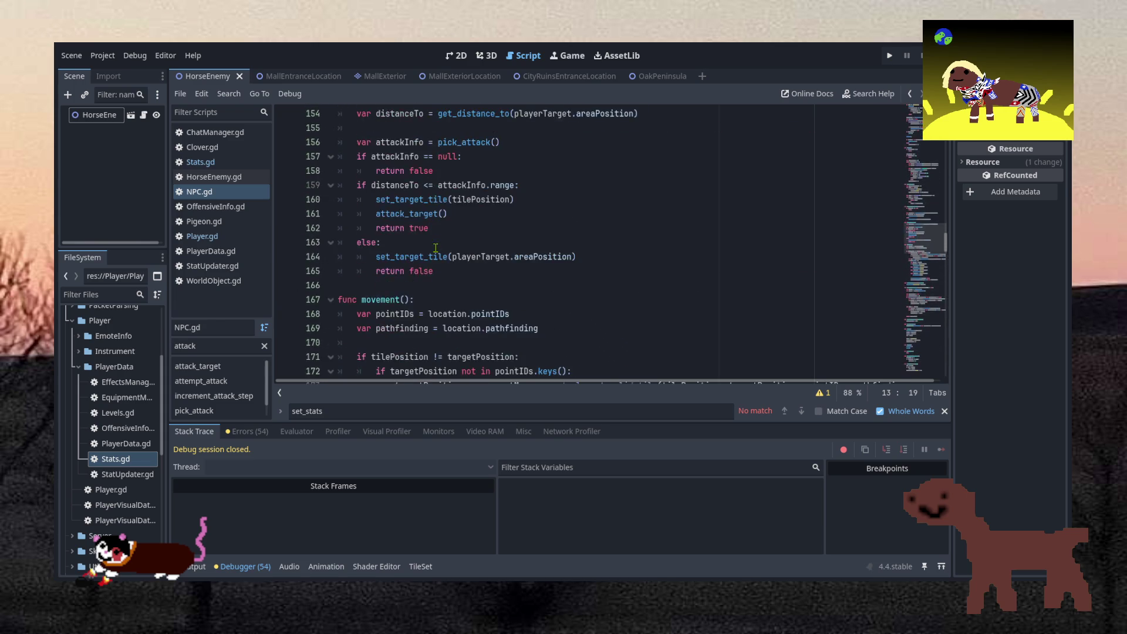
{"action": "scroll", "coordinate": [435, 248], "scroll_direction": "down", "scroll_amount": 20}
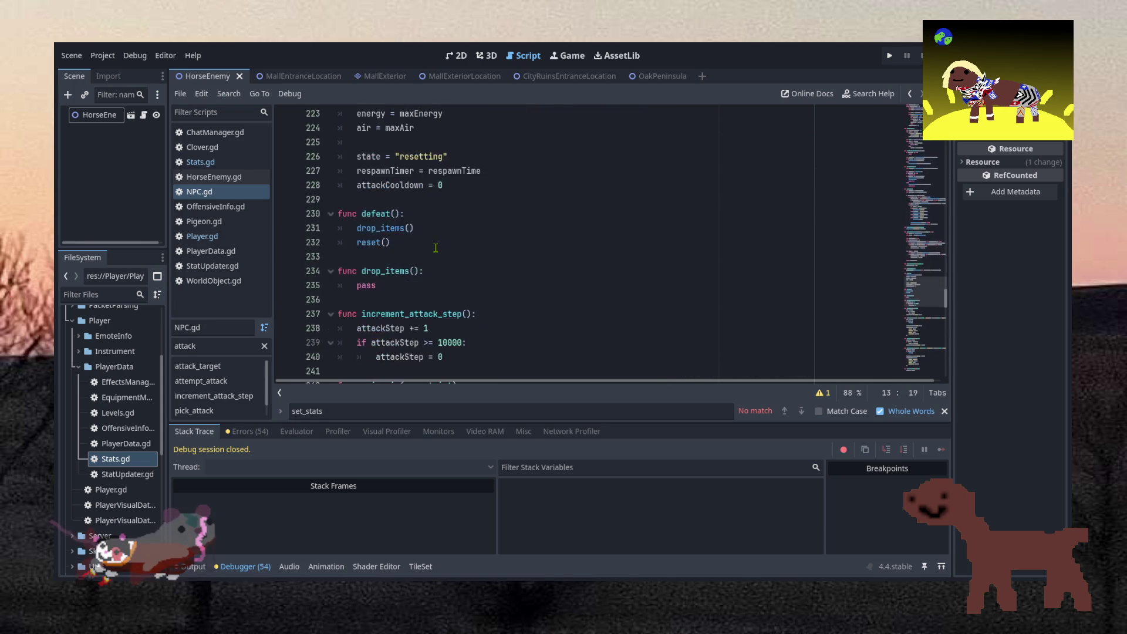
{"action": "scroll", "coordinate": [436, 248], "scroll_direction": "down", "scroll_amount": 18}
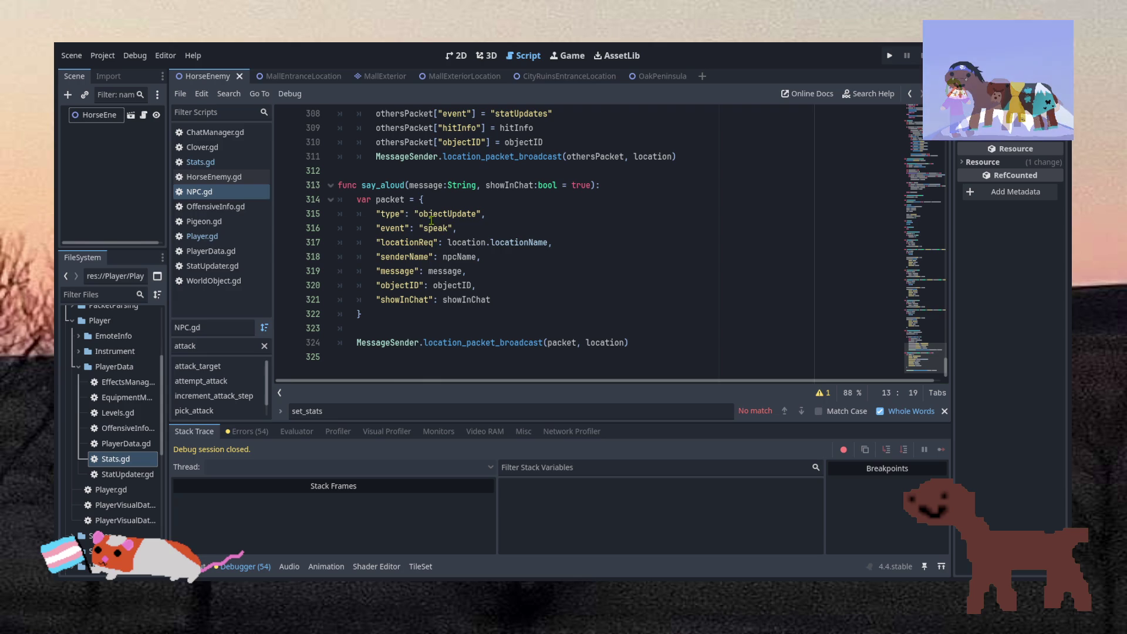
{"action": "left_click", "coordinate": [228, 168]}
{"action": "scroll", "coordinate": [418, 201], "scroll_direction": "down", "scroll_amount": 2}
{"action": "scroll", "coordinate": [434, 205], "scroll_direction": "up", "scroll_amount": 10}
{"action": "scroll", "coordinate": [441, 207], "scroll_direction": "up", "scroll_amount": 20}
{"action": "scroll", "coordinate": [440, 207], "scroll_direction": "down", "scroll_amount": 7}
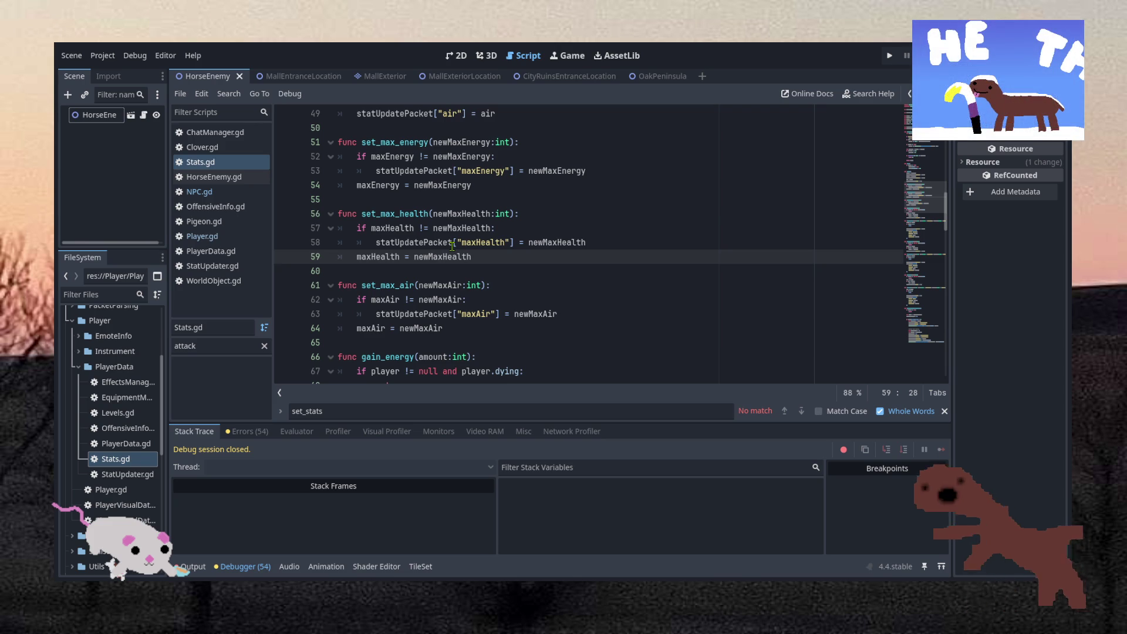
Review NPC.gd's gain_air function, then open Player.gd
{"action": "left_click", "coordinate": [199, 191]}
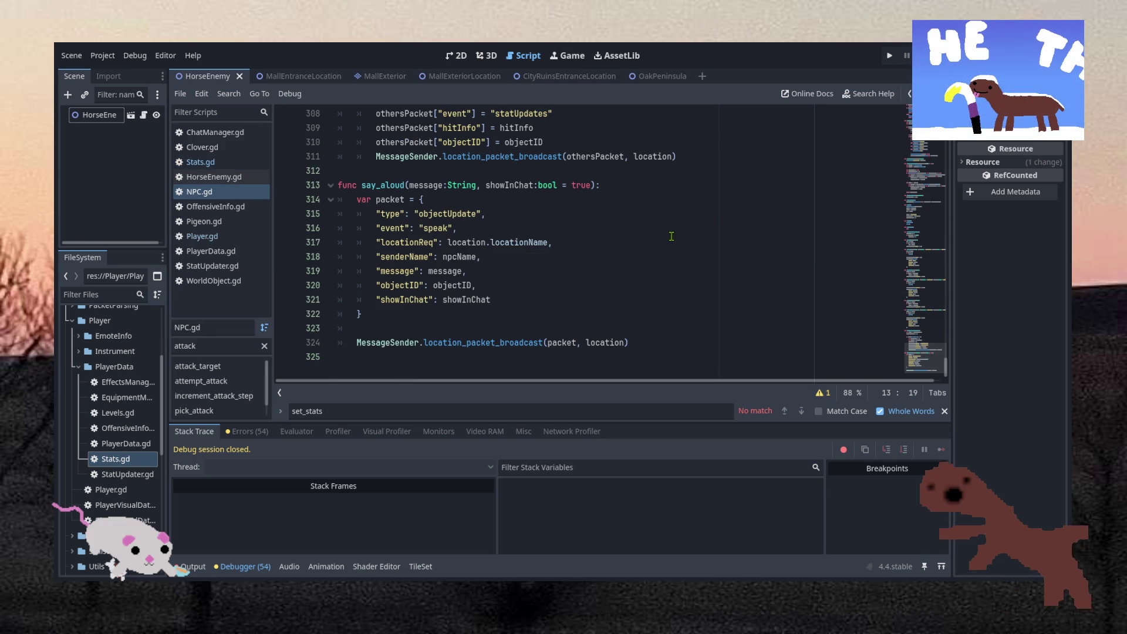
{"action": "scroll", "coordinate": [560, 246], "scroll_direction": "up", "scroll_amount": 2}
{"action": "scroll", "coordinate": [555, 248], "scroll_direction": "up", "scroll_amount": 5}
{"action": "scroll", "coordinate": [528, 254], "scroll_direction": "down", "scroll_amount": 1}
{"action": "scroll", "coordinate": [498, 259], "scroll_direction": "up", "scroll_amount": 5}
{"action": "scroll", "coordinate": [488, 262], "scroll_direction": "up", "scroll_amount": 10}
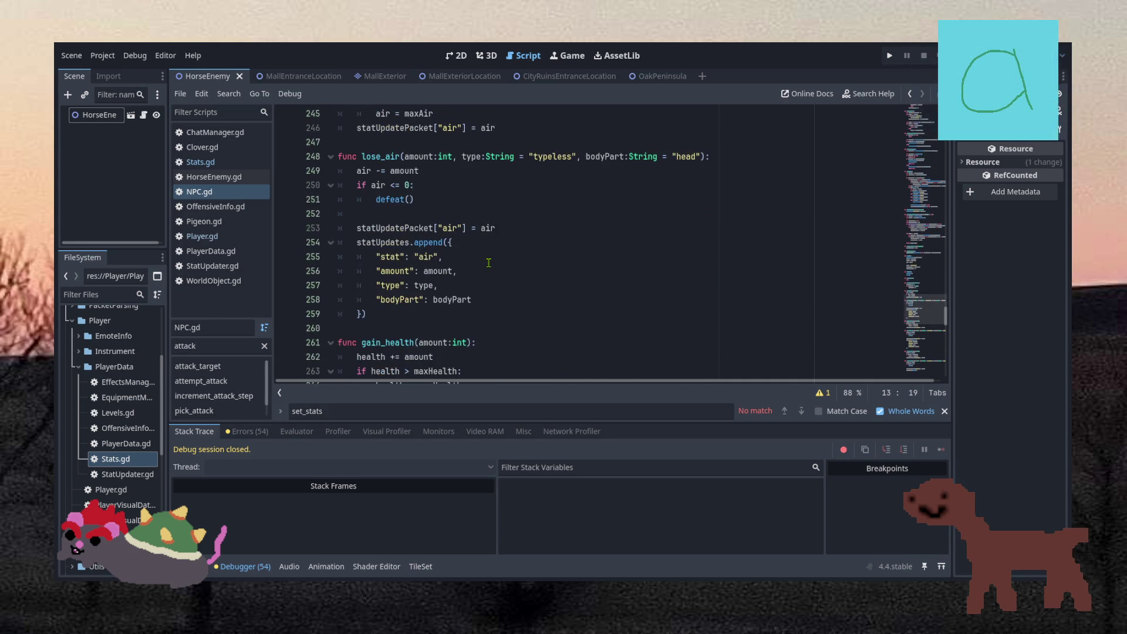
{"action": "scroll", "coordinate": [488, 262], "scroll_direction": "up", "scroll_amount": 5}
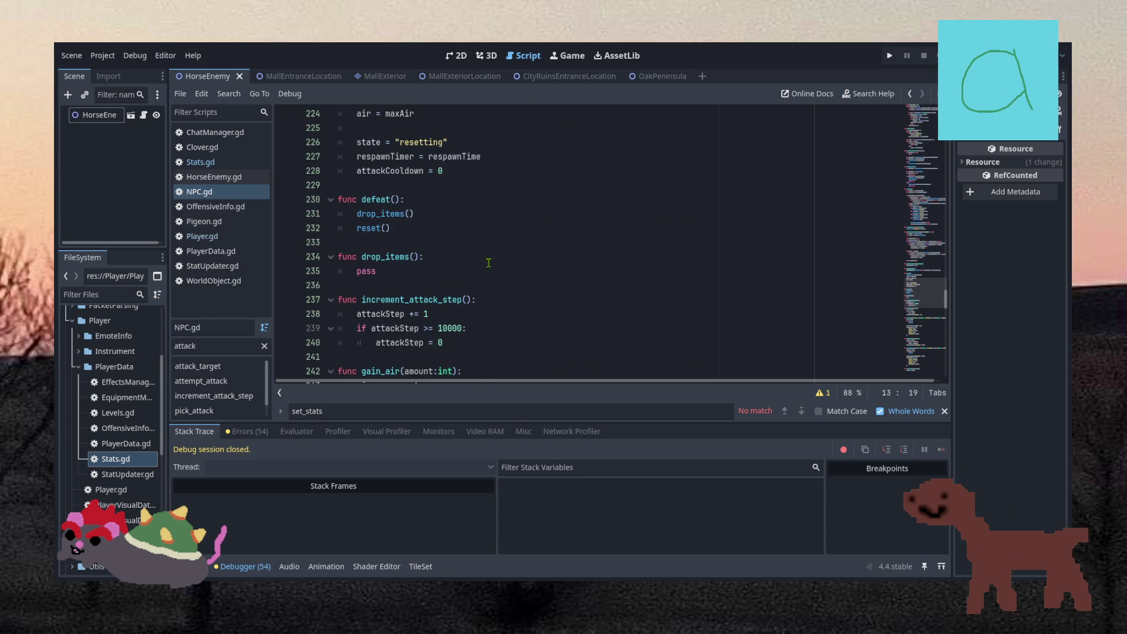
{"action": "scroll", "coordinate": [488, 262], "scroll_direction": "down", "scroll_amount": 5}
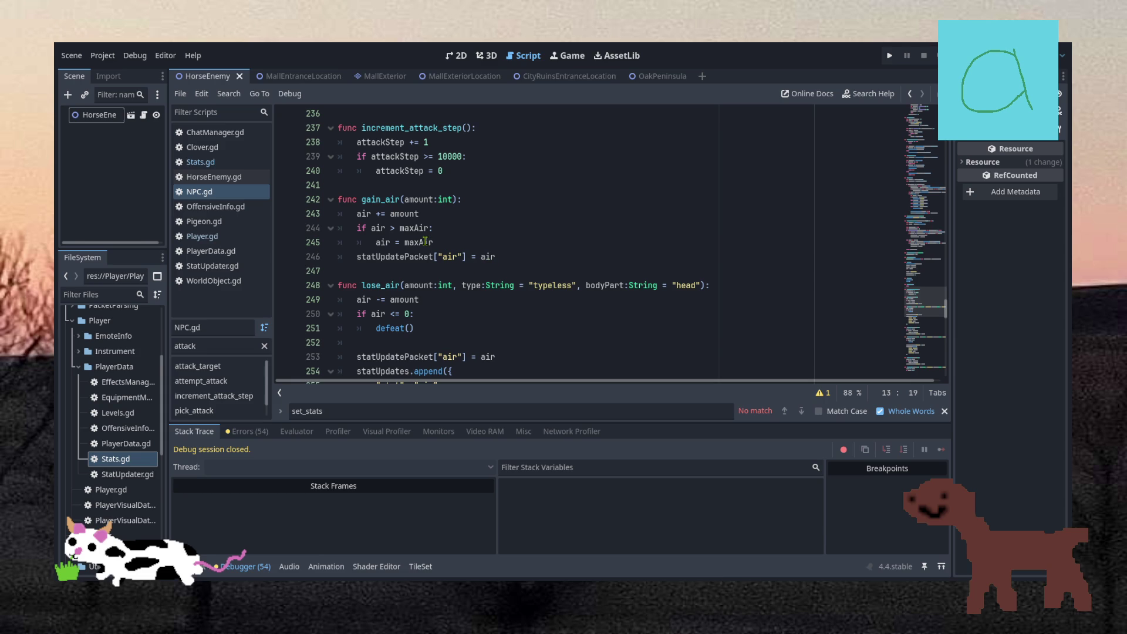
{"action": "left_click", "coordinate": [523, 255]}
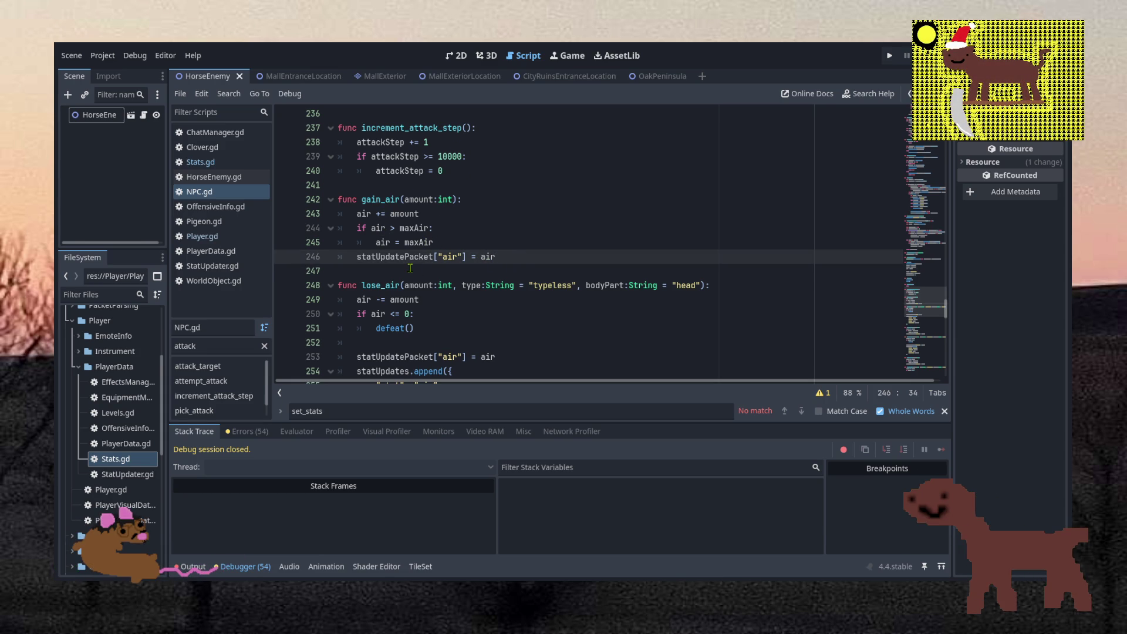
{"action": "left_click", "coordinate": [225, 236]}
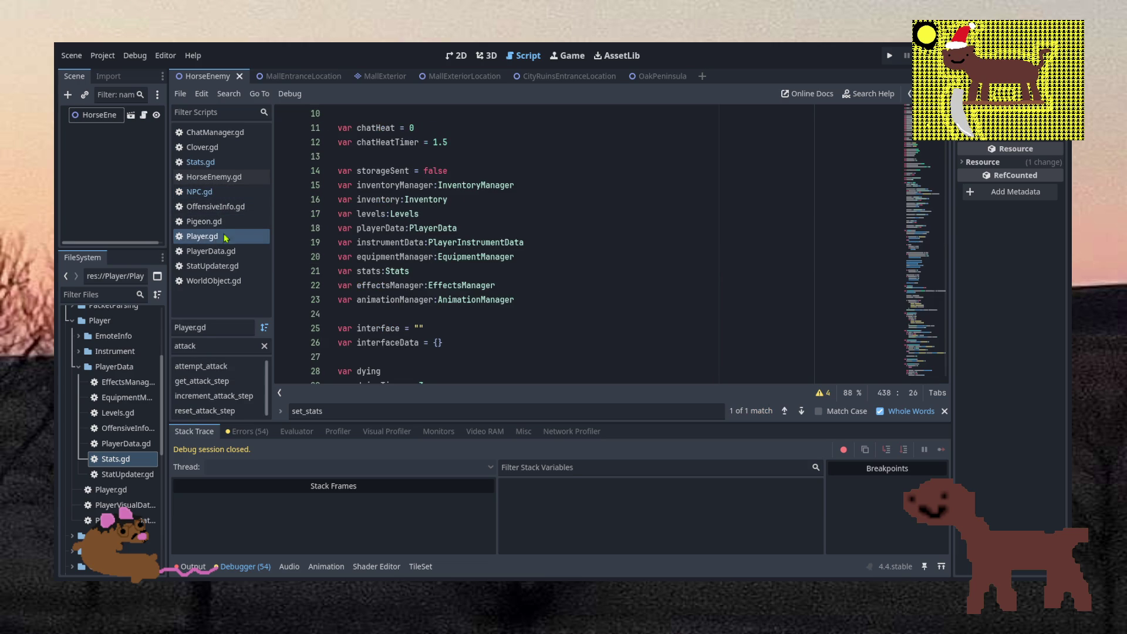
Take Player.gd's stats.gain_energy call and return to NPC.gd
{"action": "mouse_move", "coordinate": [925, 311]}
{"action": "left_mouse_down"}
{"action": "mouse_move", "coordinate": [925, 340]}
{"action": "mouse_move", "coordinate": [926, 249]}
{"action": "left_mouse_up"}
{"action": "scroll", "coordinate": [527, 246], "scroll_direction": "up", "scroll_amount": 5}
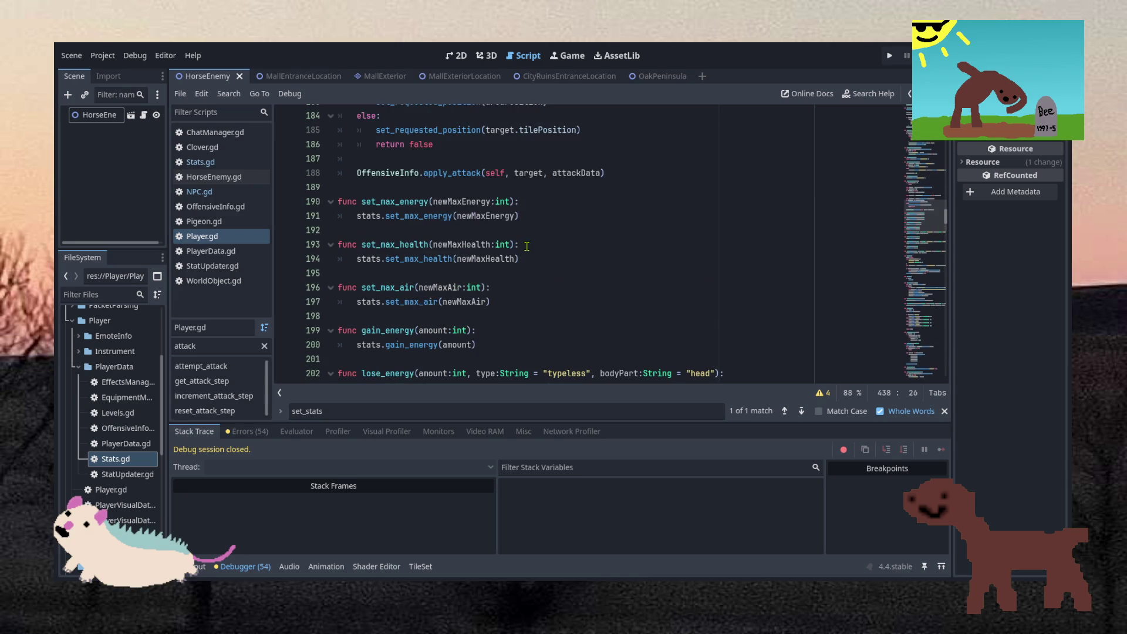
{"action": "scroll", "coordinate": [525, 244], "scroll_direction": "down", "scroll_amount": 5}
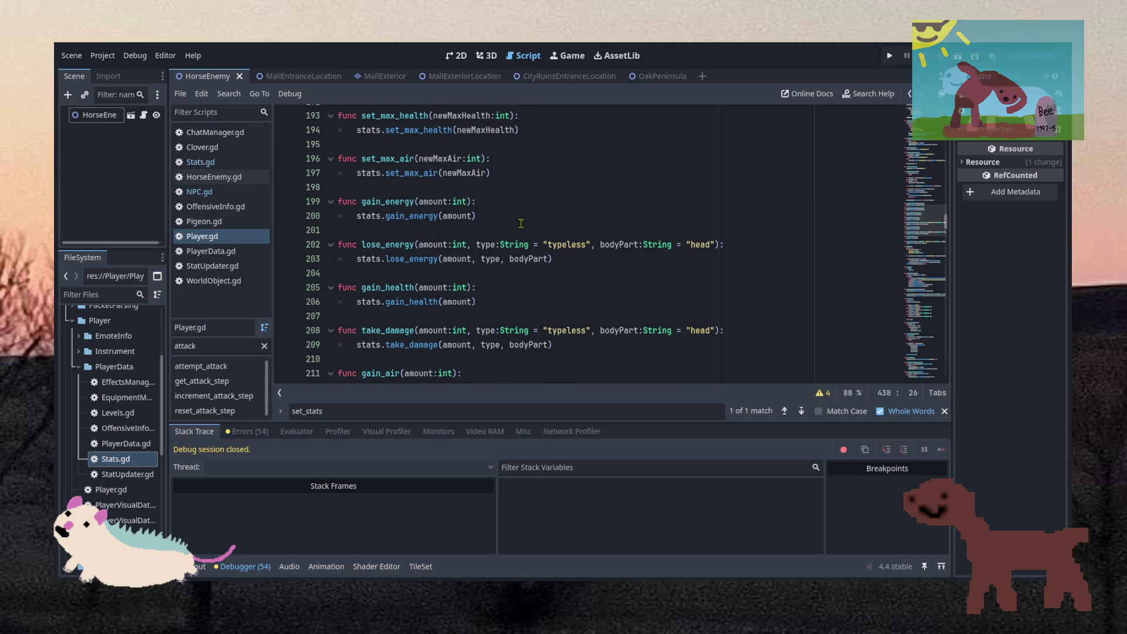
{"action": "left_click_drag", "start_coordinate": [520, 219], "coordinate": [517, 205]}
{"action": "key", "text": "ctrl+c"}
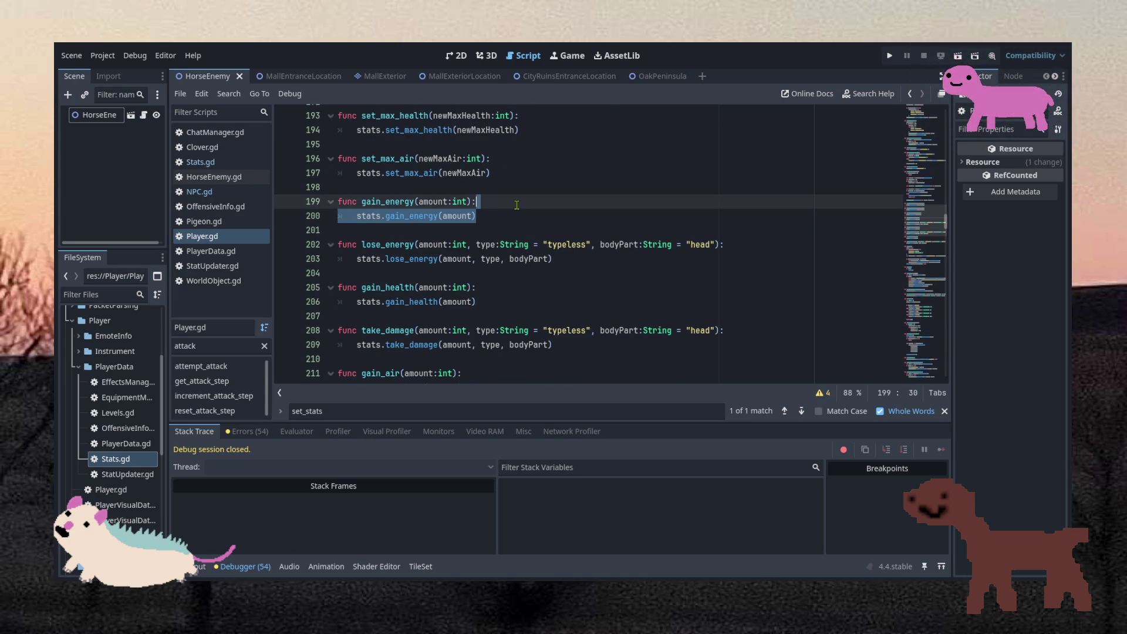
{"action": "left_click", "coordinate": [225, 192]}
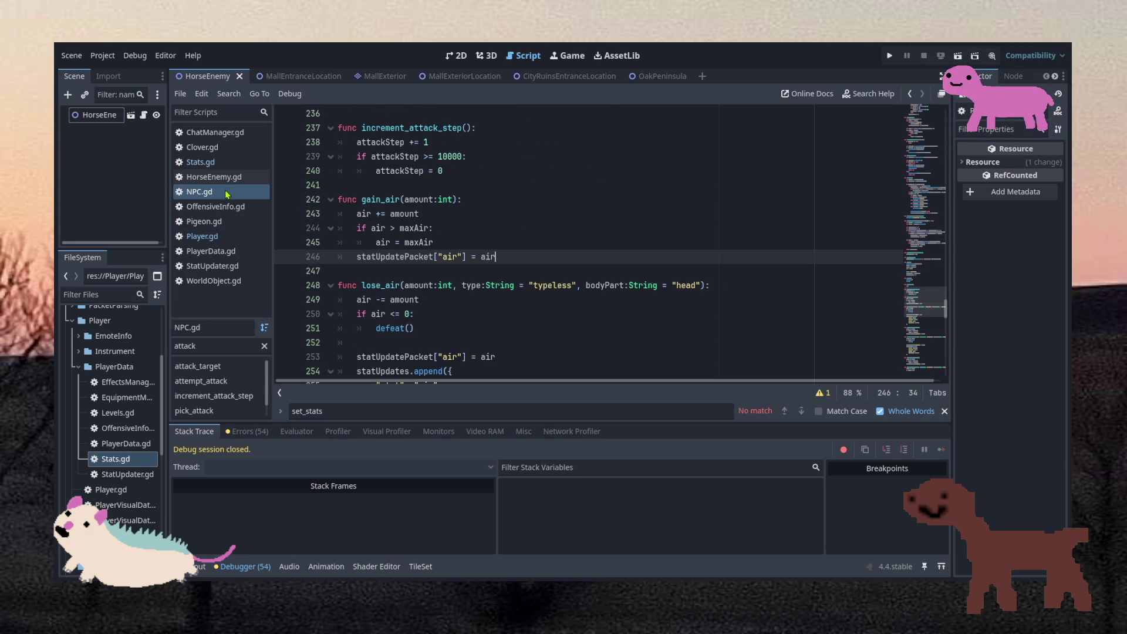
Replace NPC.gd's gain_air body with stats.gain_air(amount)
{"action": "scroll", "coordinate": [506, 228], "scroll_direction": "up", "scroll_amount": 1}
{"action": "scroll", "coordinate": [506, 228], "scroll_direction": "up", "scroll_amount": 3}
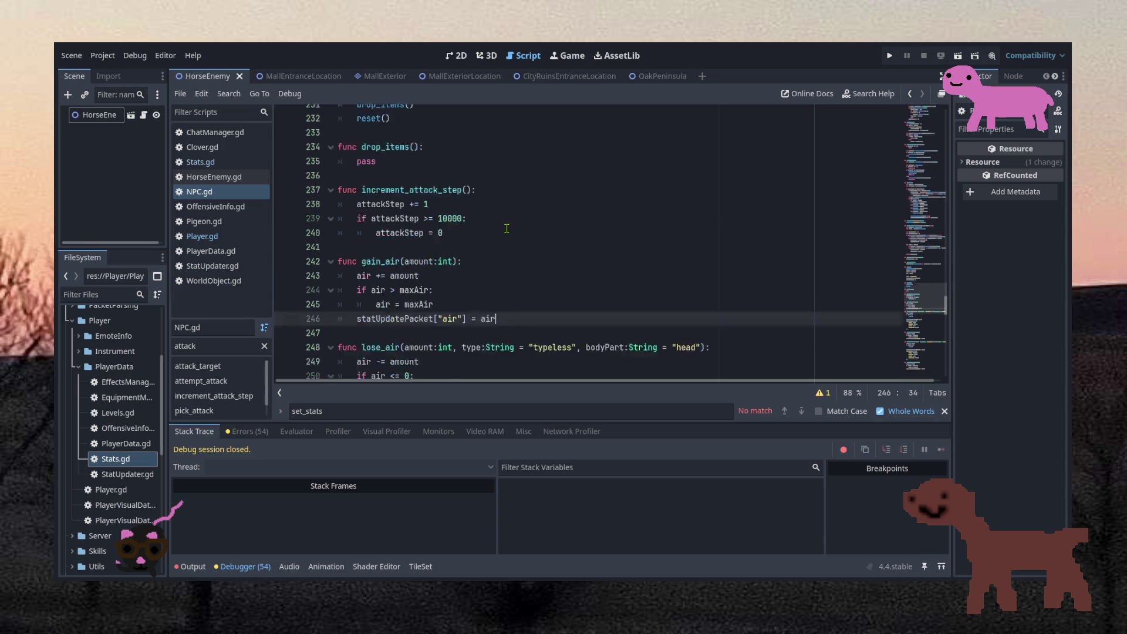
{"action": "scroll", "coordinate": [506, 228], "scroll_direction": "down", "scroll_amount": 9}
{"action": "scroll", "coordinate": [507, 228], "scroll_direction": "up", "scroll_amount": 4}
{"action": "left_click_drag", "start_coordinate": [512, 214], "coordinate": [522, 157]}
{"action": "key", "text": "ctrl+v"}
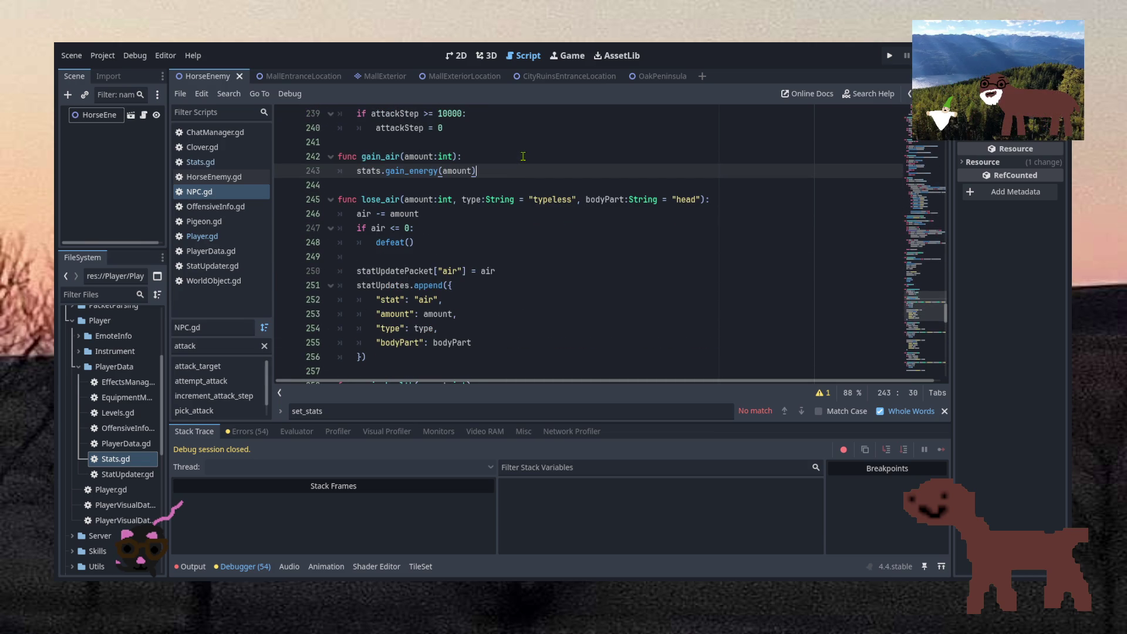
{"action": "double_click", "coordinate": [405, 172]}
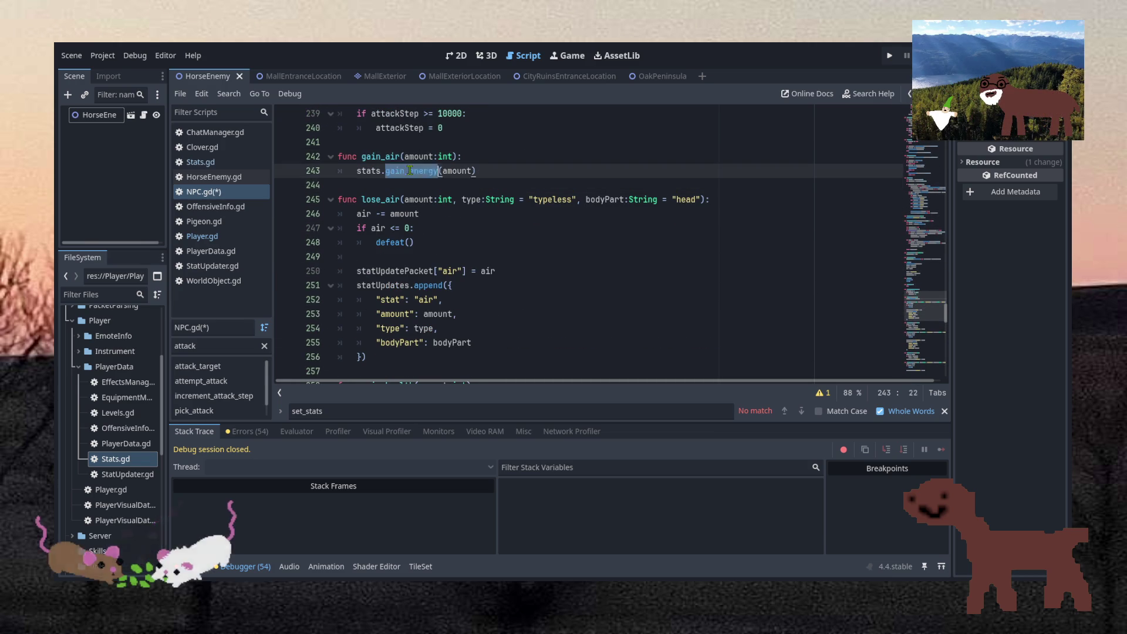
{"action": "type", "text": "_air"}
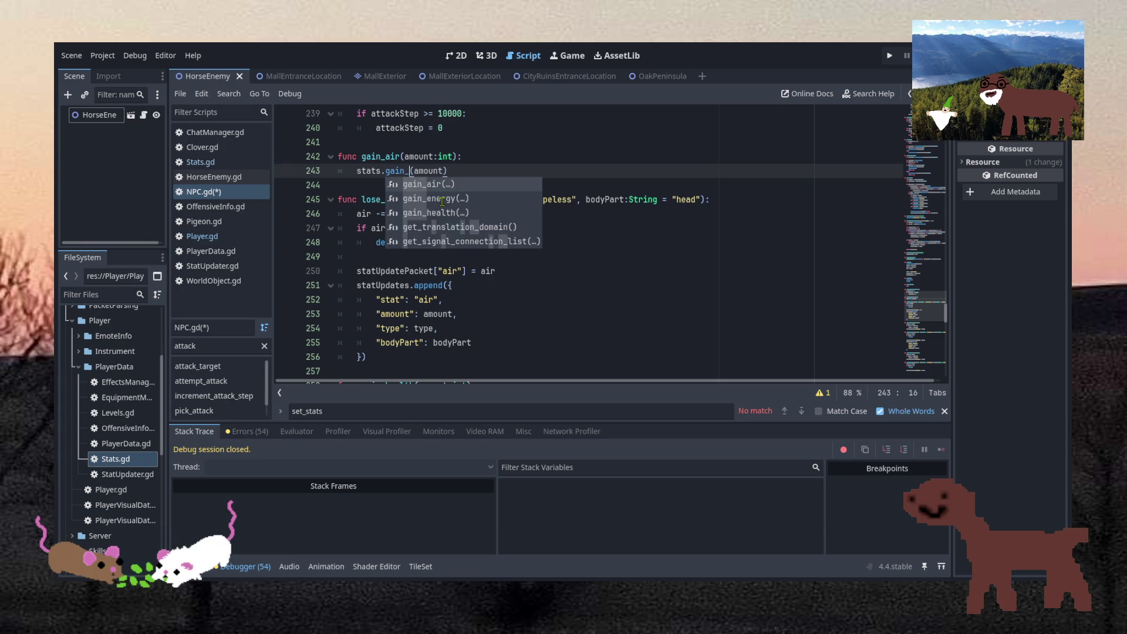
Select the whole lose_air function and switch to Player.gd
{"action": "left_click", "coordinate": [442, 200]}
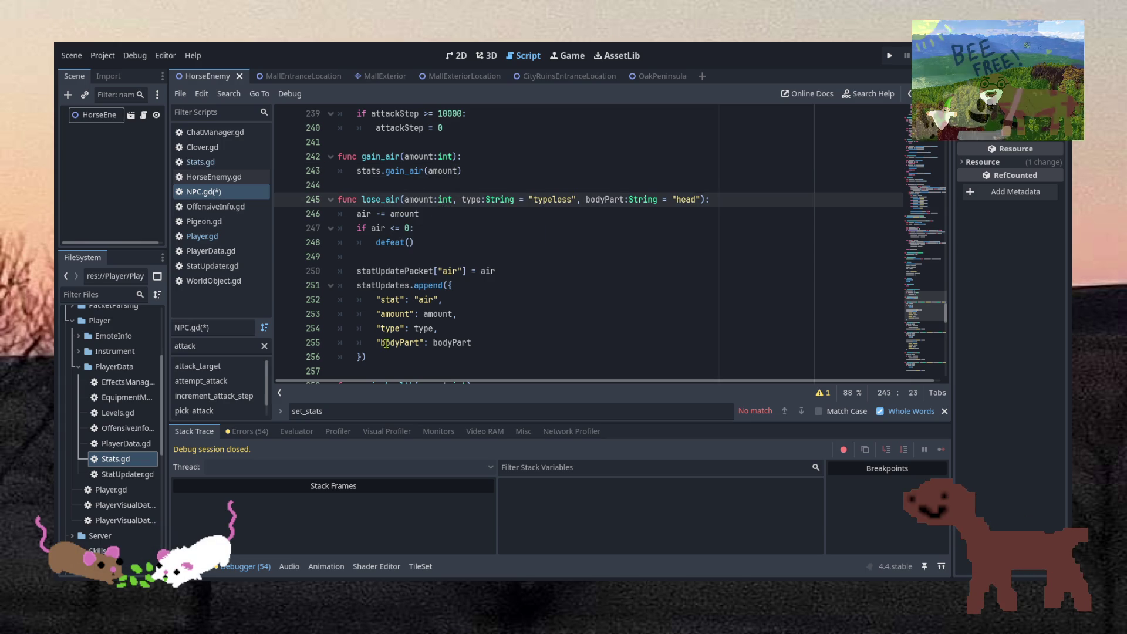
{"action": "mouse_move", "coordinate": [392, 356]}
{"action": "left_mouse_down"}
{"action": "mouse_move", "coordinate": [528, 230]}
{"action": "mouse_move", "coordinate": [788, 207]}
{"action": "left_mouse_up"}
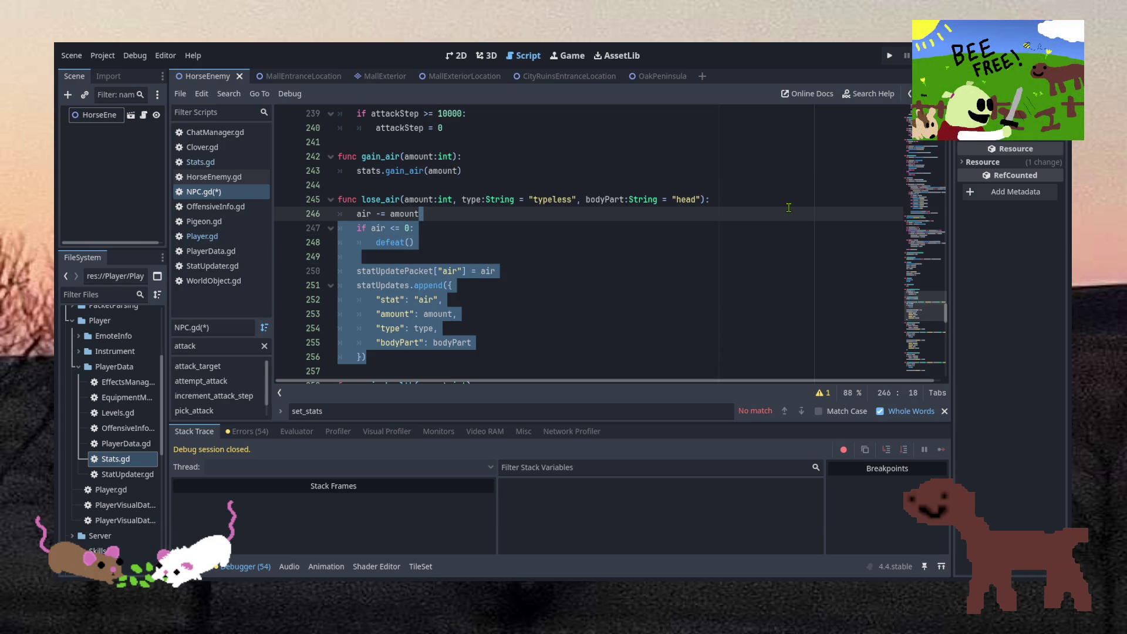
{"action": "left_click_drag", "start_coordinate": [788, 207], "coordinate": [787, 206]}
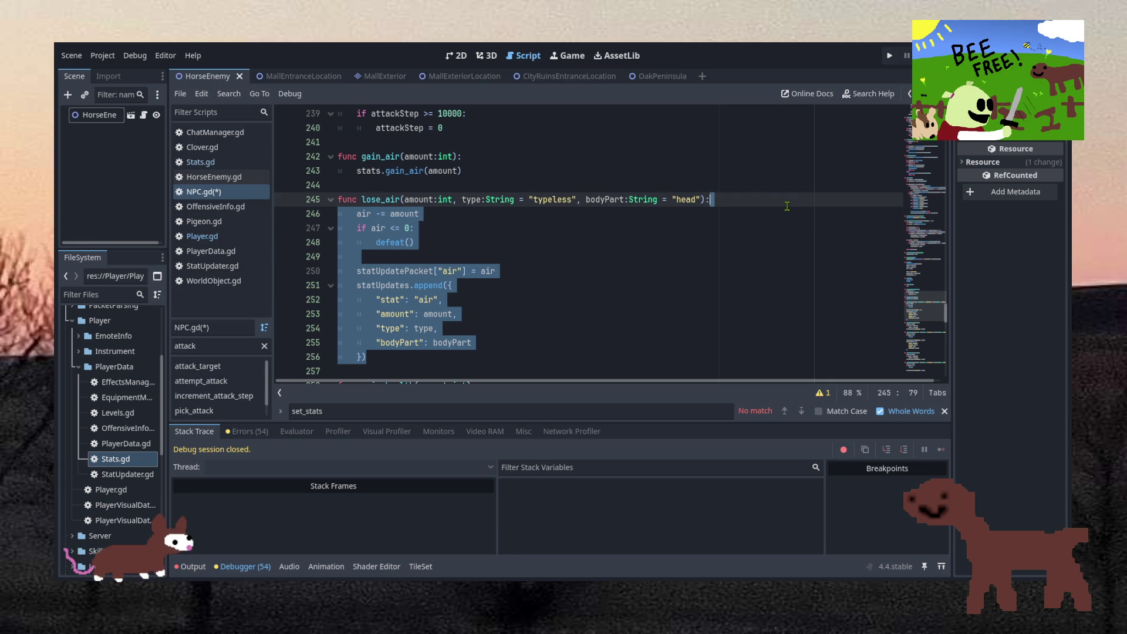
{"action": "left_click", "coordinate": [202, 236]}
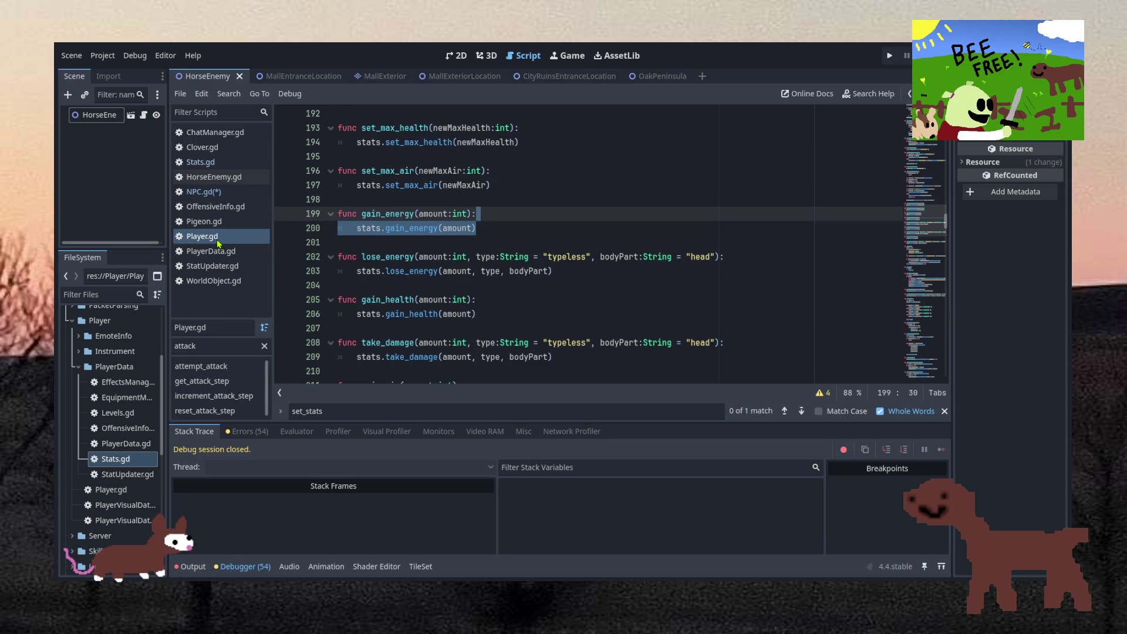
In Stats.gd, add 'var npc:NPC' below 'var player:Player'
{"action": "left_click", "coordinate": [214, 195]}
{"action": "left_click", "coordinate": [200, 163]}
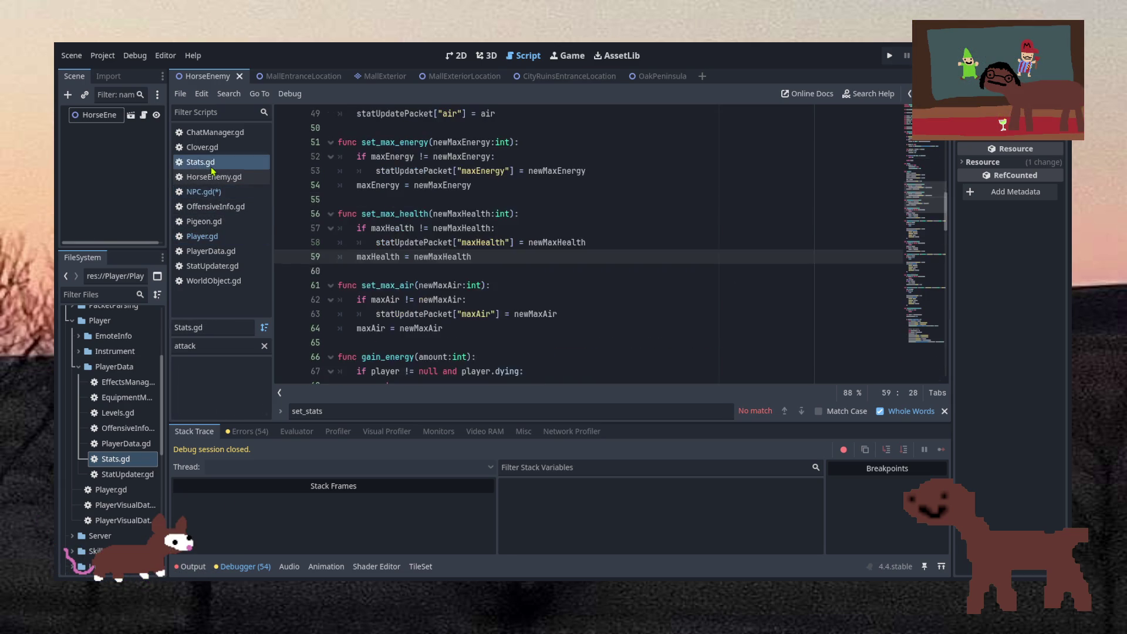
{"action": "scroll", "coordinate": [538, 207], "scroll_direction": "up", "scroll_amount": 10}
{"action": "left_click", "coordinate": [476, 209]}
{"action": "left_click", "coordinate": [448, 184]}
{"action": "left_click", "coordinate": [448, 157]}
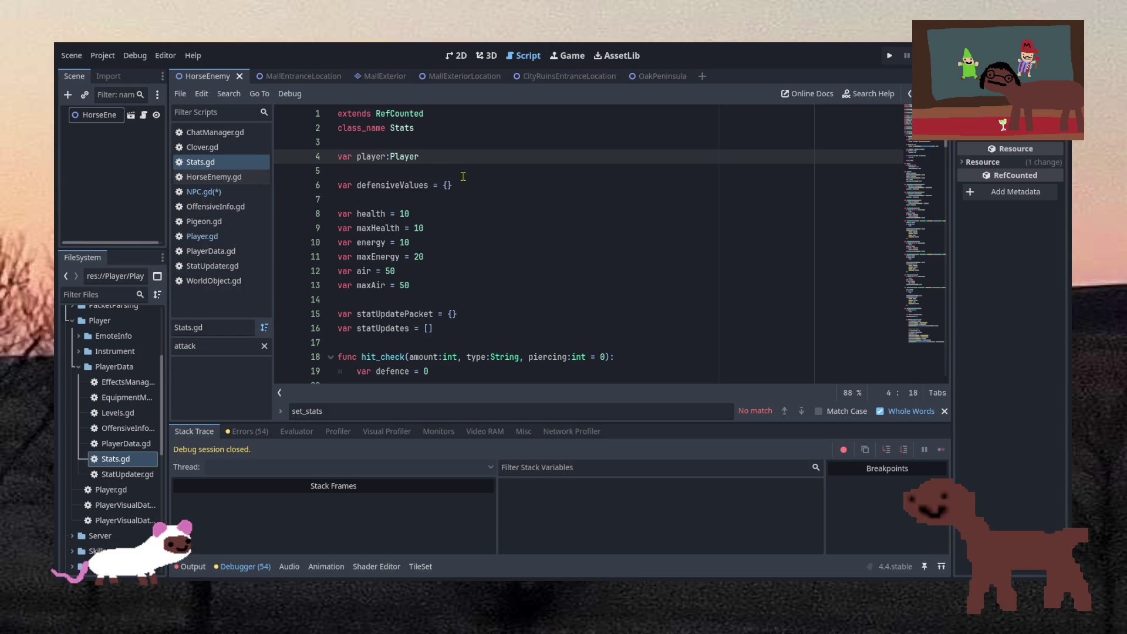
{"action": "key", "text": "Return"}
{"action": "type", "text": "var "}
{"action": "type", "text": "npc:"}
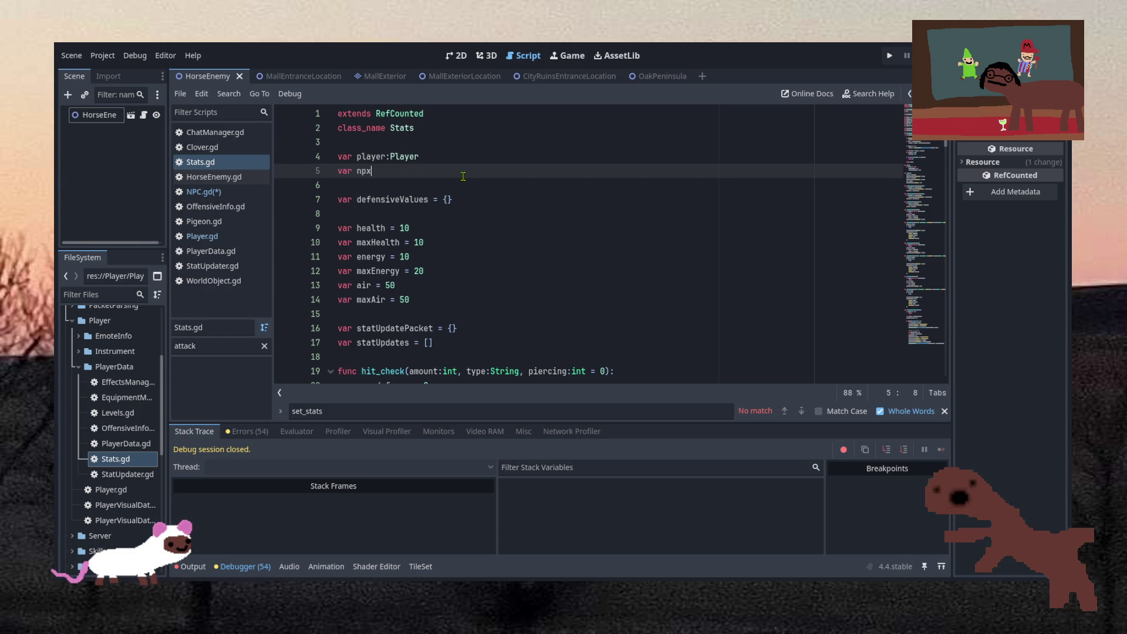
{"action": "type", "text": "NPC"}
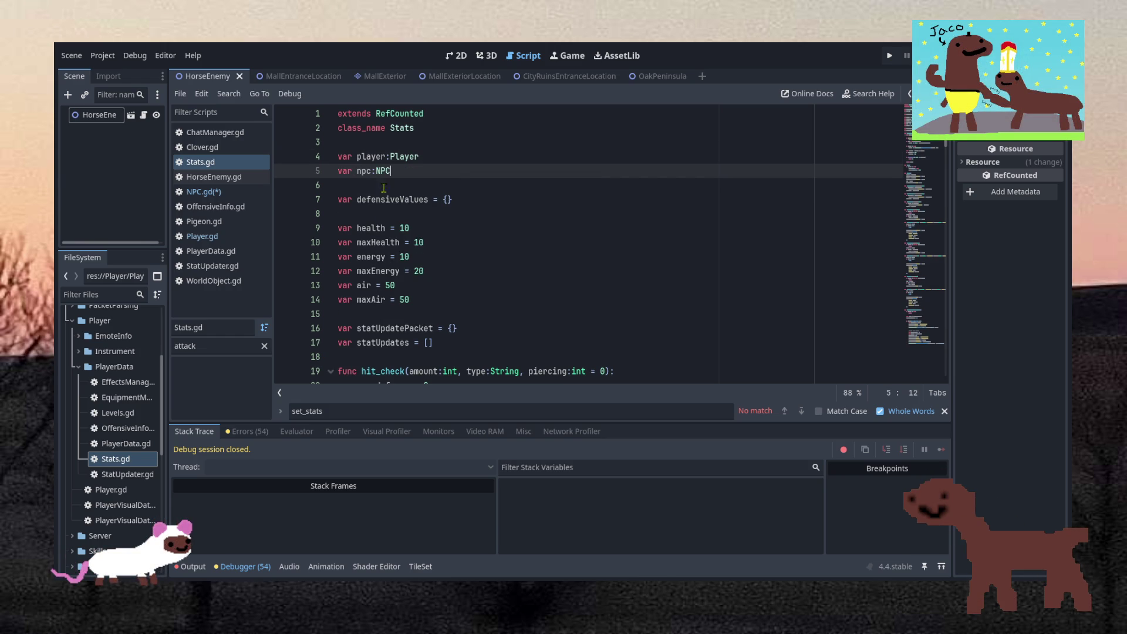
{"action": "double_click", "coordinate": [360, 169]}
Add 'if npc != null: npc.defeat()' to die() after the dyingTimer line
{"action": "scroll", "coordinate": [420, 244], "scroll_direction": "down", "scroll_amount": 8}
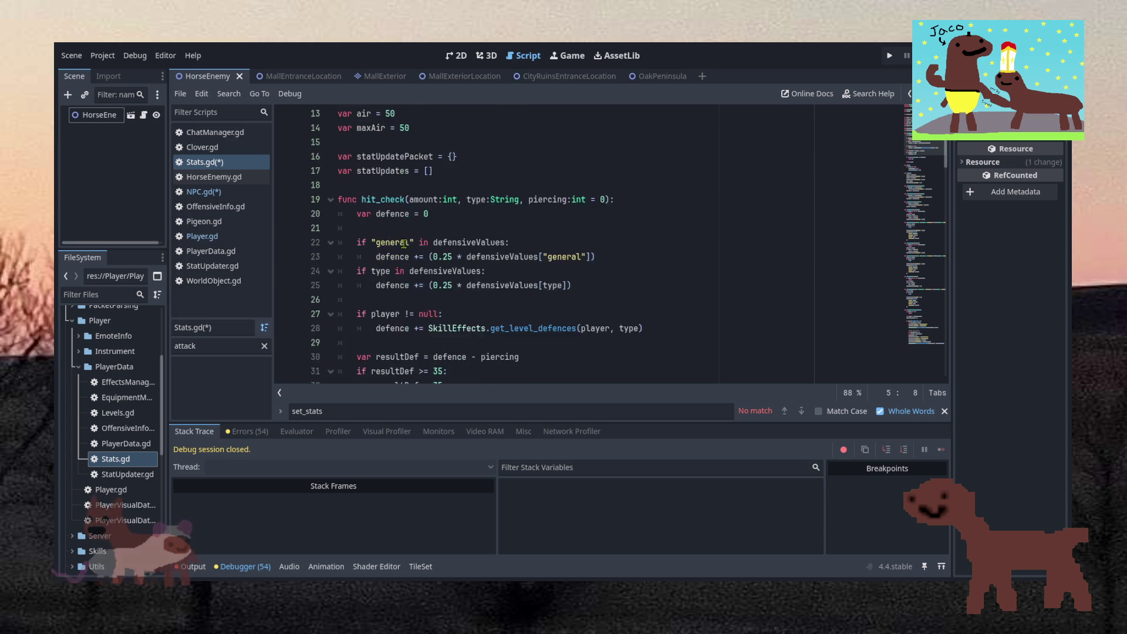
{"action": "scroll", "coordinate": [437, 227], "scroll_direction": "down", "scroll_amount": 3}
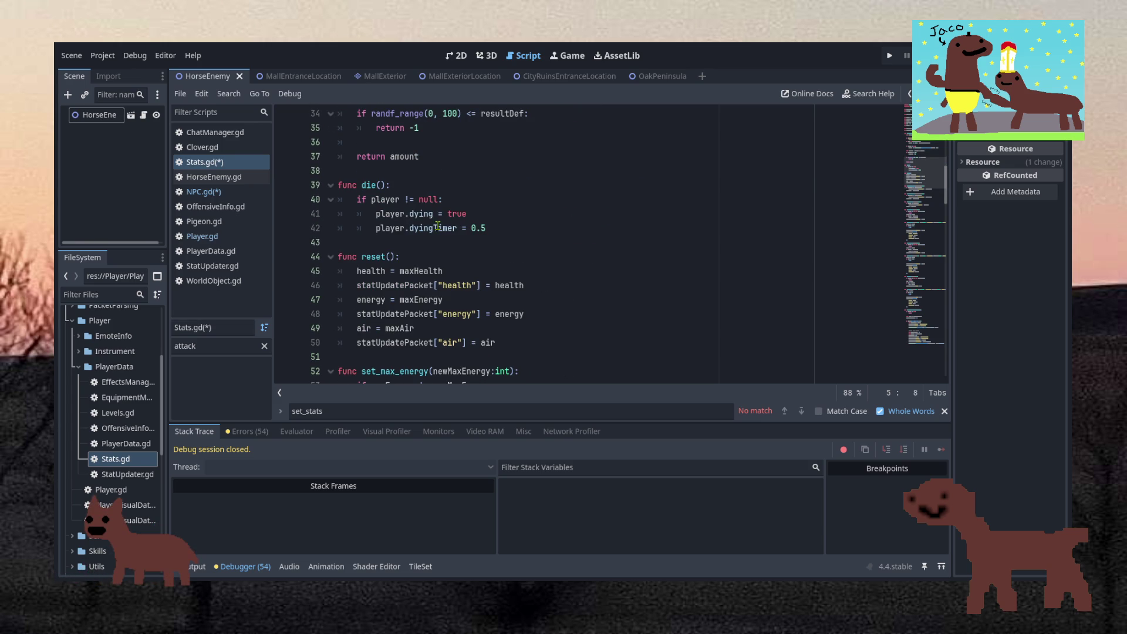
{"action": "scroll", "coordinate": [438, 226], "scroll_direction": "down", "scroll_amount": 5}
{"action": "scroll", "coordinate": [470, 211], "scroll_direction": "up", "scroll_amount": 4}
{"action": "left_click", "coordinate": [504, 186]}
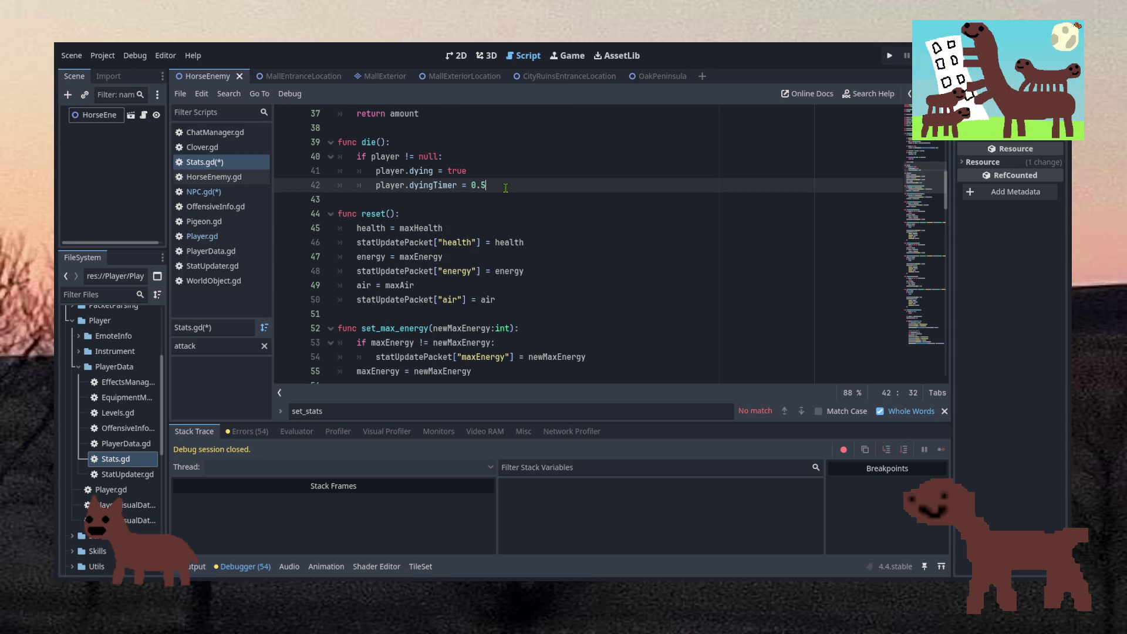
{"action": "key", "text": "Return"}
{"action": "key", "text": "shift+Tab"}
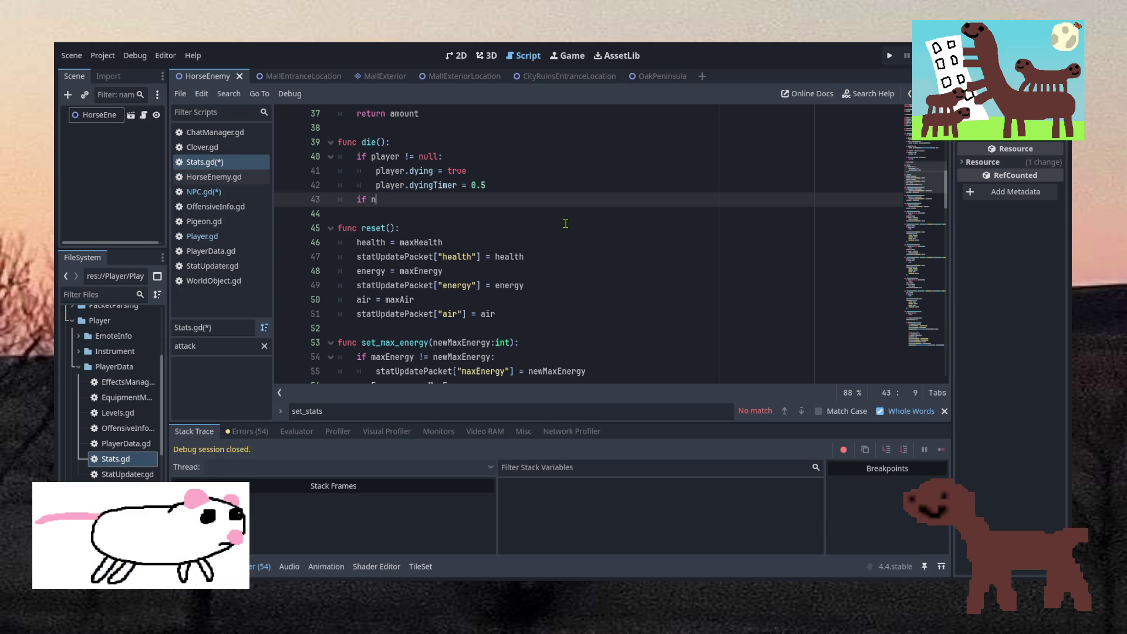
{"action": "type", "text": "pc"}
{"action": "key", "text": "Escape"}
{"action": "type", "text": "!= null:"}
{"action": "key", "text": "Return"}
{"action": "type", "text": "npc.d"}
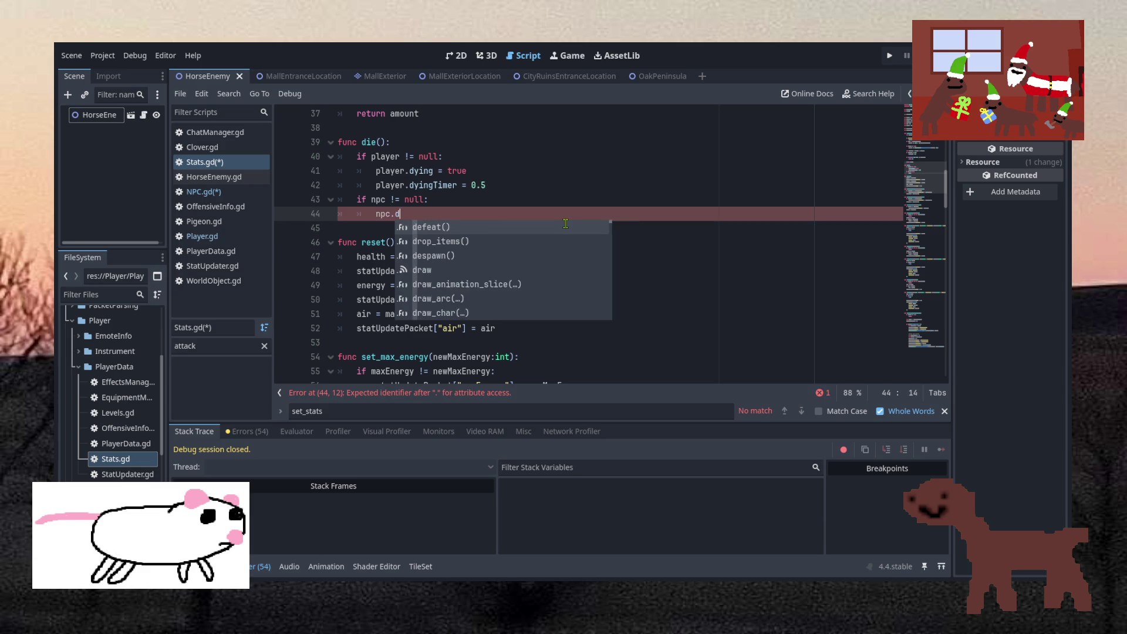
{"action": "key", "text": "Return"}
{"action": "left_click", "coordinate": [535, 224]}
{"action": "left_click_drag", "start_coordinate": [535, 225], "coordinate": [534, 188]}
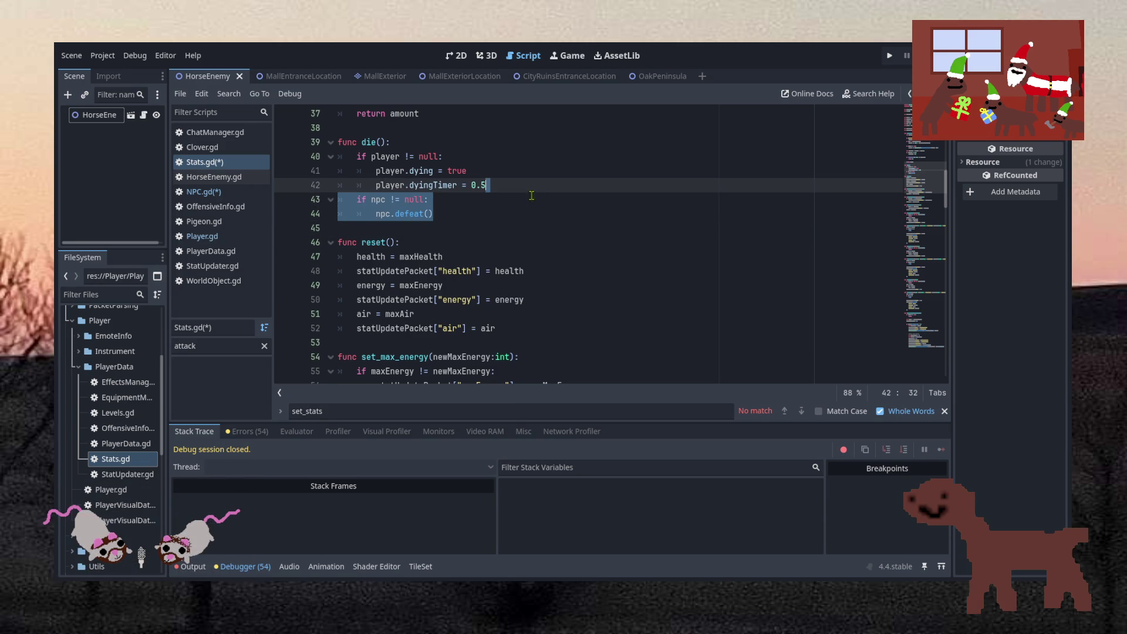
{"action": "scroll", "coordinate": [531, 195], "scroll_direction": "down", "scroll_amount": 3}
{"action": "left_click", "coordinate": [521, 213]}
{"action": "scroll", "coordinate": [521, 213], "scroll_direction": "down", "scroll_amount": 2}
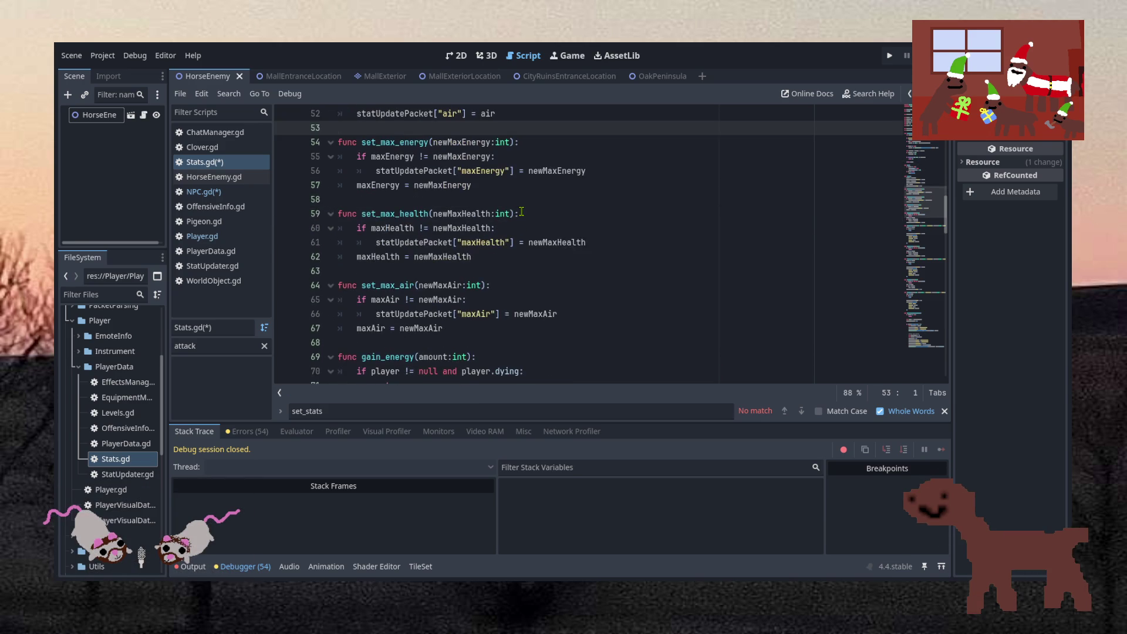
{"action": "scroll", "coordinate": [521, 213], "scroll_direction": "down", "scroll_amount": 6}
{"action": "scroll", "coordinate": [521, 213], "scroll_direction": "up", "scroll_amount": 2}
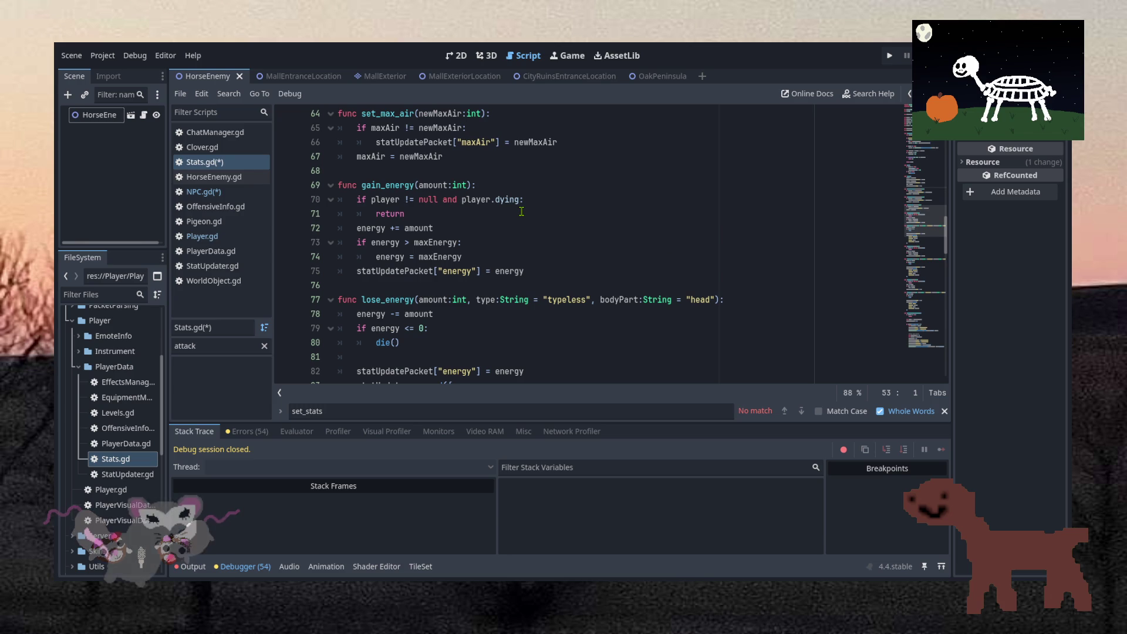
{"action": "scroll", "coordinate": [521, 211], "scroll_direction": "down", "scroll_amount": 3}
{"action": "scroll", "coordinate": [521, 211], "scroll_direction": "down", "scroll_amount": 11}
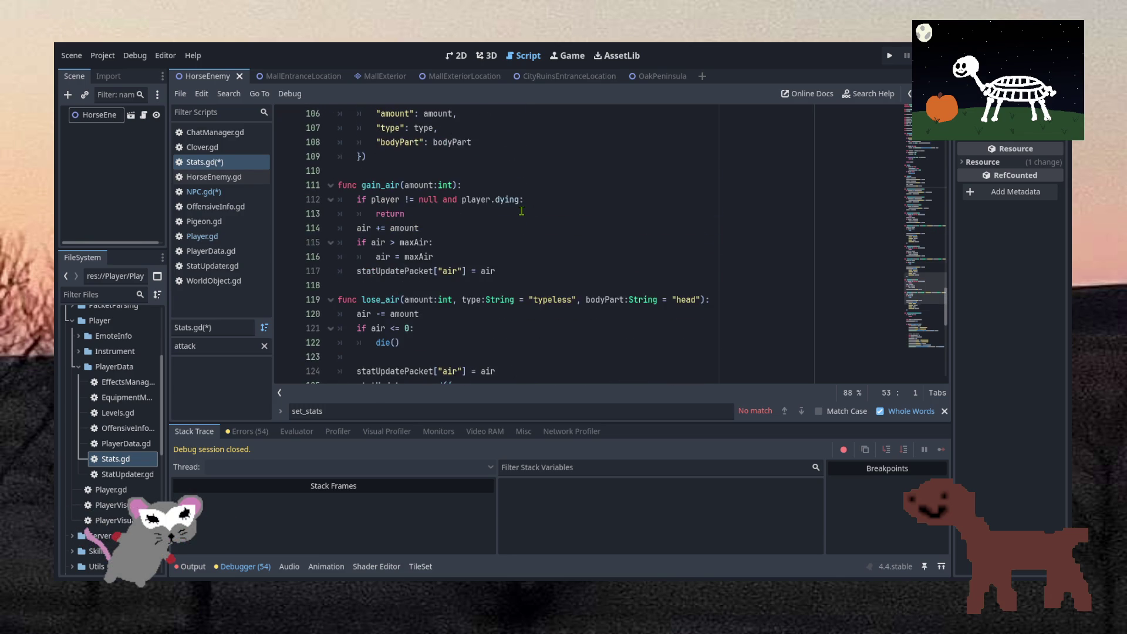
{"action": "scroll", "coordinate": [521, 211], "scroll_direction": "down", "scroll_amount": 6}
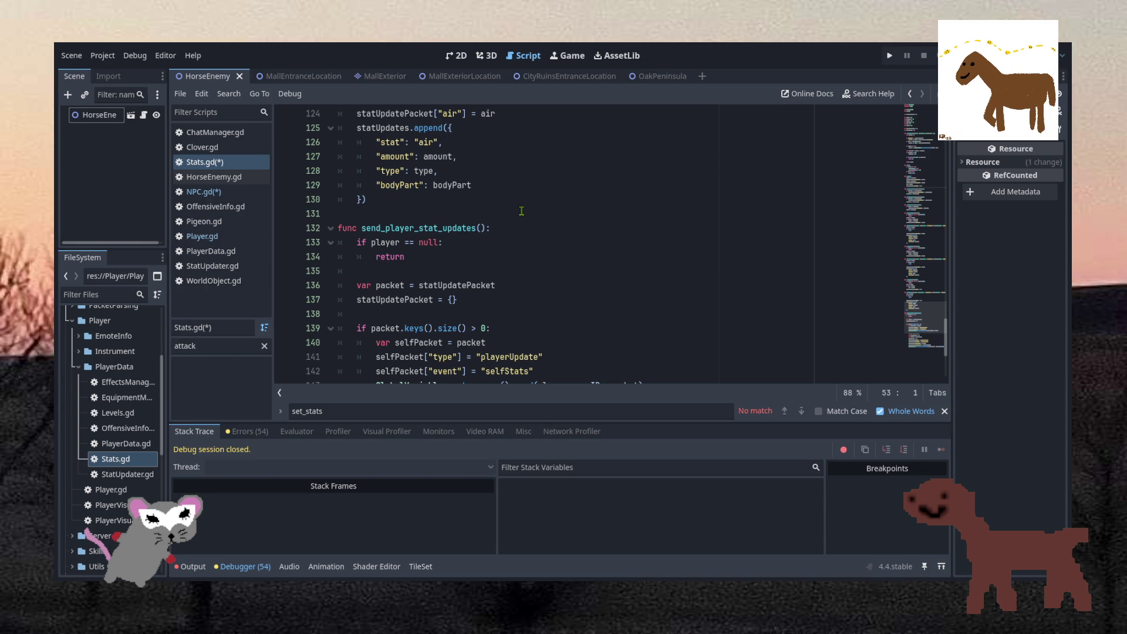
{"action": "scroll", "coordinate": [521, 211], "scroll_direction": "down", "scroll_amount": 4}
{"action": "scroll", "coordinate": [521, 211], "scroll_direction": "up", "scroll_amount": 5}
{"action": "scroll", "coordinate": [521, 212], "scroll_direction": "down", "scroll_amount": 5}
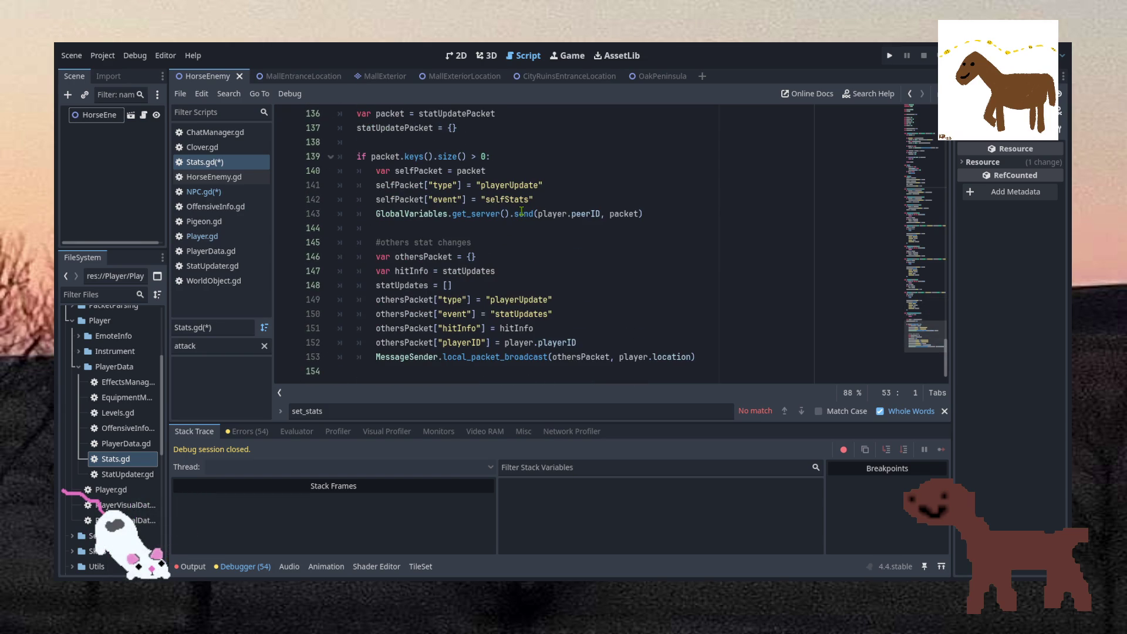
{"action": "left_click", "coordinate": [521, 211]}
{"action": "scroll", "coordinate": [521, 211], "scroll_direction": "up", "scroll_amount": 3}
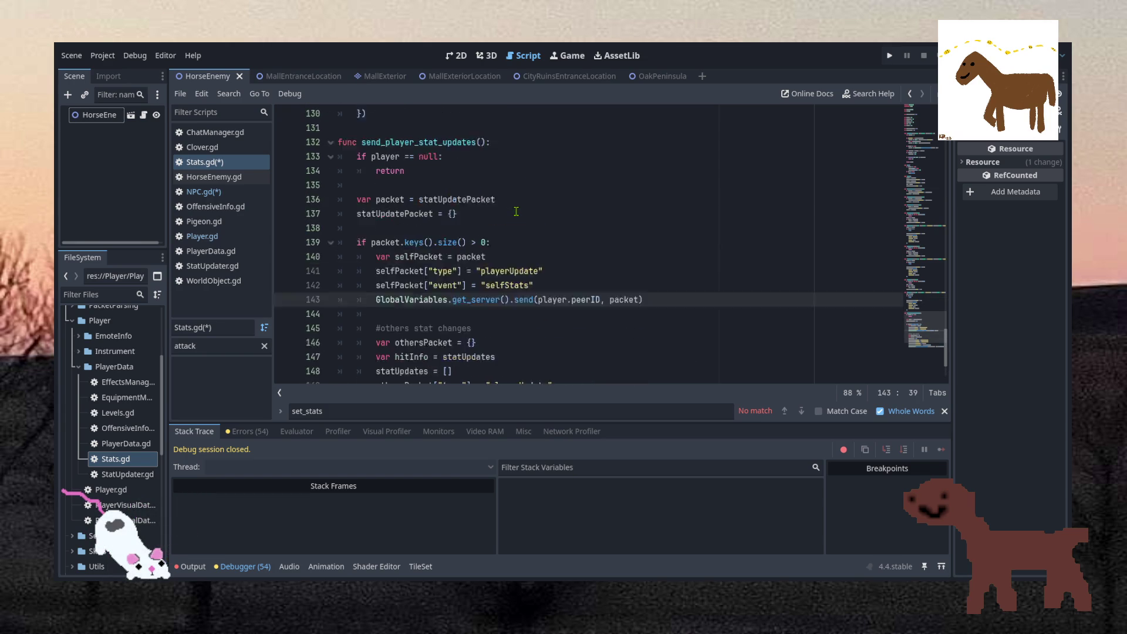
{"action": "scroll", "coordinate": [516, 211], "scroll_direction": "down", "scroll_amount": 2}
{"action": "scroll", "coordinate": [516, 211], "scroll_direction": "down", "scroll_amount": 2}
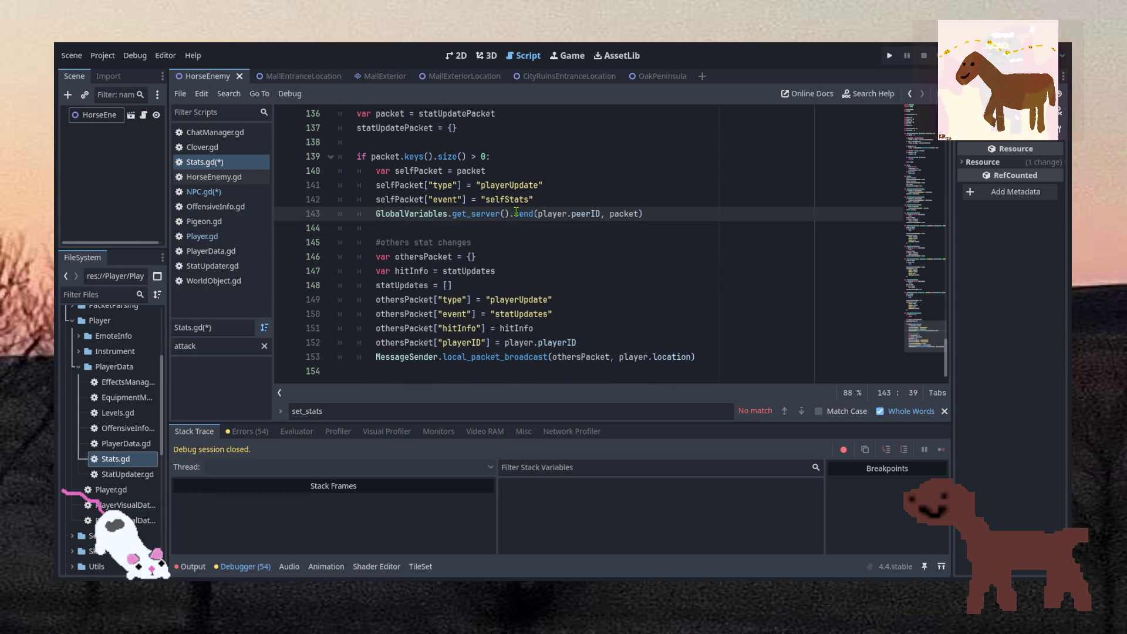
{"action": "scroll", "coordinate": [516, 211], "scroll_direction": "up", "scroll_amount": 1}
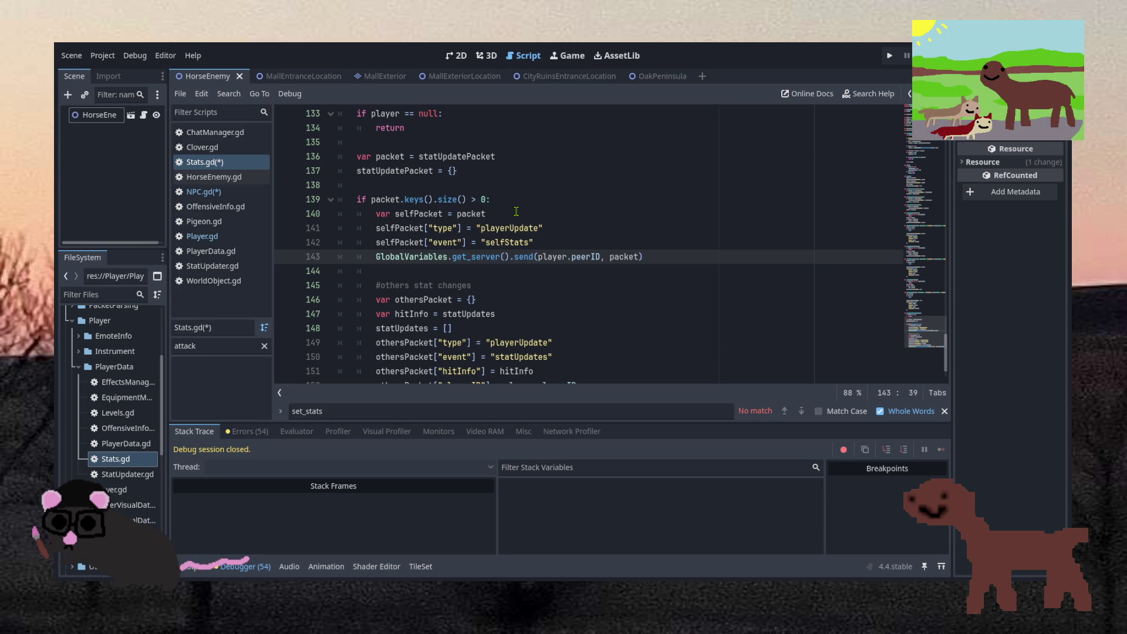
{"action": "scroll", "coordinate": [516, 211], "scroll_direction": "down", "scroll_amount": 1}
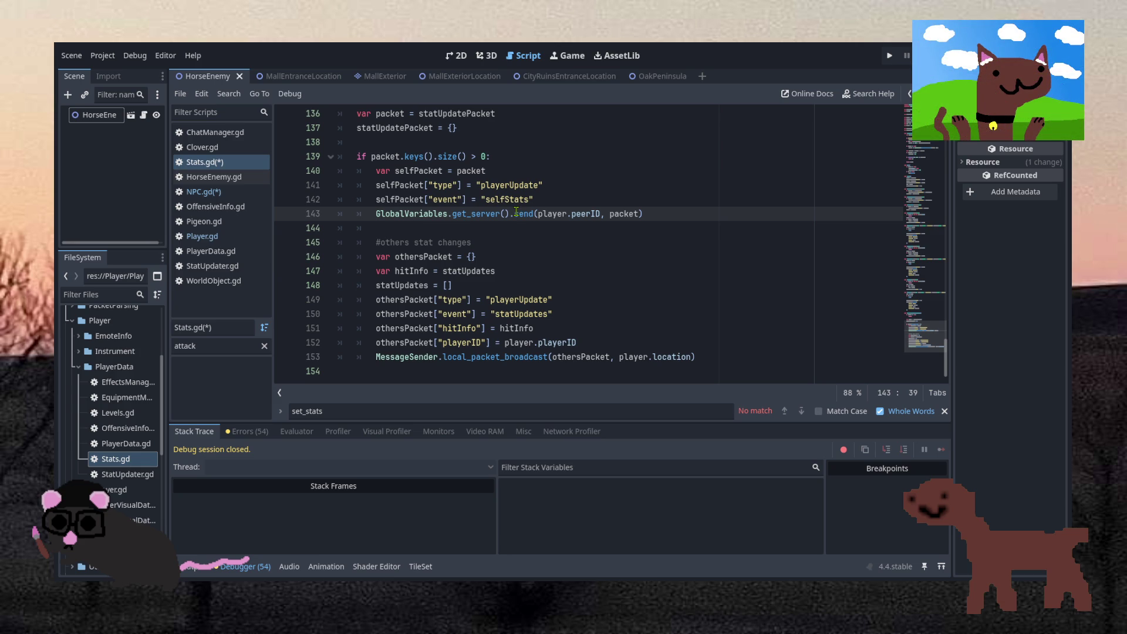
In NPC.gd, replace lose_air's body with a single stats.lose_air call
{"action": "left_click", "coordinate": [228, 192]}
{"action": "scroll", "coordinate": [556, 228], "scroll_direction": "down", "scroll_amount": 5}
{"action": "scroll", "coordinate": [557, 228], "scroll_direction": "up", "scroll_amount": 5}
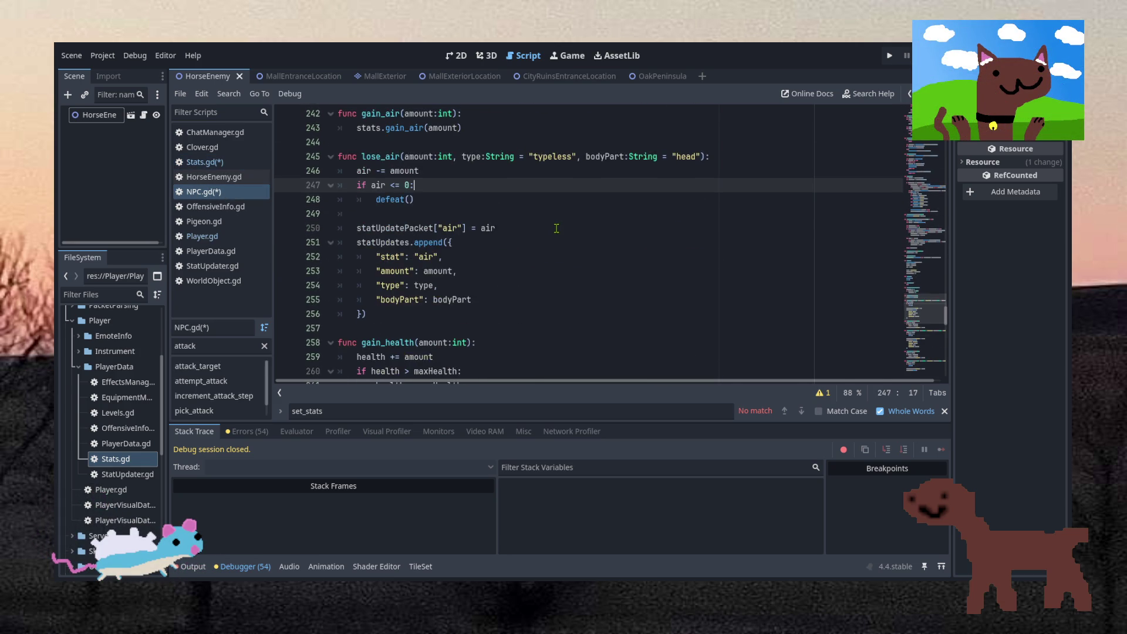
{"action": "scroll", "coordinate": [556, 228], "scroll_direction": "up", "scroll_amount": 5}
{"action": "scroll", "coordinate": [391, 190], "scroll_direction": "down", "scroll_amount": 5}
{"action": "left_click_drag", "start_coordinate": [395, 312], "coordinate": [759, 157]}
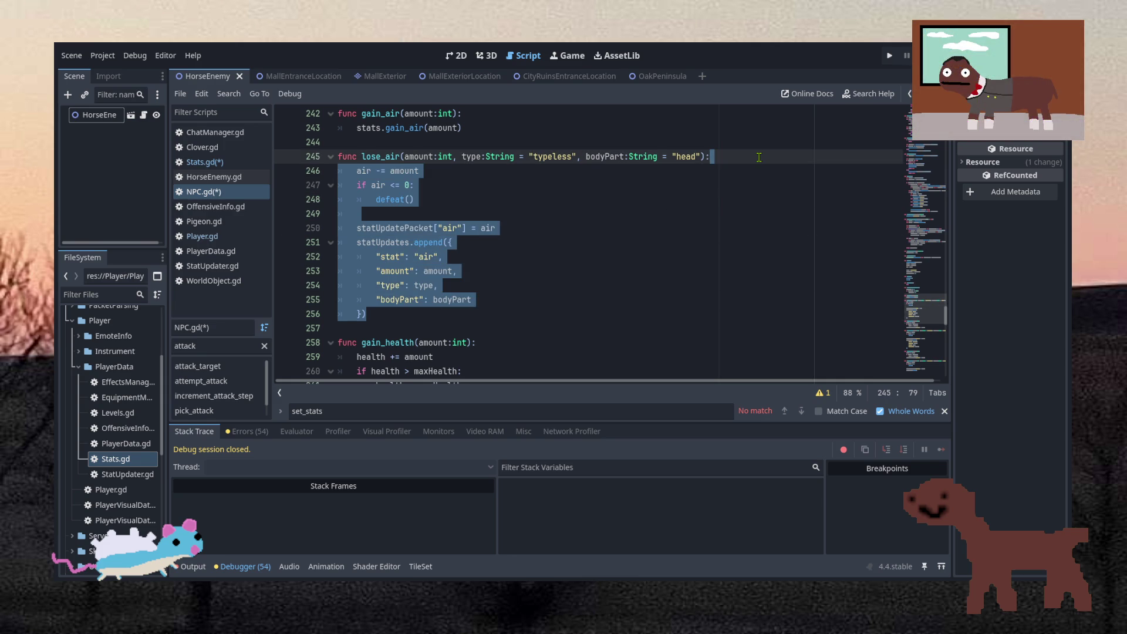
{"action": "key", "text": "Return"}
{"action": "type", "text": "stats.lose"}
{"action": "key", "text": "Return"}
Pass amount, type and bodyPart as plain arguments into the stats.lose_air call
{"action": "left_click_drag", "start_coordinate": [405, 156], "coordinate": [700, 156]}
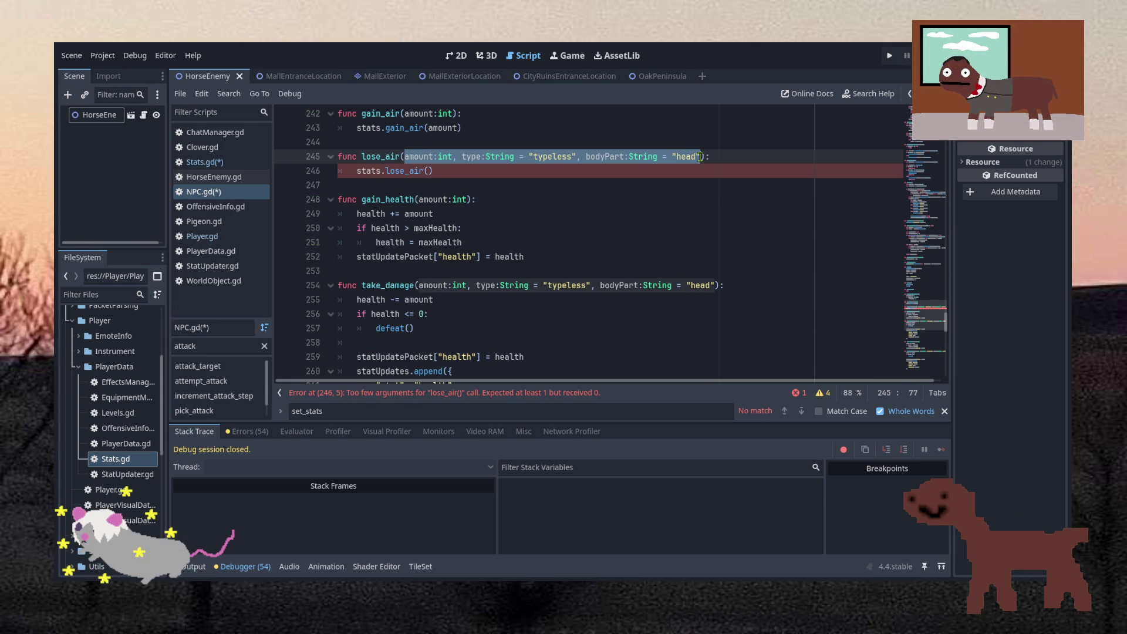
{"action": "key", "text": "ctrl+c"}
{"action": "left_click", "coordinate": [429, 170]}
{"action": "key", "text": "ctrl+v"}
{"action": "left_click", "coordinate": [477, 170]}
{"action": "key", "text": "BackSpace"}
{"action": "key", "text": "BackSpace"}
{"action": "key", "text": "BackSpace"}
{"action": "mouse_move", "coordinate": [486, 170]}
{"action": "left_mouse_down"}
{"action": "mouse_move", "coordinate": [519, 170]}
{"action": "mouse_move", "coordinate": [494, 170]}
{"action": "left_mouse_up"}
{"action": "key", "text": "BackSpace"}
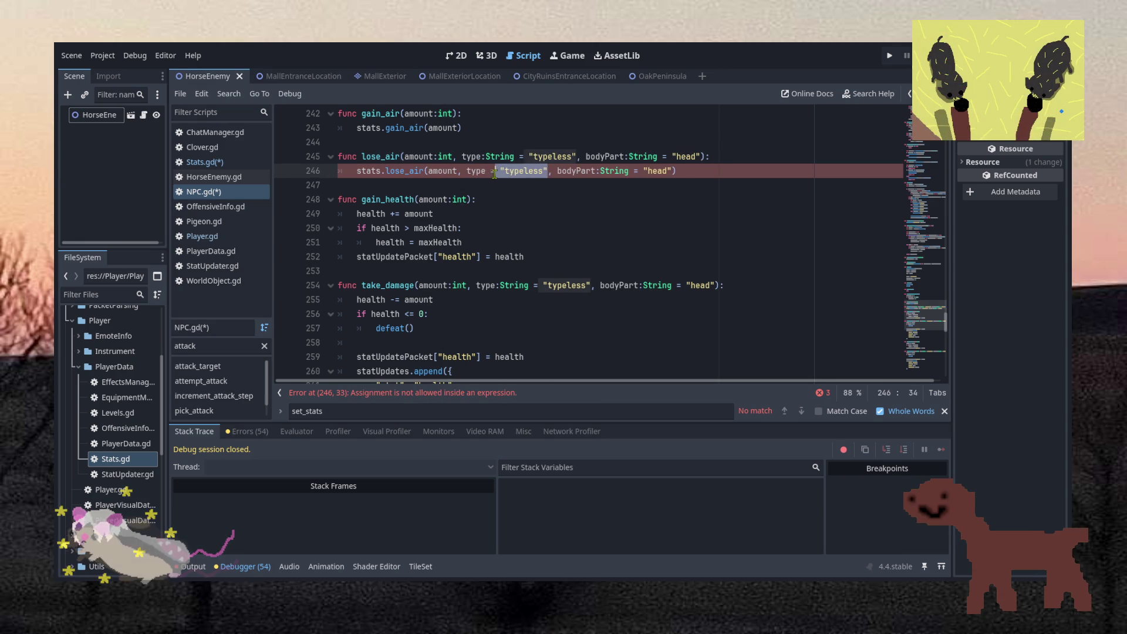
{"action": "key", "text": "BackSpace"}
{"action": "double_click", "coordinate": [554, 170]}
{"action": "key", "text": "BackSpace"}
{"action": "key", "text": "BackSpace"}
{"action": "left_click_drag", "start_coordinate": [578, 170], "coordinate": [533, 172]}
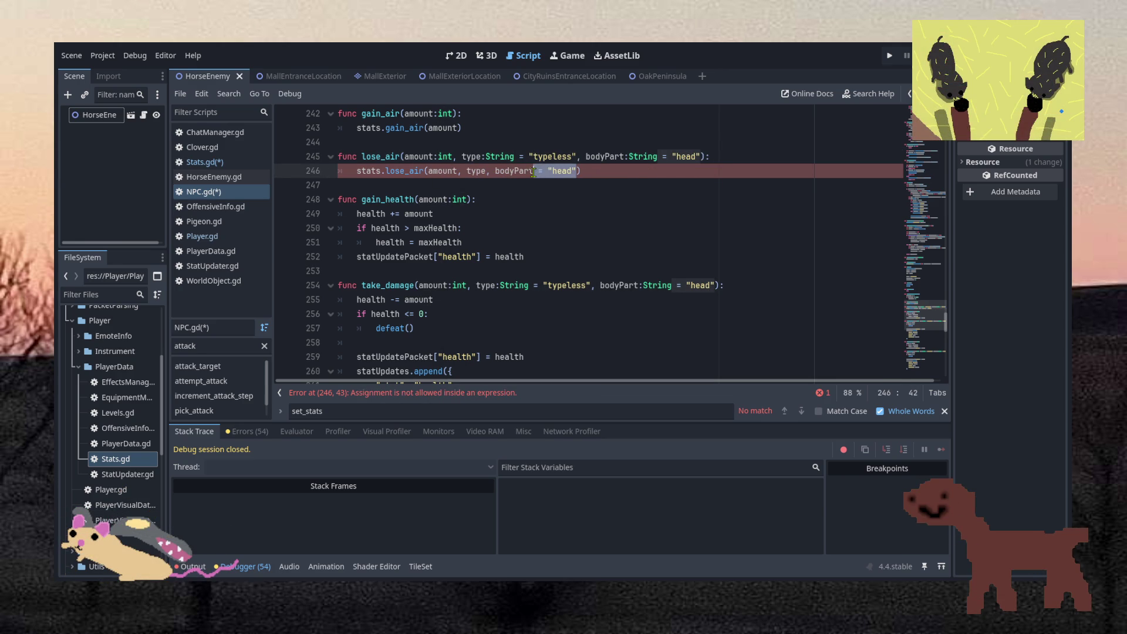
{"action": "key", "text": "BackSpace"}
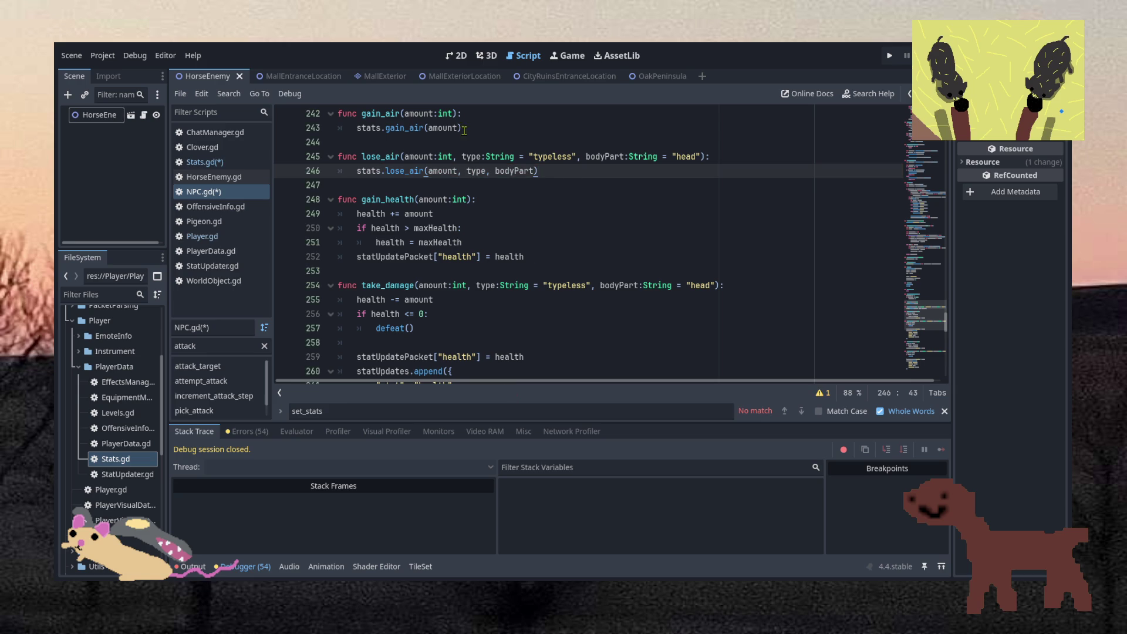
Make gain_health's body a single stats.gain_health delegate call
{"action": "left_click_drag", "start_coordinate": [463, 131], "coordinate": [476, 113]}
{"action": "mouse_move", "coordinate": [524, 256]}
{"action": "left_mouse_down"}
{"action": "mouse_move", "coordinate": [516, 213]}
{"action": "mouse_move", "coordinate": [531, 206]}
{"action": "left_mouse_up"}
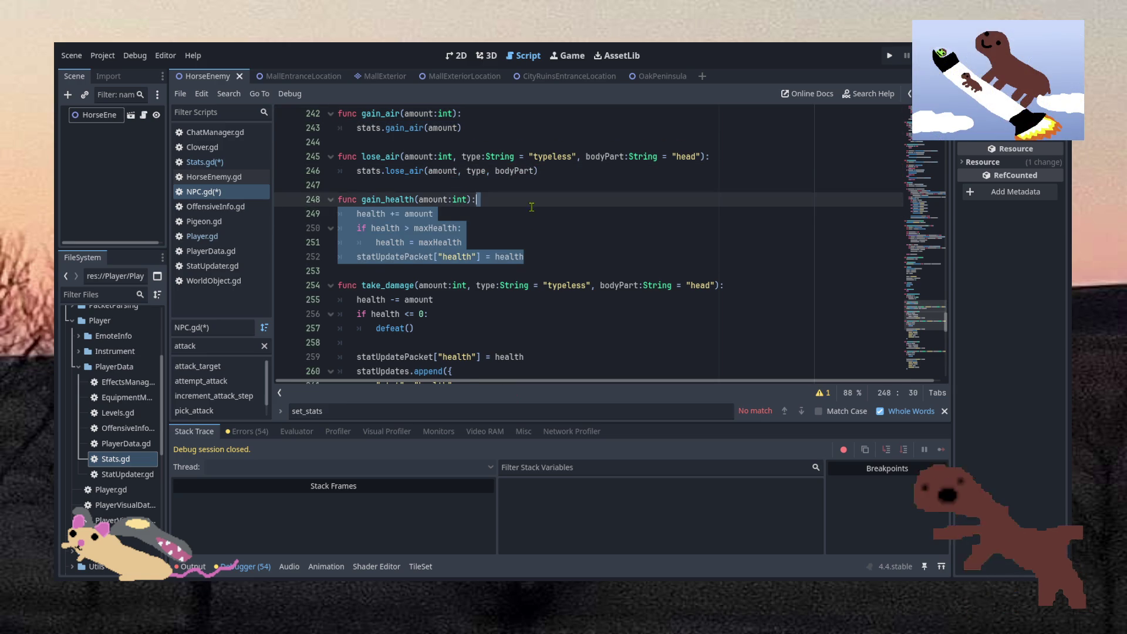
{"action": "key", "text": "ctrl+v"}
{"action": "double_click", "coordinate": [405, 213]}
{"action": "key", "text": "BackSpace"}
{"action": "type", "text": "gain"}
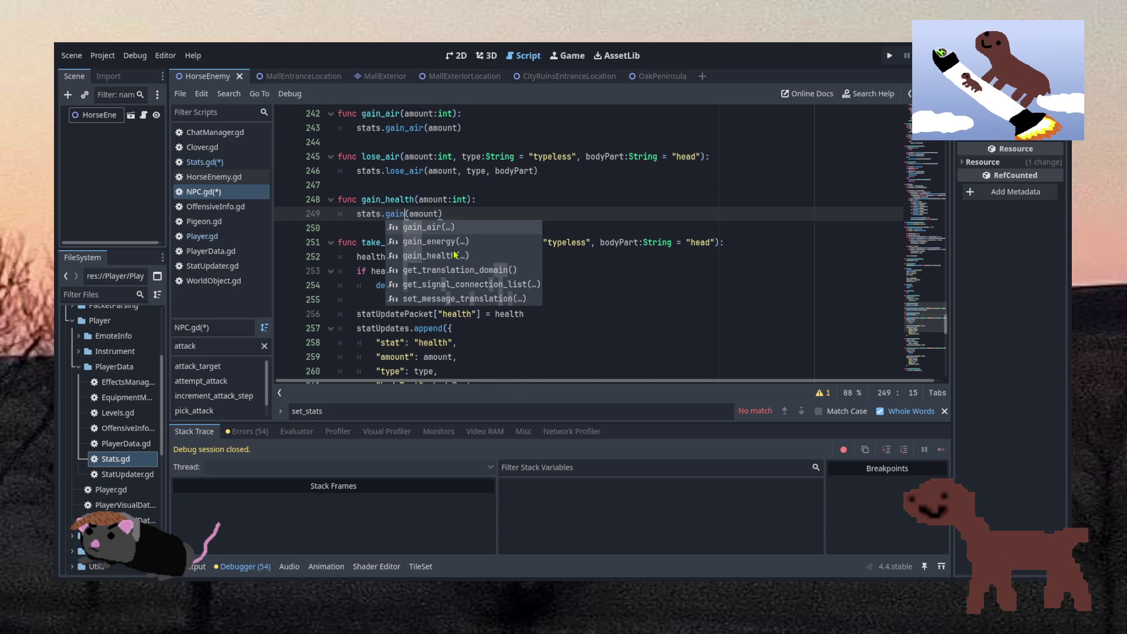
{"action": "left_click", "coordinate": [455, 255]}
Replace take_damage's body with a stats.take_damage delegate call
{"action": "left_click", "coordinate": [485, 171]}
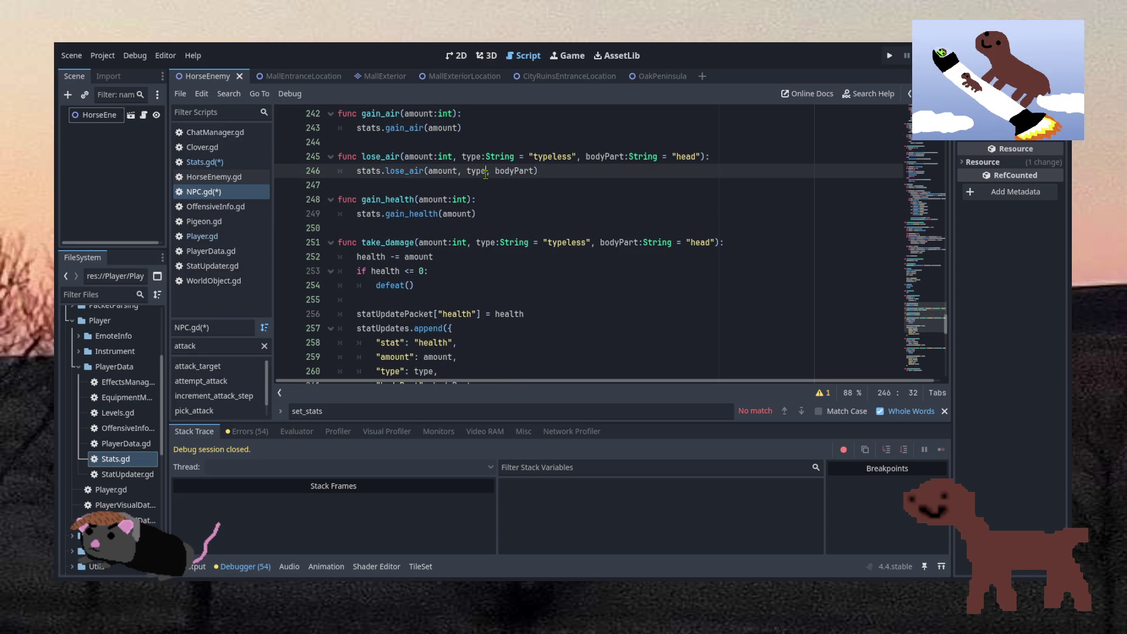
{"action": "left_click_drag", "start_coordinate": [637, 178], "coordinate": [730, 161]}
{"action": "key", "text": "ctrl+c"}
{"action": "scroll", "coordinate": [705, 187], "scroll_direction": "down", "scroll_amount": 2}
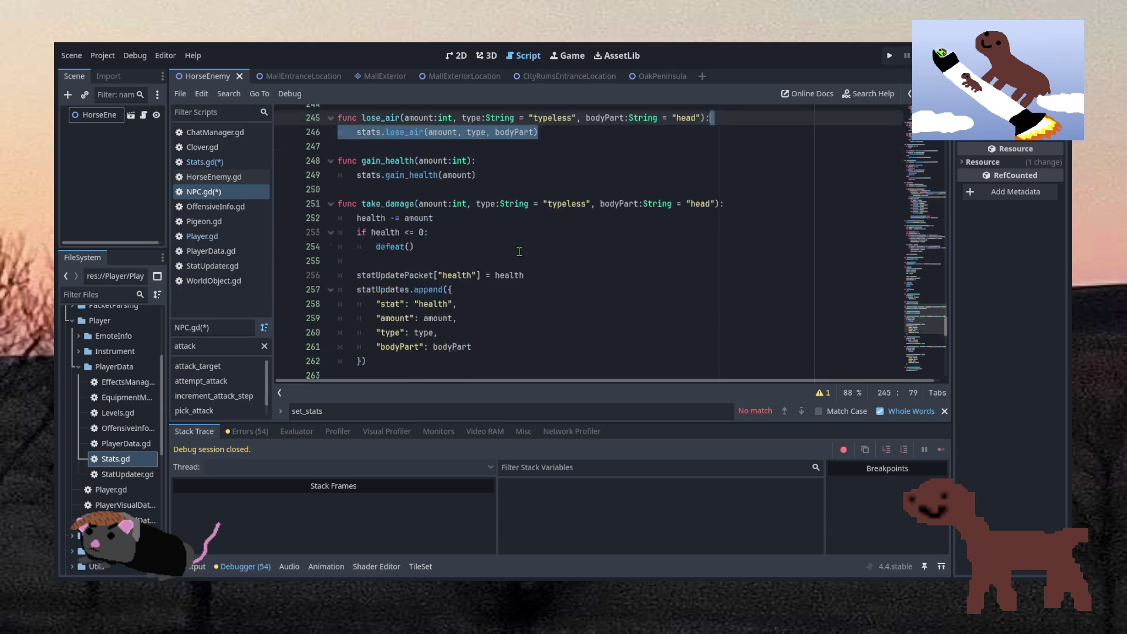
{"action": "mouse_move", "coordinate": [524, 316]}
{"action": "left_mouse_down"}
{"action": "mouse_move", "coordinate": [591, 294]}
{"action": "mouse_move", "coordinate": [772, 159]}
{"action": "left_mouse_up"}
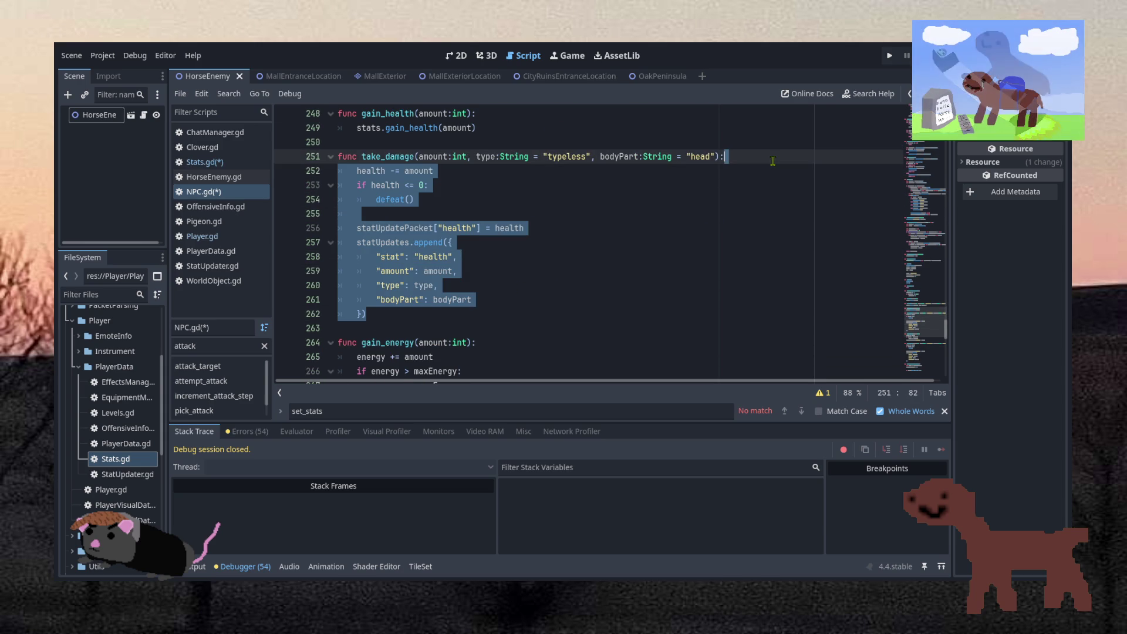
{"action": "key", "text": "ctrl+v"}
{"action": "scroll", "coordinate": [773, 160], "scroll_direction": "up", "scroll_amount": 2}
{"action": "double_click", "coordinate": [405, 259]}
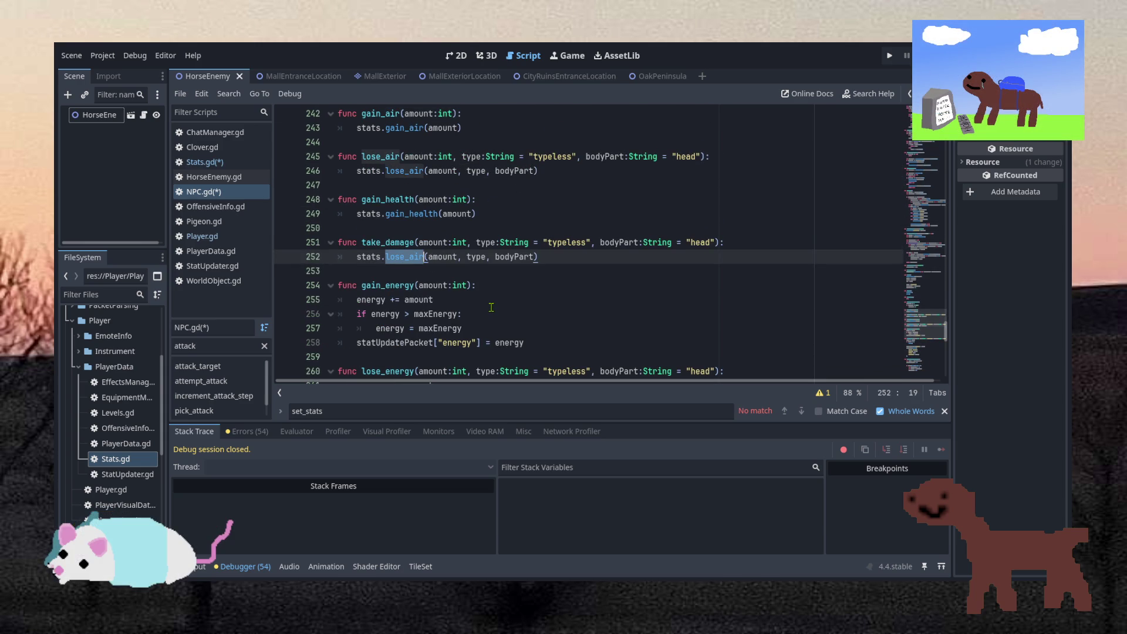
{"action": "type", "text": "take"}
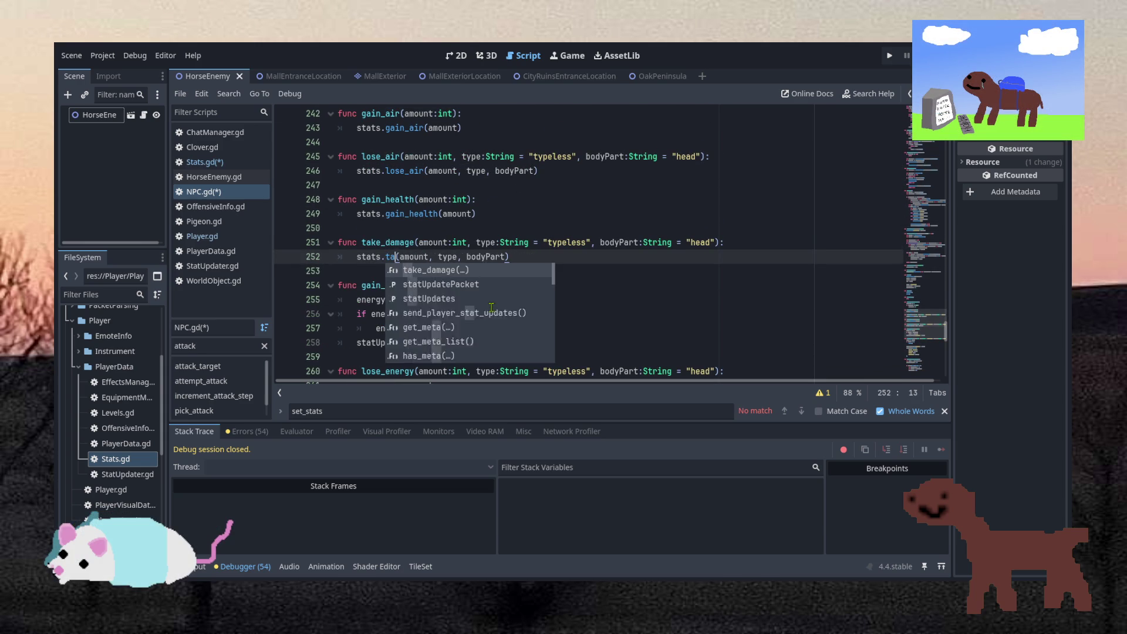
{"action": "key", "text": "Return"}
Make gain_energy forward to stats.gain_energy
{"action": "left_click", "coordinate": [492, 305]}
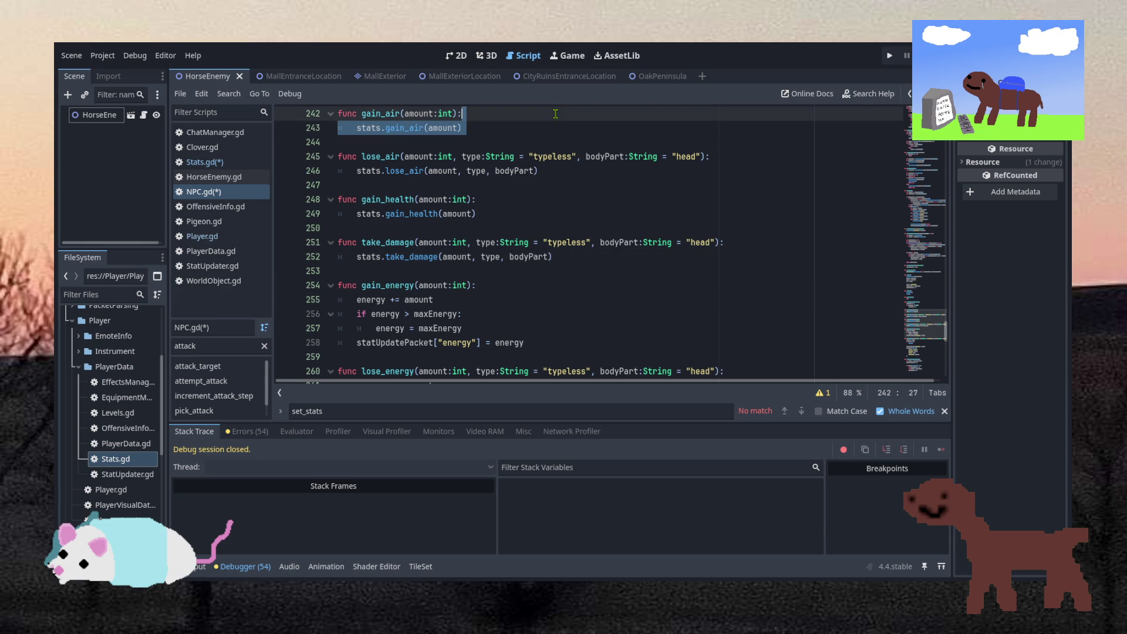
{"action": "left_click_drag", "start_coordinate": [525, 343], "coordinate": [542, 280]}
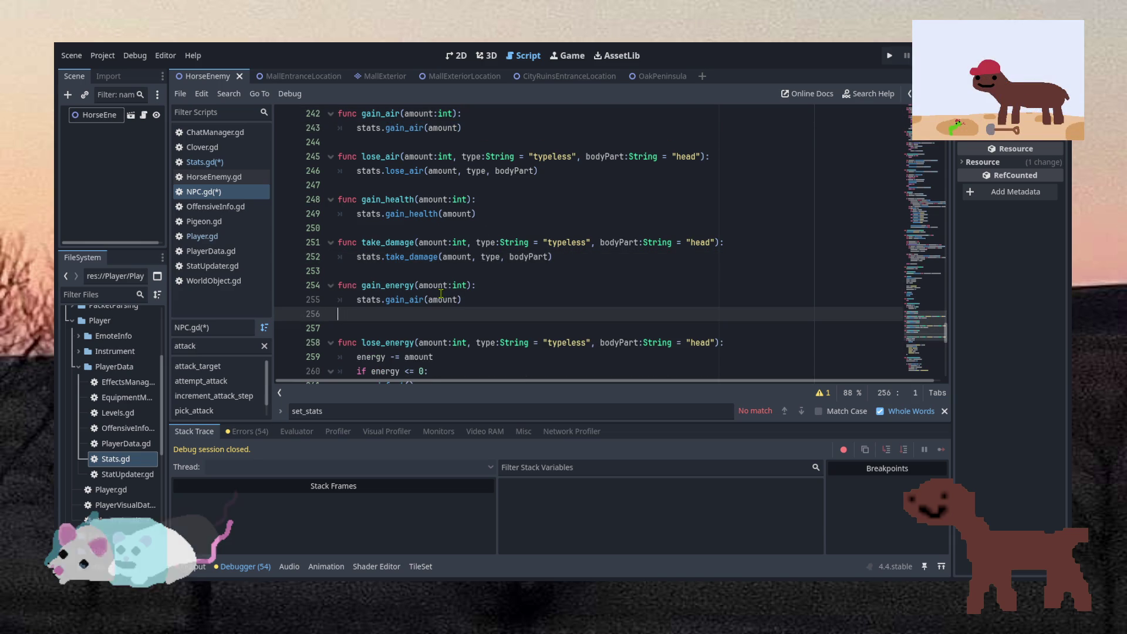
{"action": "key", "text": "ctrl+v"}
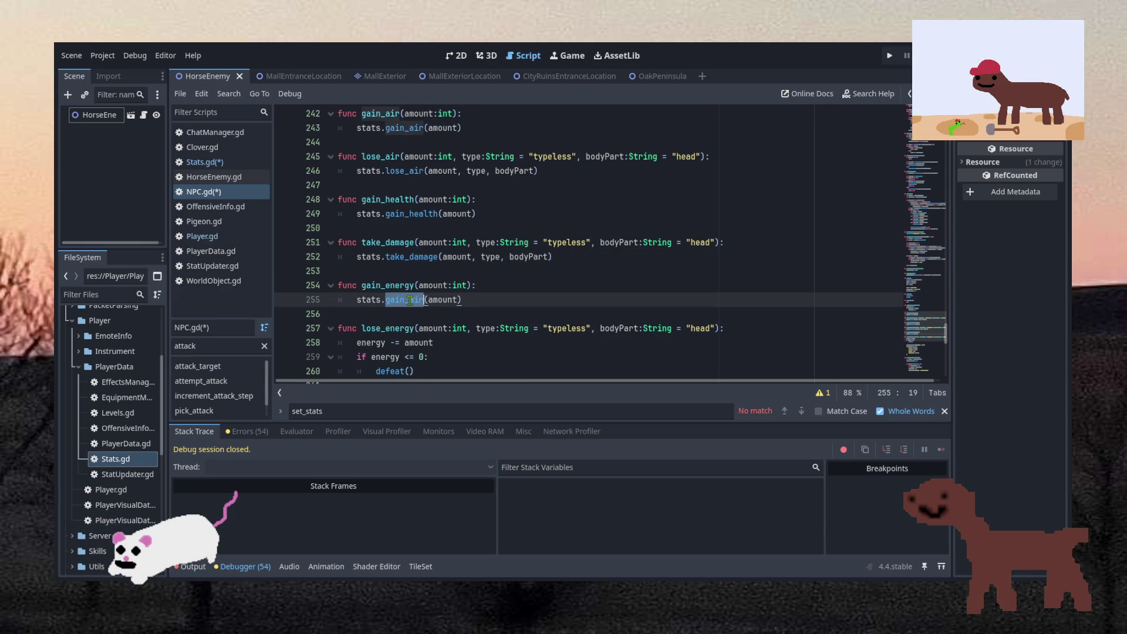
{"action": "key", "text": "Delete"}
{"action": "key", "text": "Delete"}
{"action": "key", "text": "Delete"}
{"action": "key", "text": "Down"}
{"action": "key", "text": "Return"}
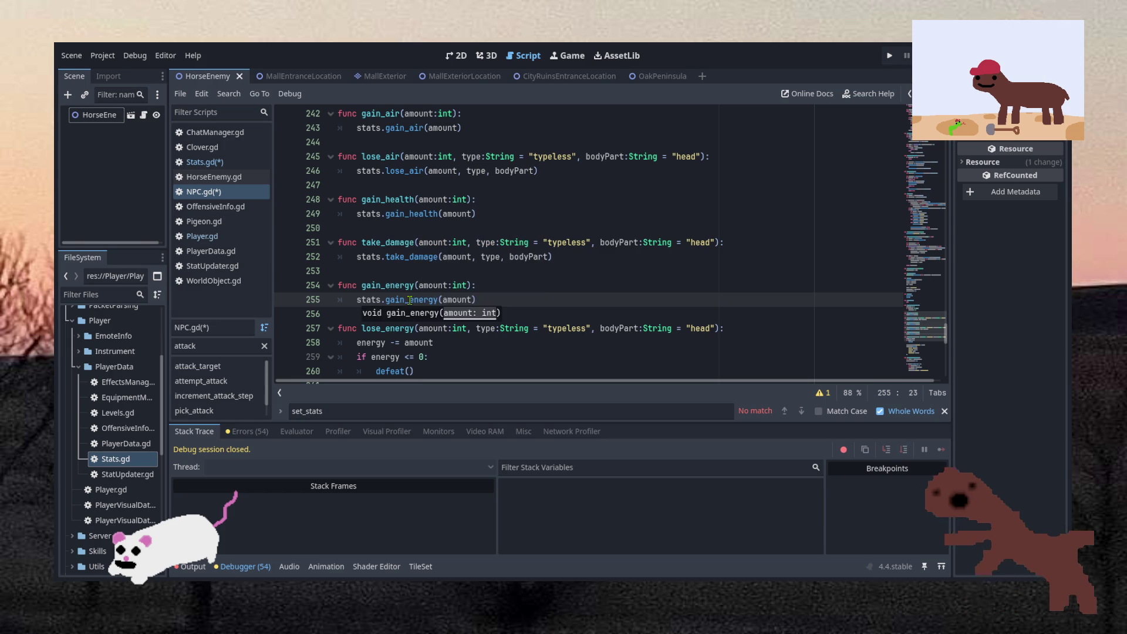
Replace lose_energy's body with a stats call renamed to lose_energy
{"action": "left_click", "coordinate": [552, 210]}
{"action": "left_click_drag", "start_coordinate": [587, 171], "coordinate": [722, 156]}
{"action": "scroll", "coordinate": [608, 261], "scroll_direction": "down", "scroll_amount": 3}
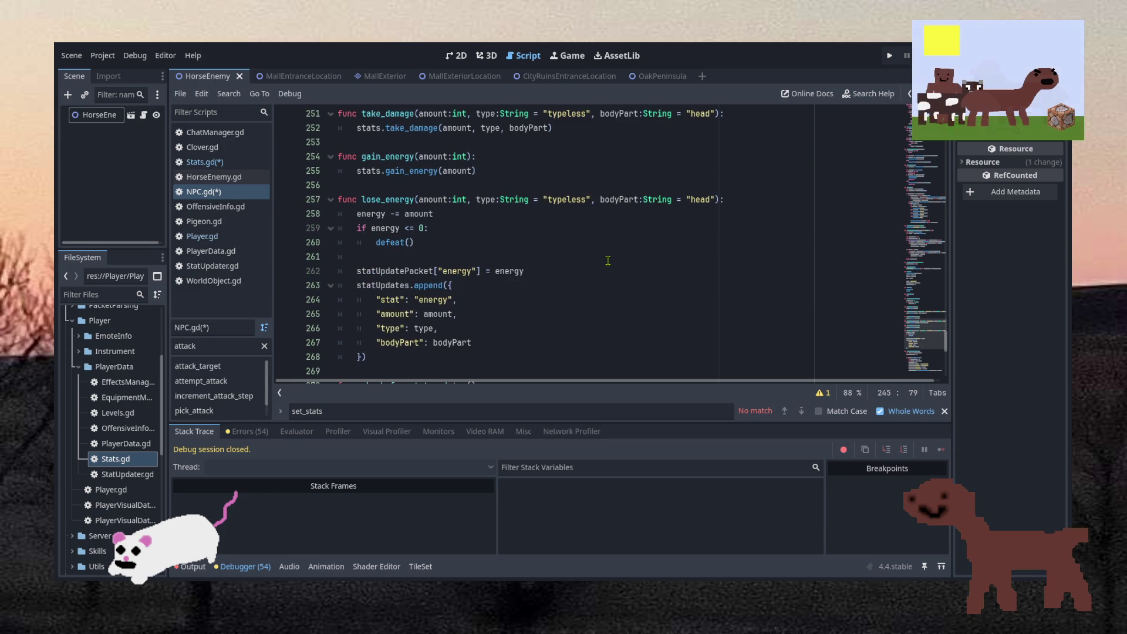
{"action": "scroll", "coordinate": [572, 339], "scroll_direction": "down", "scroll_amount": 1}
{"action": "mouse_move", "coordinate": [572, 317]}
{"action": "left_mouse_down"}
{"action": "mouse_move", "coordinate": [675, 185]}
{"action": "mouse_move", "coordinate": [785, 163]}
{"action": "left_mouse_up"}
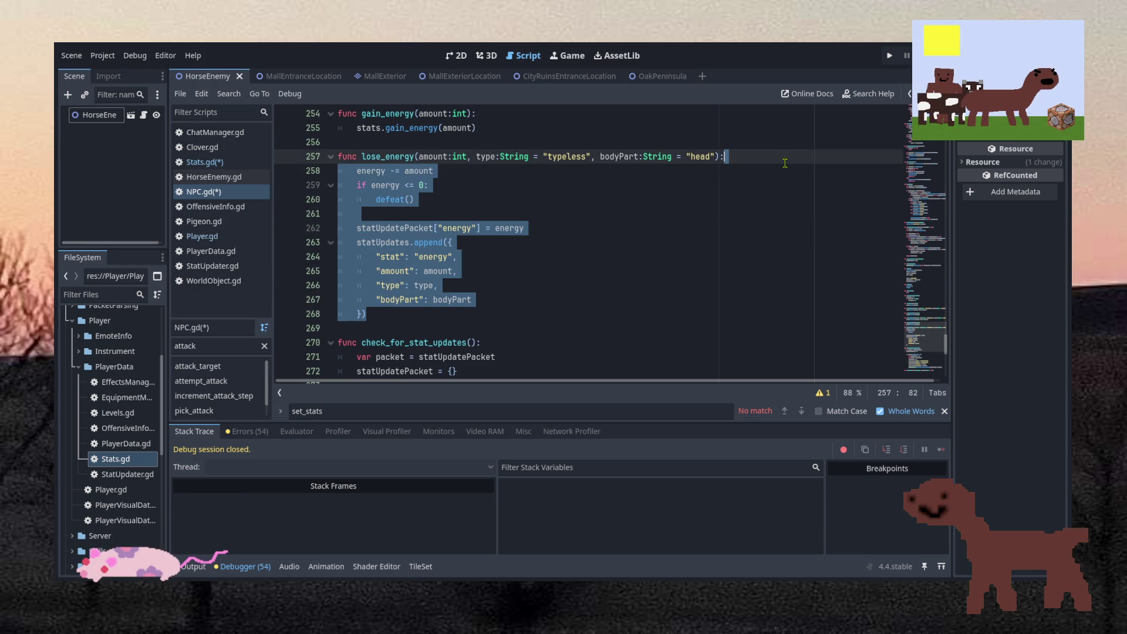
{"action": "key", "text": "ctrl+v"}
{"action": "double_click", "coordinate": [387, 156]}
{"action": "key", "text": "ctrl+c"}
{"action": "double_click", "coordinate": [405, 171]}
{"action": "key", "text": "ctrl+v"}
Save NPC.gd and Stats.gd, then select the check_for_stat_updates function
{"action": "scroll", "coordinate": [460, 310], "scroll_direction": "up", "scroll_amount": 4}
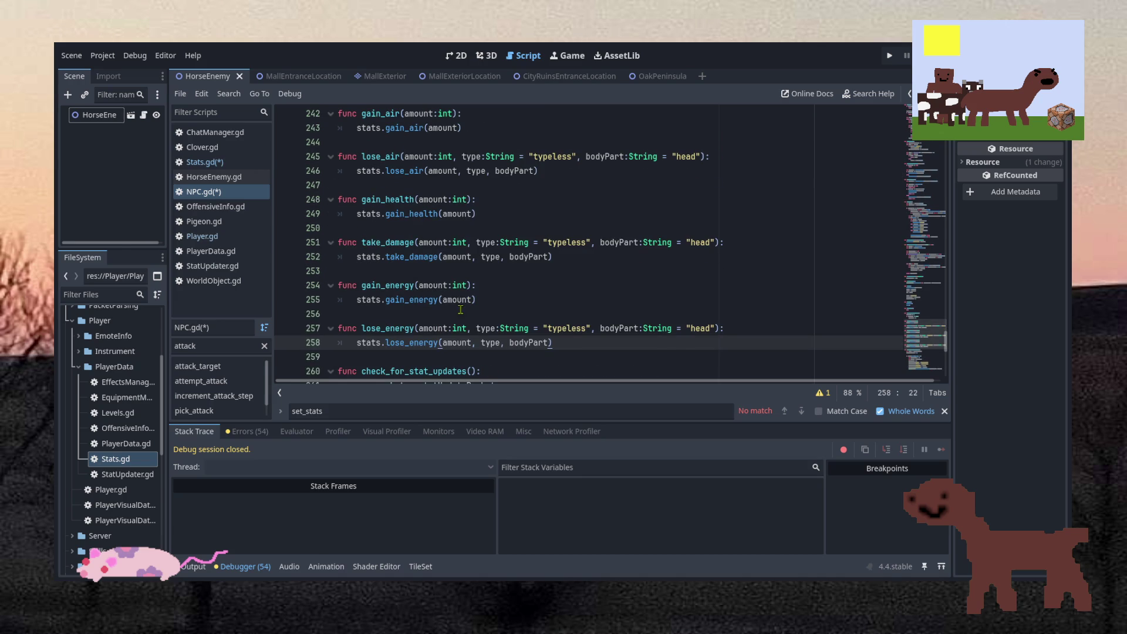
{"action": "key", "text": "Up"}
{"action": "key", "text": "Up"}
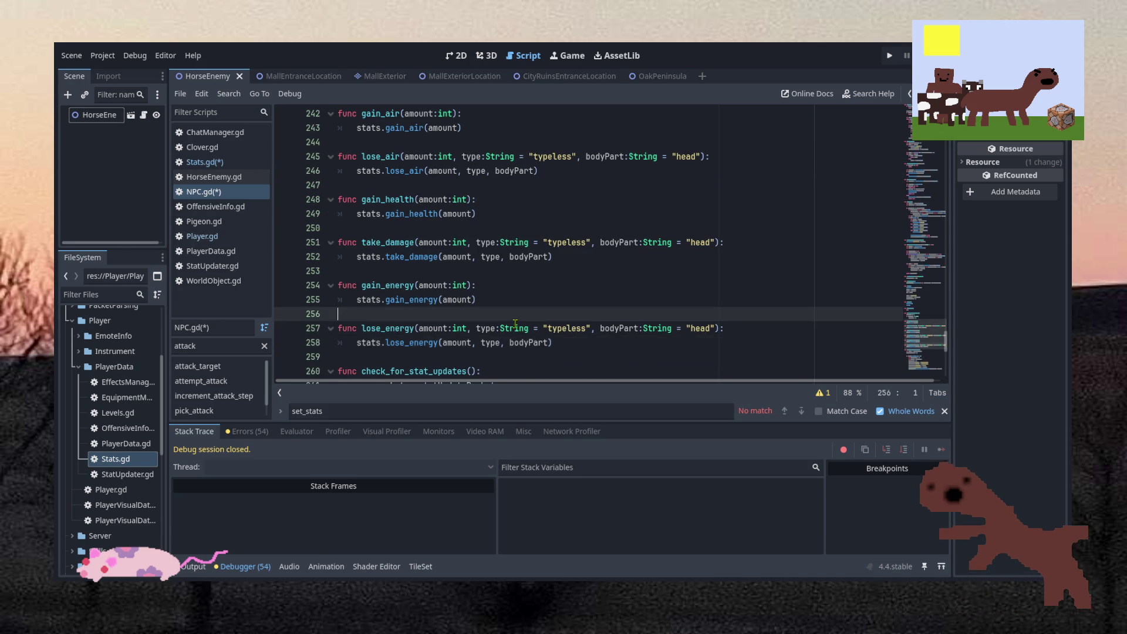
{"action": "scroll", "coordinate": [485, 251], "scroll_direction": "down", "scroll_amount": 8}
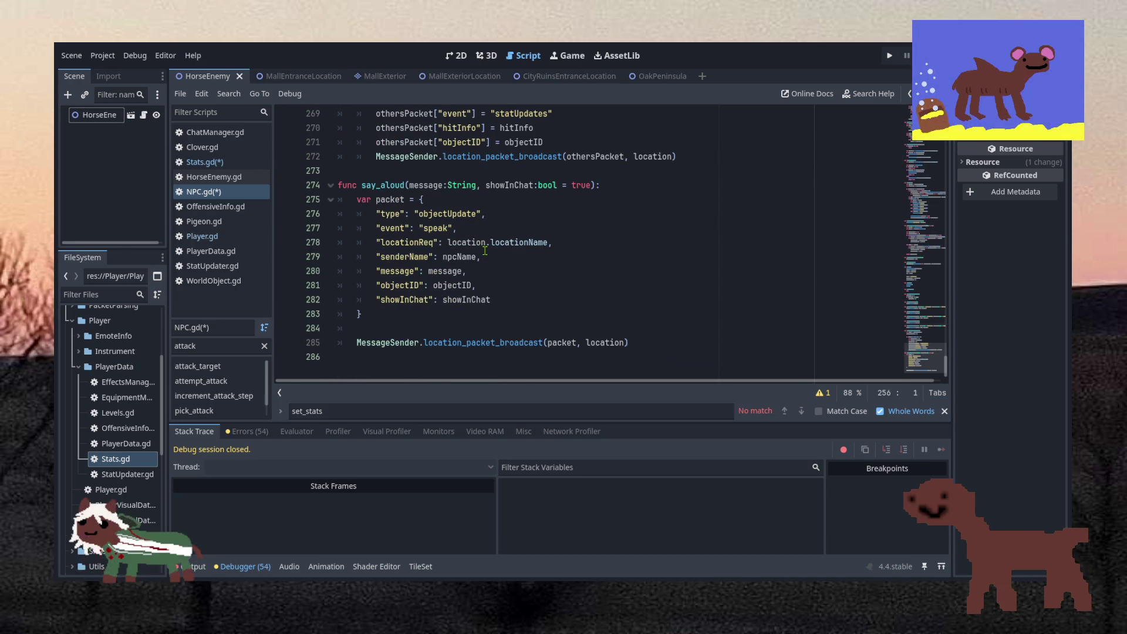
{"action": "scroll", "coordinate": [489, 237], "scroll_direction": "up", "scroll_amount": 4}
{"action": "left_click", "coordinate": [493, 226]}
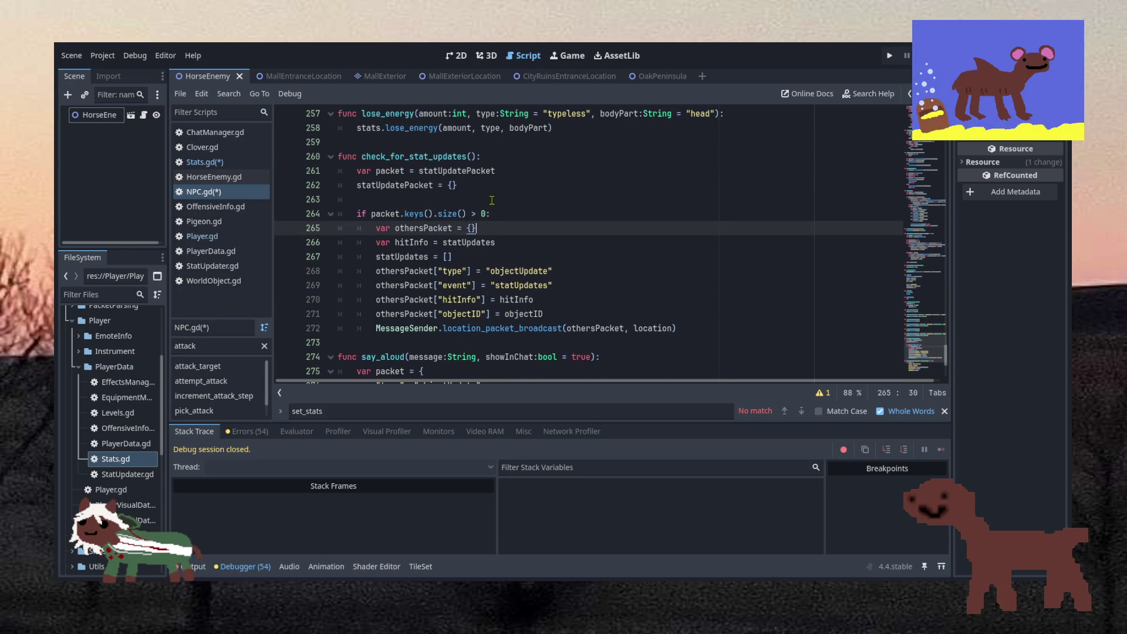
{"action": "scroll", "coordinate": [491, 199], "scroll_direction": "up", "scroll_amount": 4}
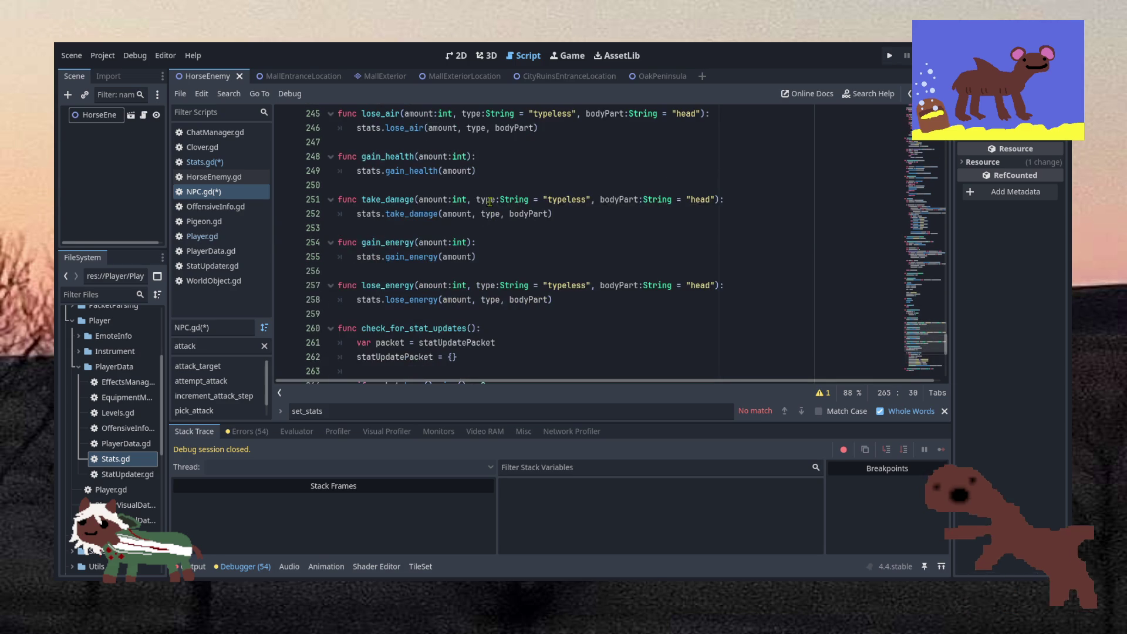
{"action": "scroll", "coordinate": [487, 214], "scroll_direction": "down", "scroll_amount": 4}
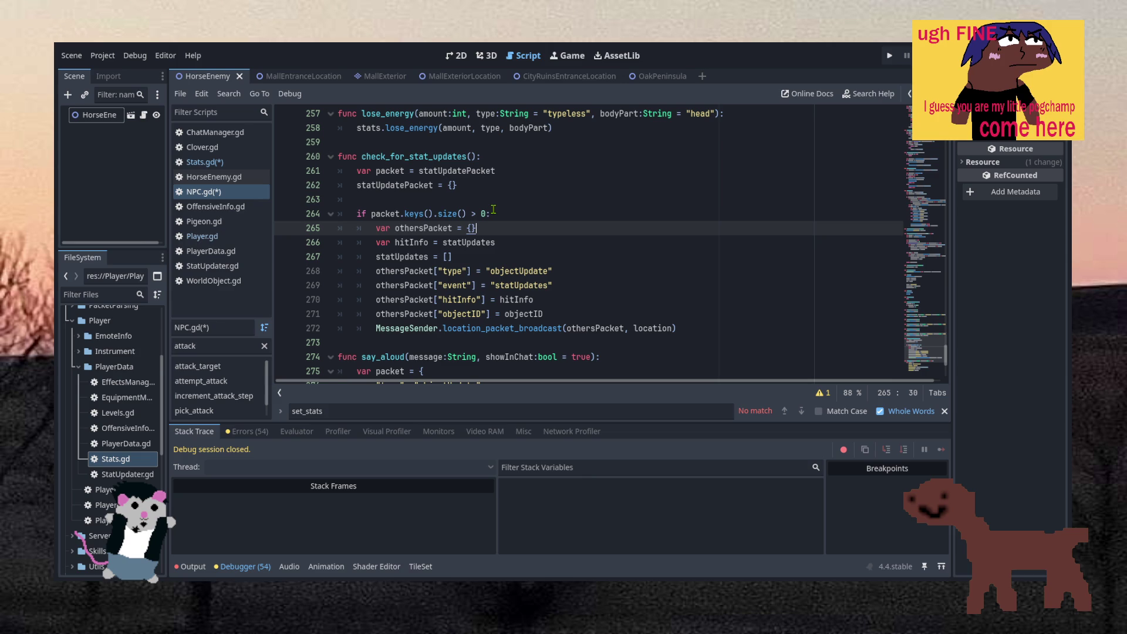
{"action": "scroll", "coordinate": [493, 209], "scroll_direction": "up", "scroll_amount": 15}
{"action": "scroll", "coordinate": [492, 201], "scroll_direction": "down", "scroll_amount": 16}
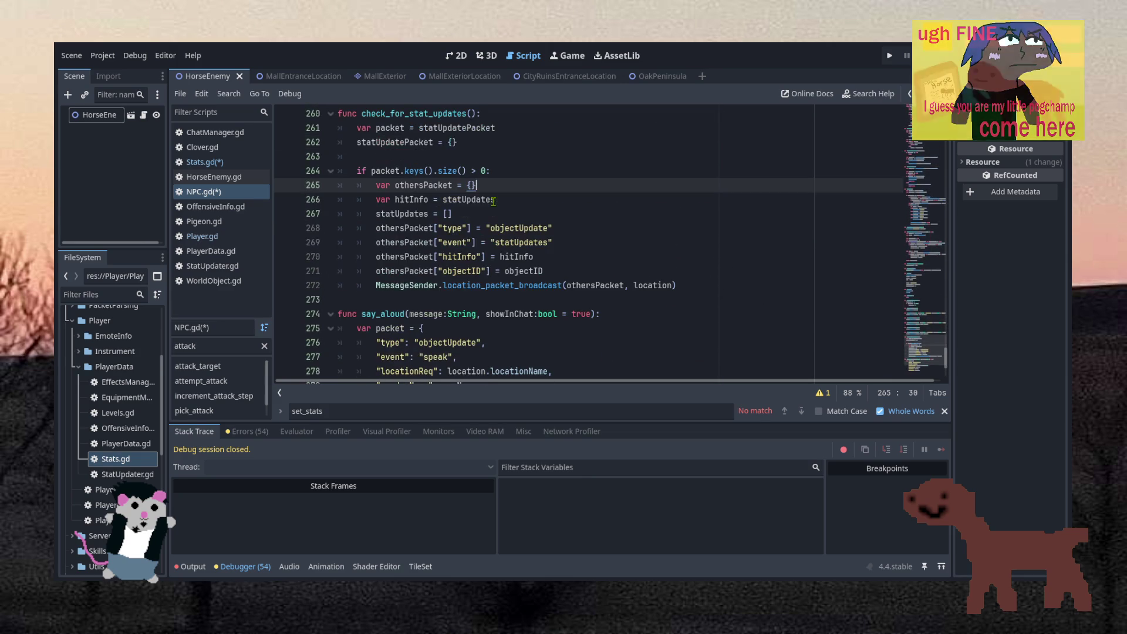
{"action": "key", "text": "ctrl+s"}
{"action": "left_click", "coordinate": [703, 288]}
{"action": "mouse_move", "coordinate": [704, 288]}
{"action": "left_mouse_down"}
{"action": "mouse_move", "coordinate": [411, 117]}
{"action": "mouse_move", "coordinate": [341, 114]}
{"action": "left_mouse_up"}
In Stats.gd, prefix objectID and location with npc. on lines 146–147
{"action": "left_click", "coordinate": [200, 162]}
{"action": "scroll", "coordinate": [531, 228], "scroll_direction": "up", "scroll_amount": 1}
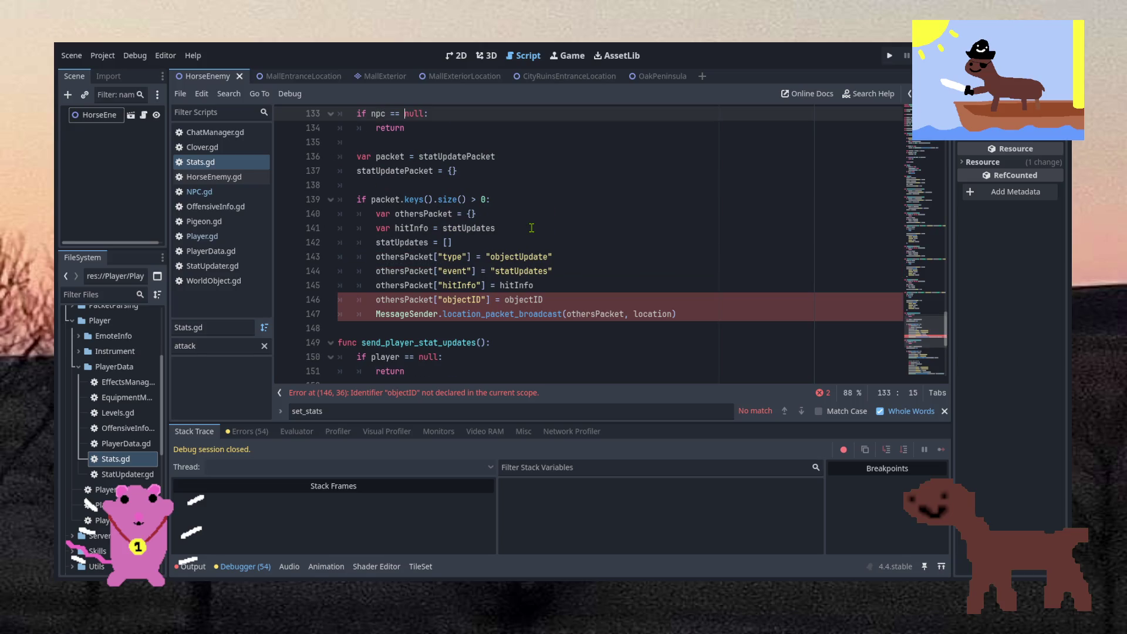
{"action": "left_click", "coordinate": [505, 300]}
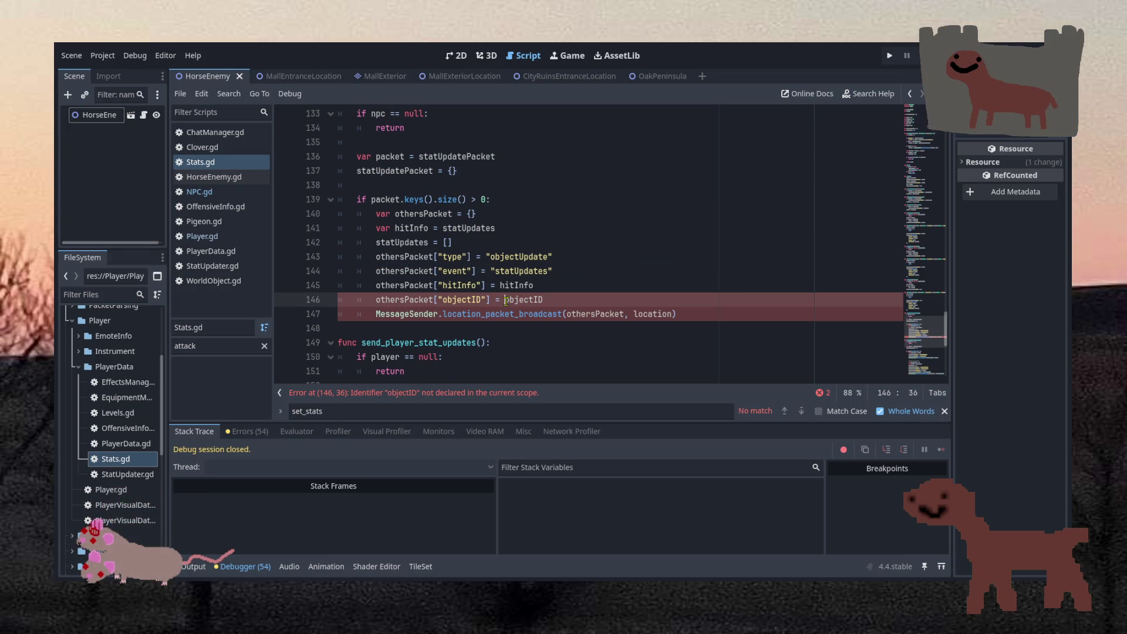
{"action": "type", "text": "npc."}
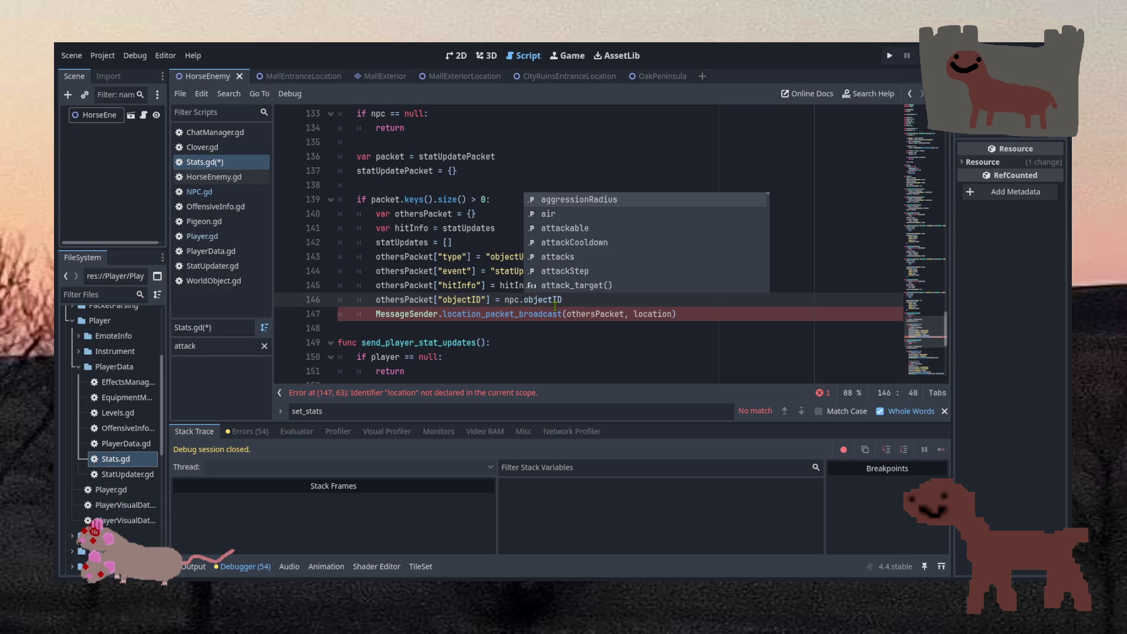
{"action": "key", "text": "Escape"}
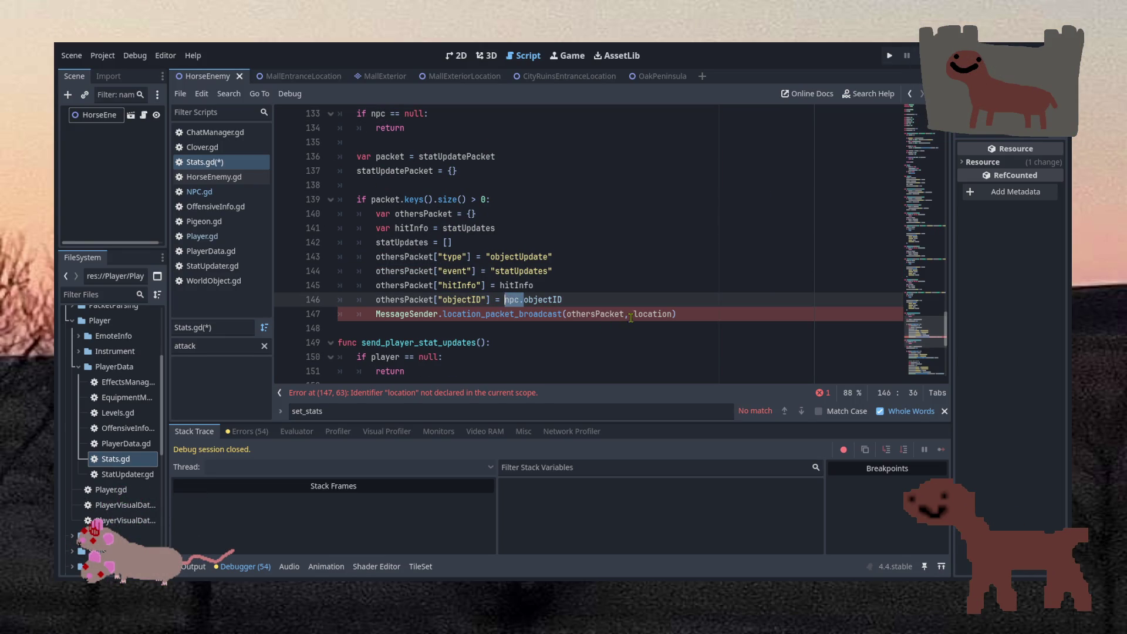
{"action": "left_click", "coordinate": [633, 314]}
{"action": "type", "text": "npc."}
Rename othersPacket to packet on lines 140 and 147 and save Stats.gd
{"action": "left_click", "coordinate": [580, 259]}
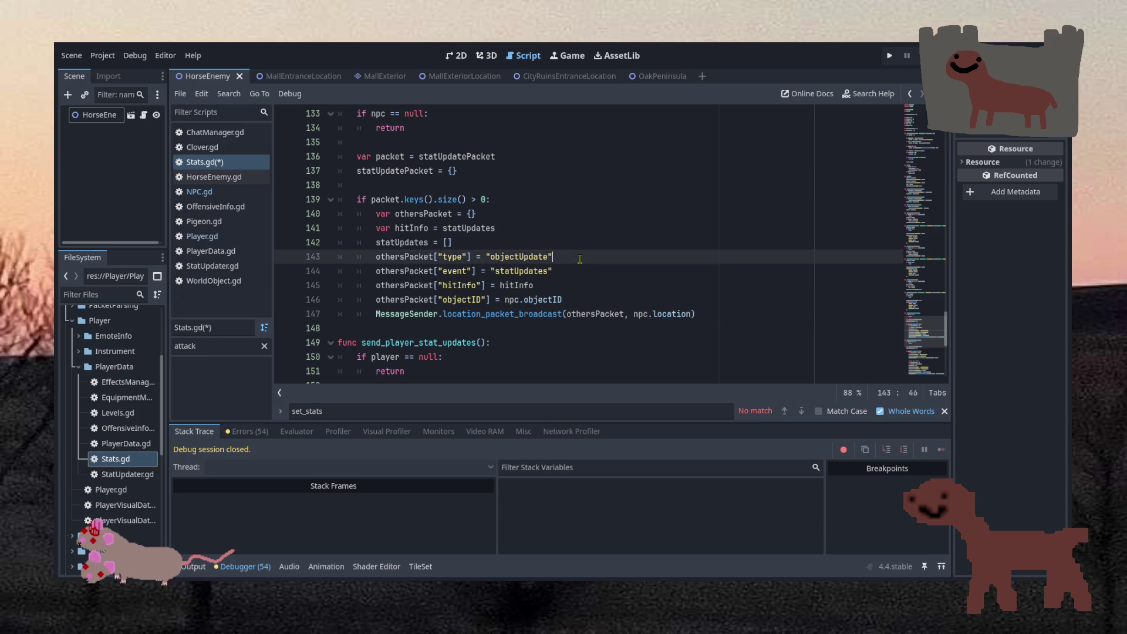
{"action": "double_click", "coordinate": [422, 212]}
{"action": "type", "text": "packet"}
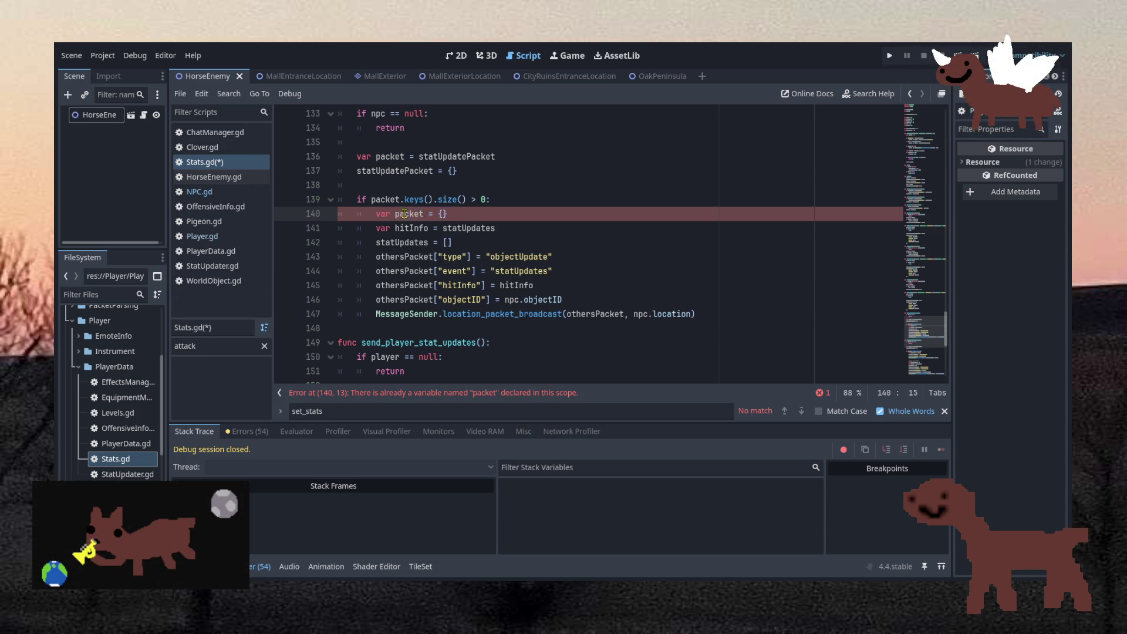
{"action": "double_click", "coordinate": [580, 313]}
{"action": "key", "text": "ctrl+v"}
{"action": "key", "text": "ctrl+s"}
{"action": "left_click", "coordinate": [584, 269]}
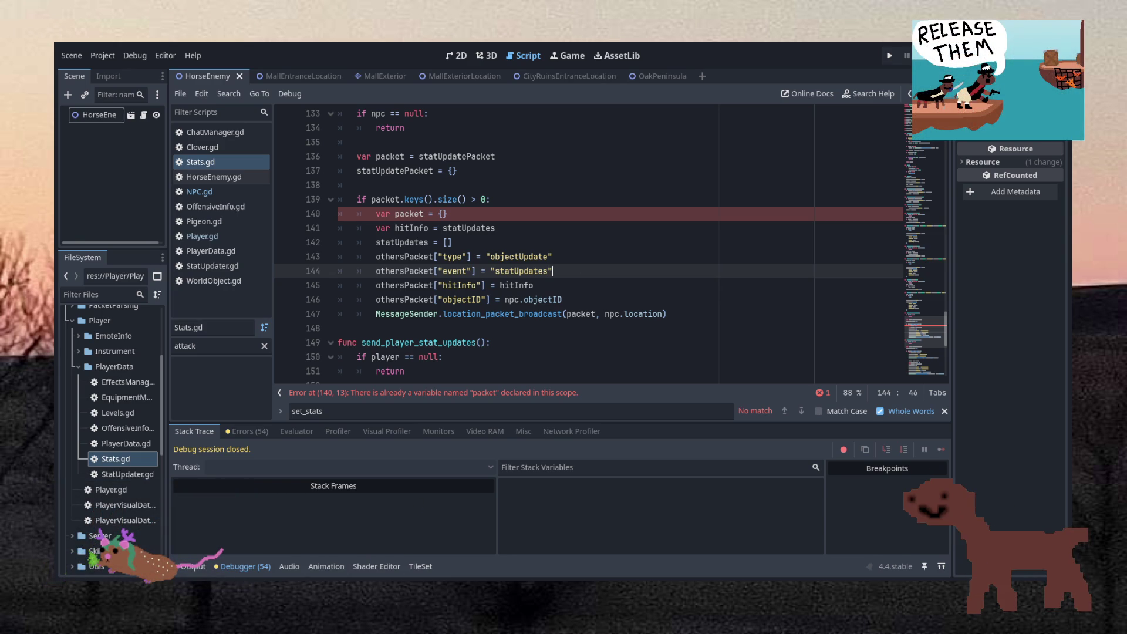
{"action": "scroll", "coordinate": [587, 263], "scroll_direction": "up", "scroll_amount": 1}
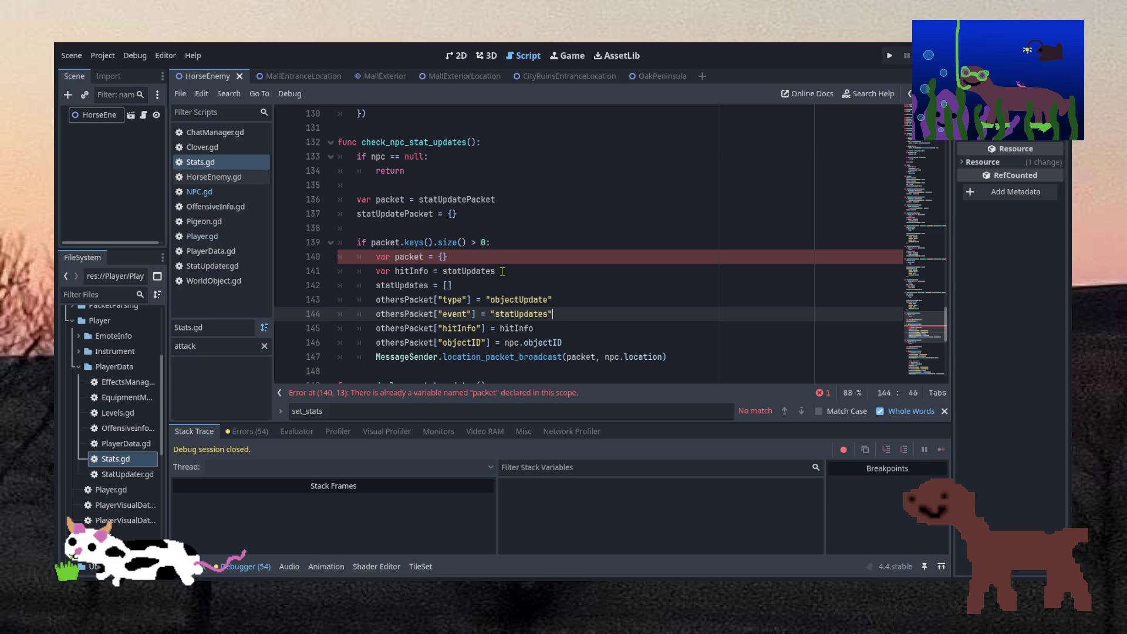
Review send_player_stat_updates, then undo the packet rename on line 140
{"action": "left_click", "coordinate": [503, 254]}
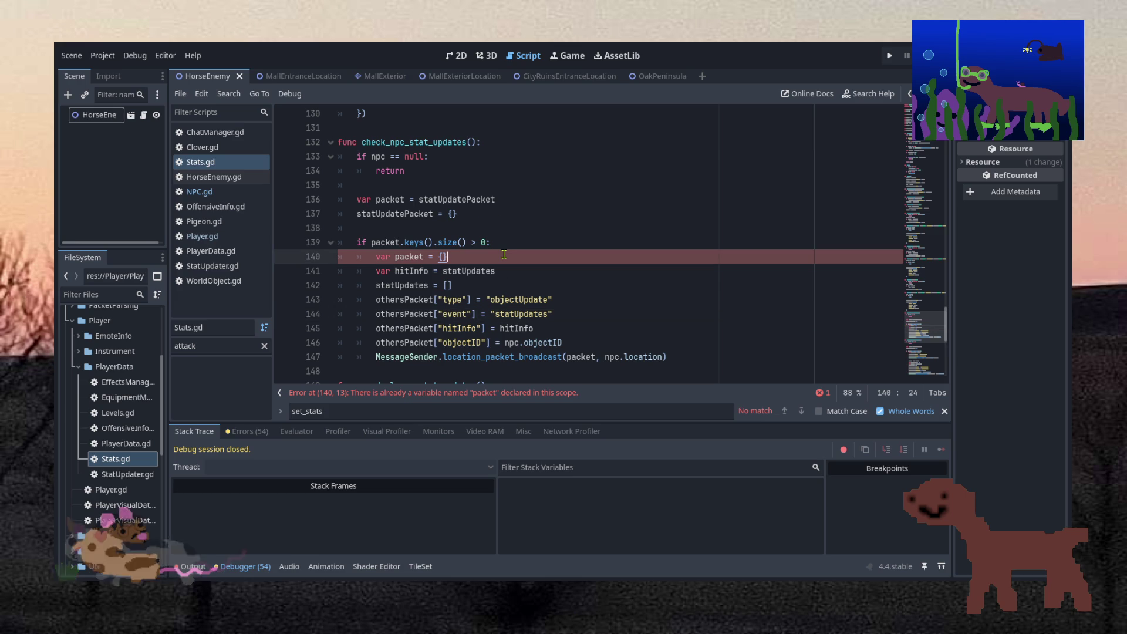
{"action": "scroll", "coordinate": [503, 254], "scroll_direction": "down", "scroll_amount": 8}
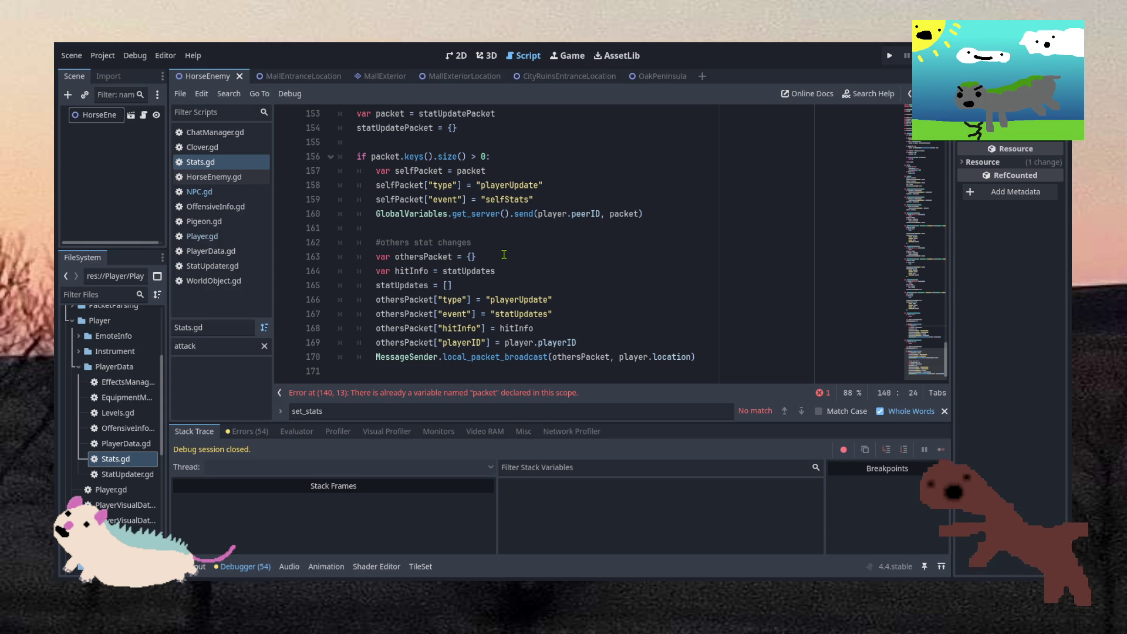
{"action": "key", "text": "ctrl+d"}
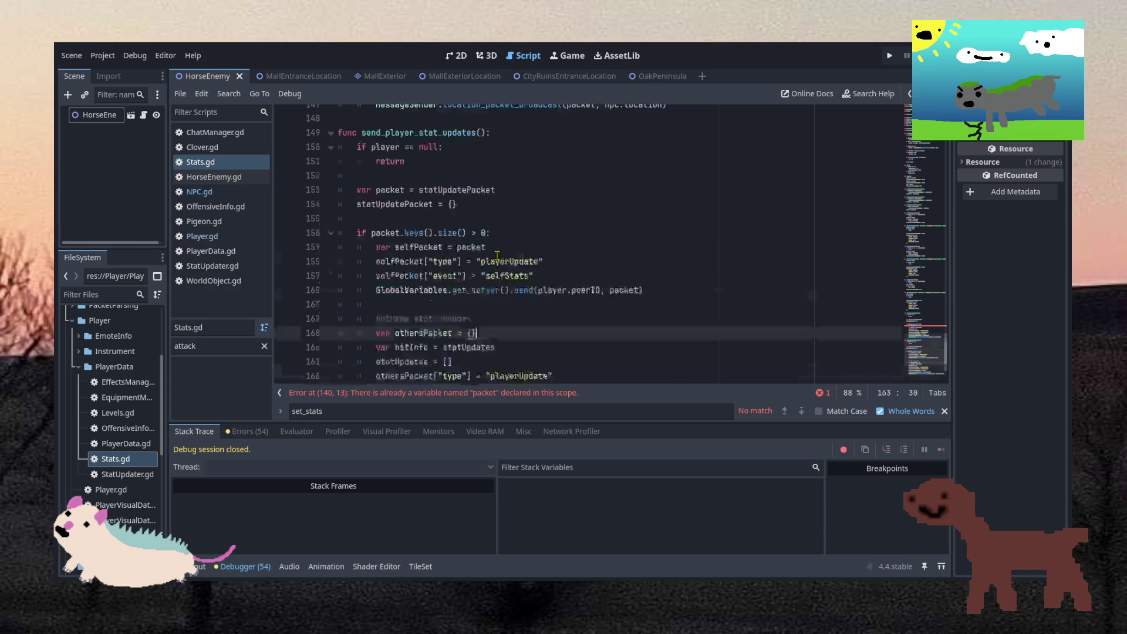
Undo the recent npc. prefix edits in Stats.gd
{"action": "key", "text": "ctrl+z"}
{"action": "key", "text": "ctrl+z"}
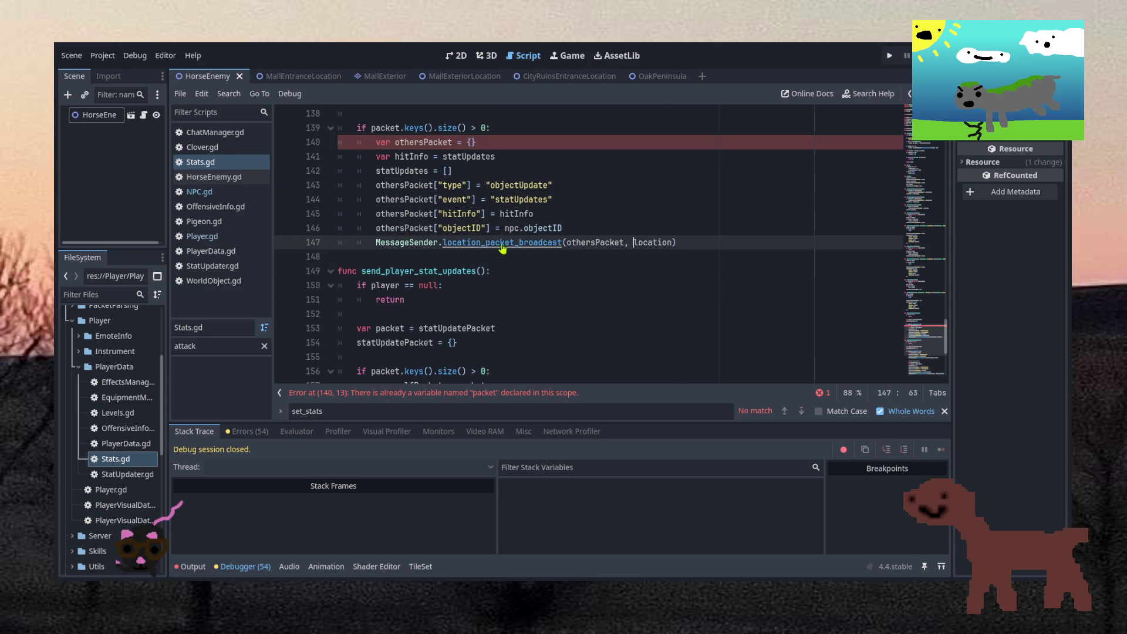
{"action": "key", "text": "ctrl+z"}
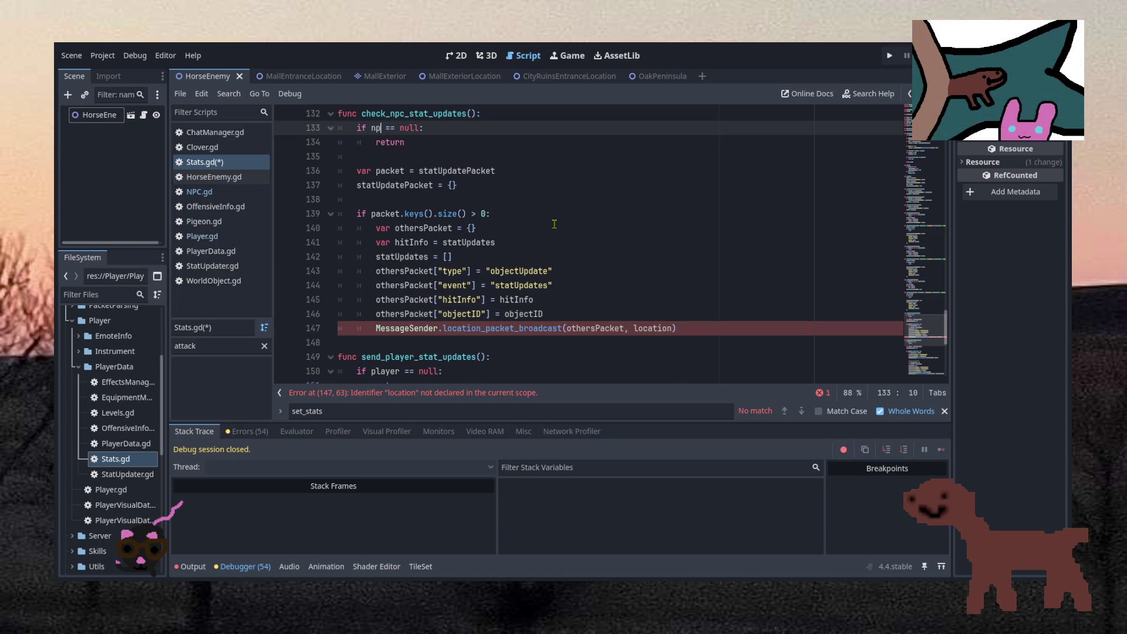
{"action": "type", "text": "c"}
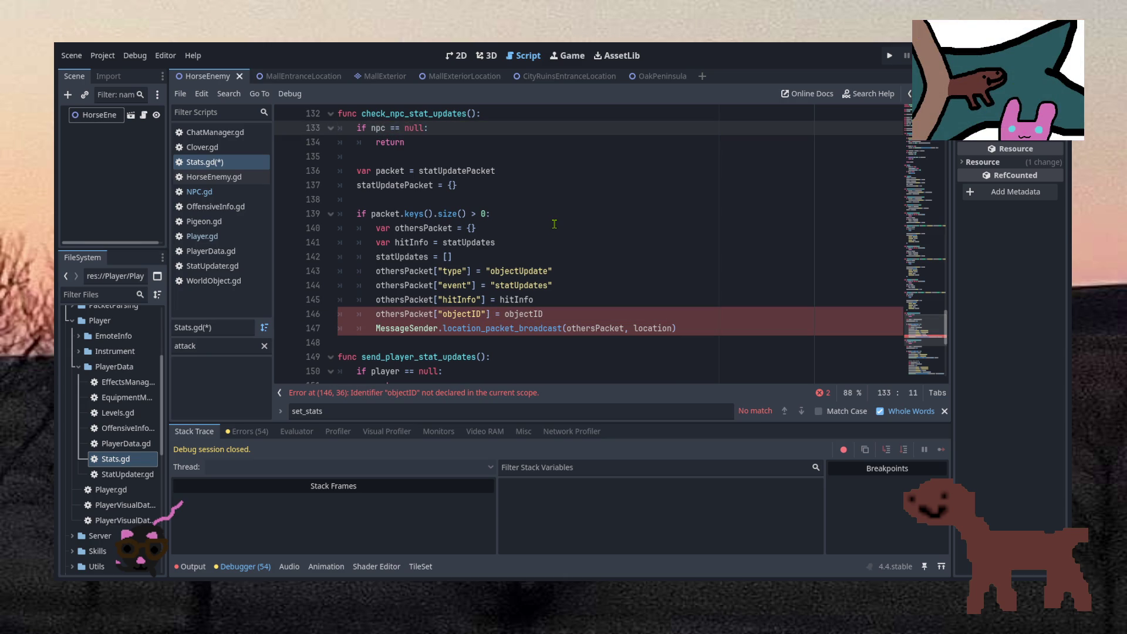
{"action": "left_click", "coordinate": [376, 128]}
Prefix objectID and location on lines 146–147 with npc. and close the find bar
{"action": "left_click", "coordinate": [504, 314]}
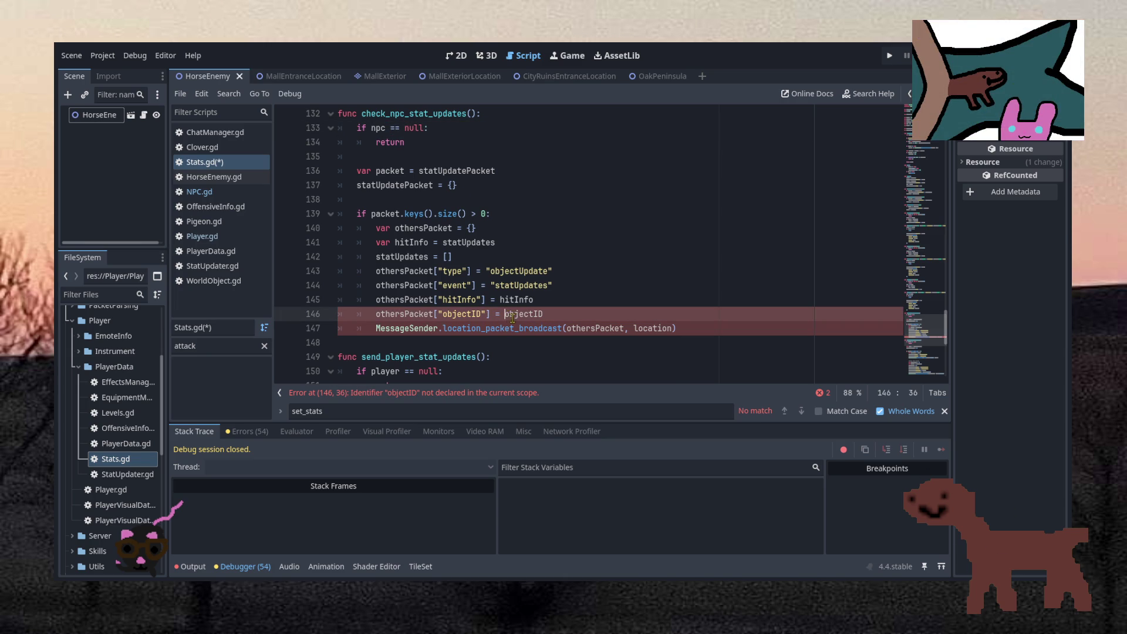
{"action": "type", "text": "npc"}
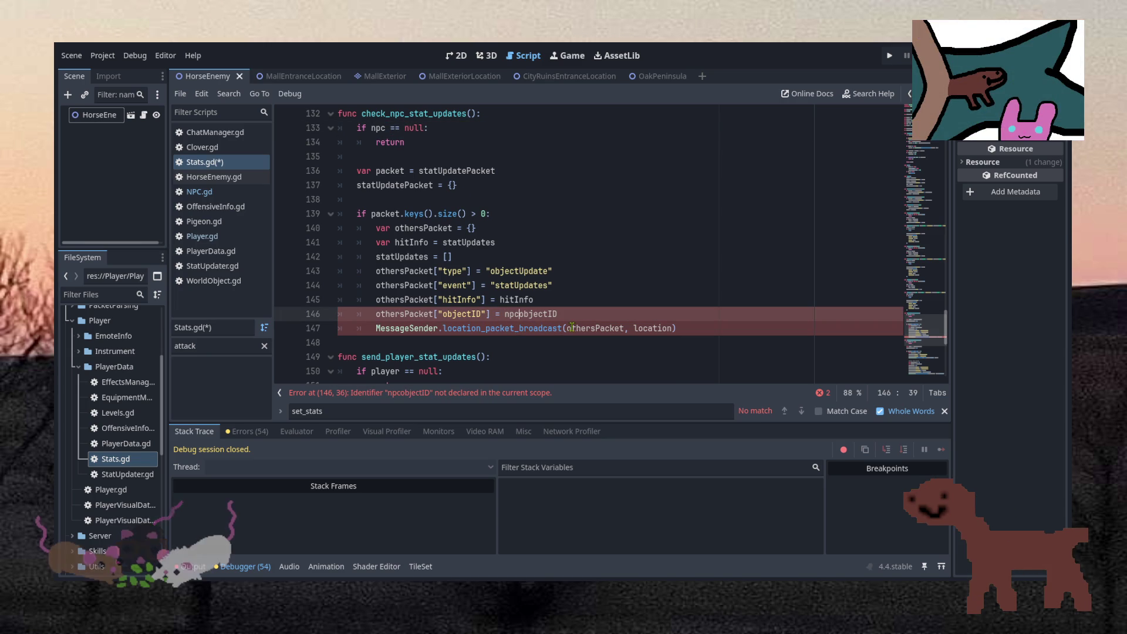
{"action": "type", "text": "."}
{"action": "key", "text": "Escape"}
{"action": "key", "text": "Down"}
{"action": "key", "text": "Down"}
{"action": "key", "text": "Down"}
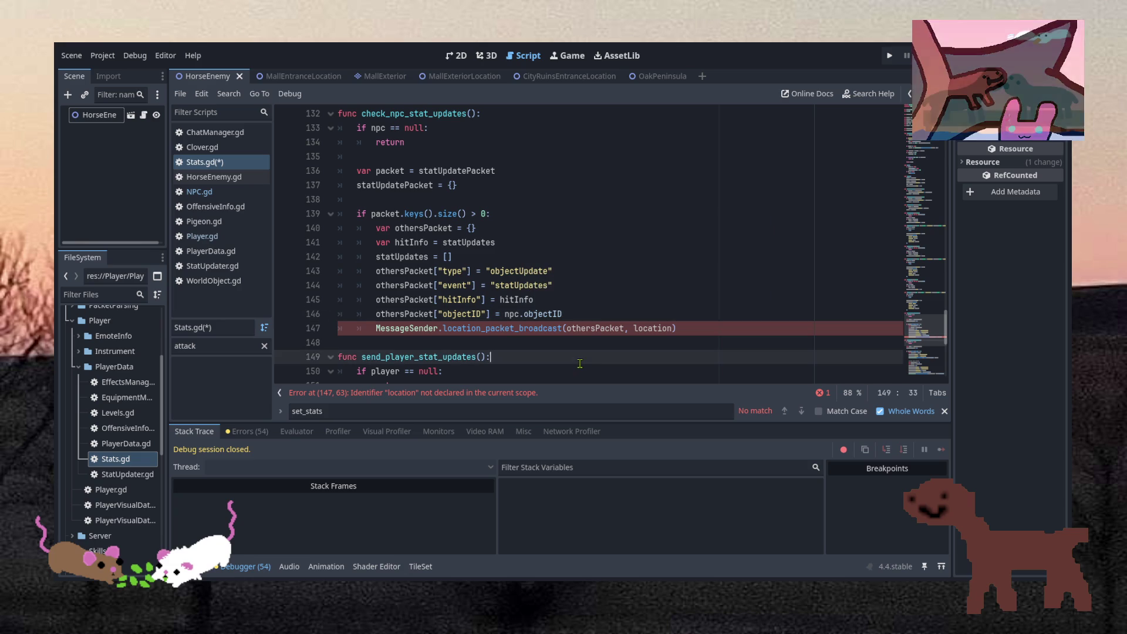
{"action": "left_click_drag", "start_coordinate": [523, 314], "coordinate": [504, 314]}
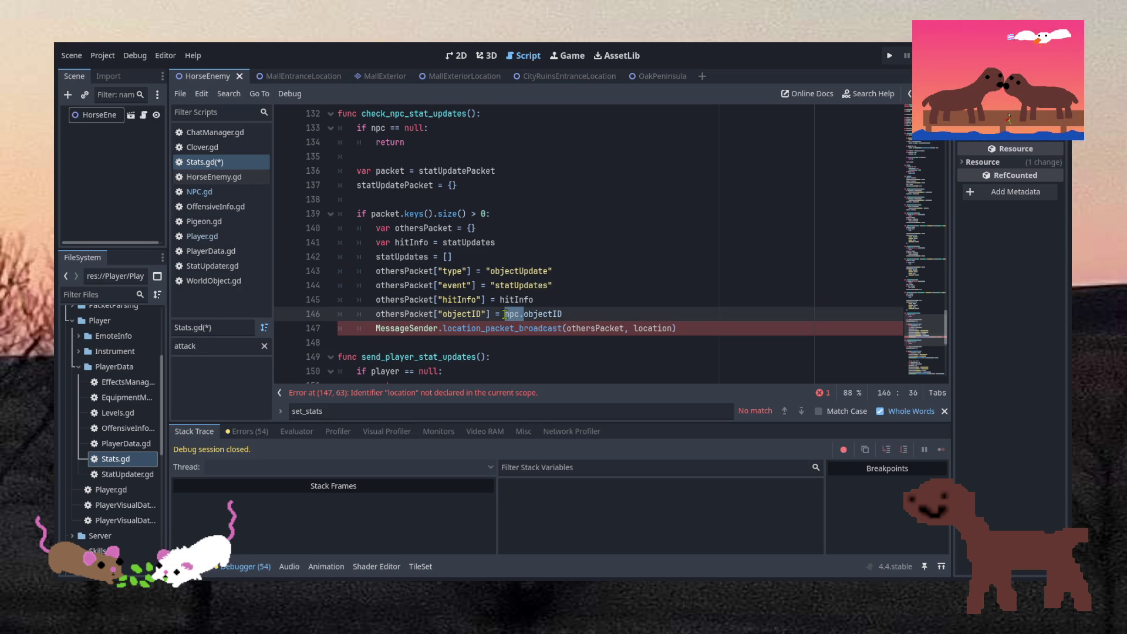
{"action": "key", "text": "ctrl+c"}
{"action": "left_click", "coordinate": [630, 328]}
{"action": "key", "text": "ctrl+v"}
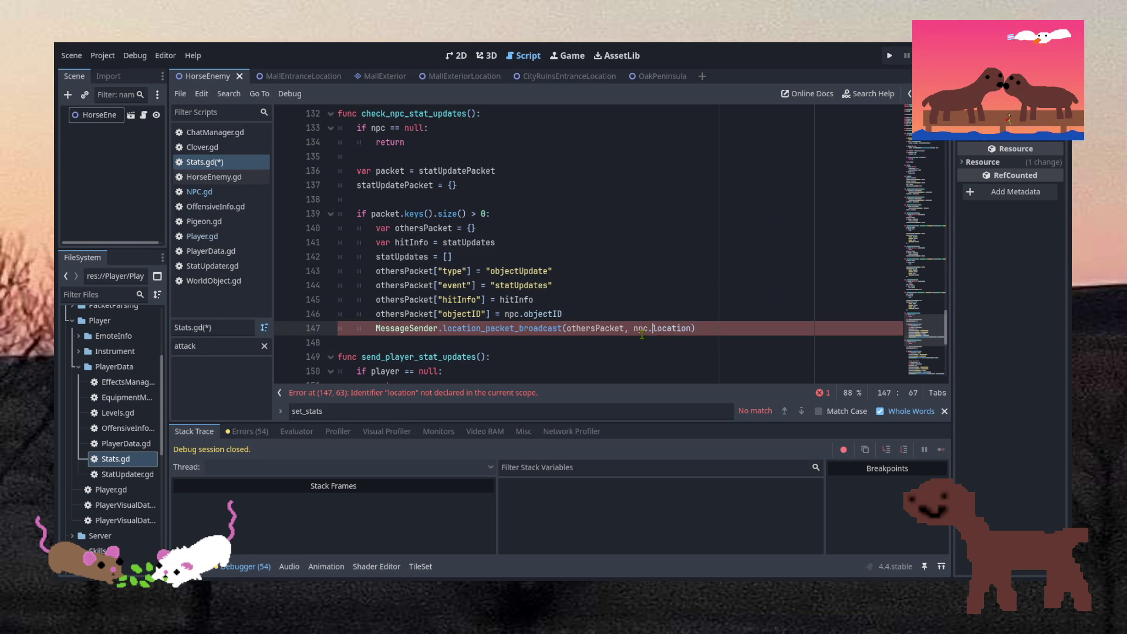
{"action": "left_click", "coordinate": [945, 411]}
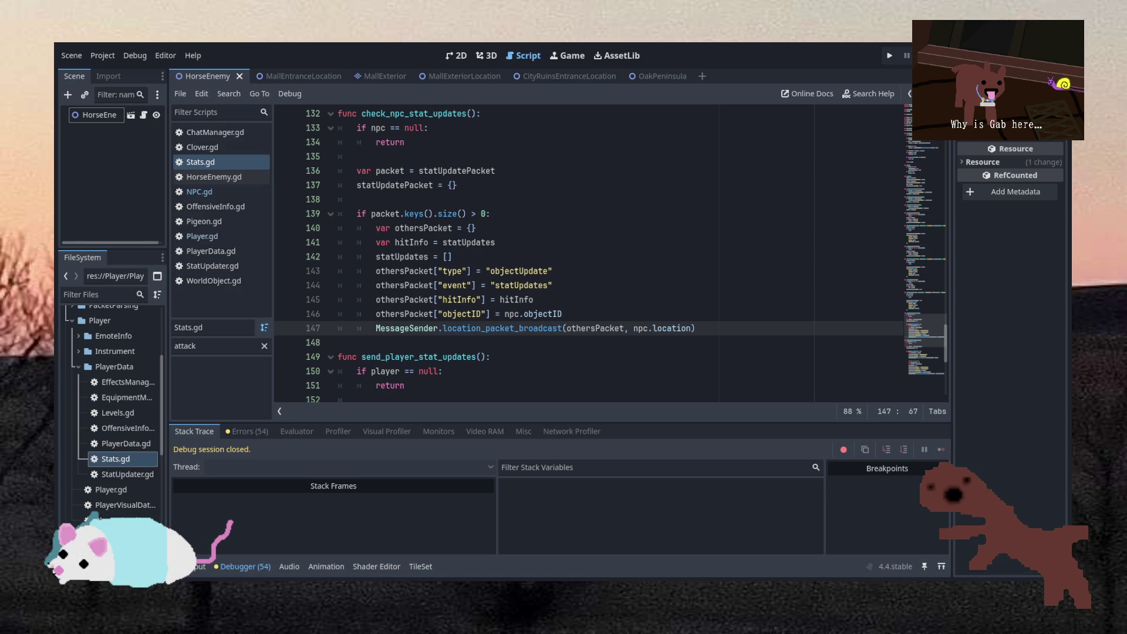
Review check_npc_stat_updates around its objectID and npc.location broadcast lines
{"action": "left_click", "coordinate": [497, 314]}
{"action": "scroll", "coordinate": [499, 311], "scroll_direction": "down", "scroll_amount": 1}
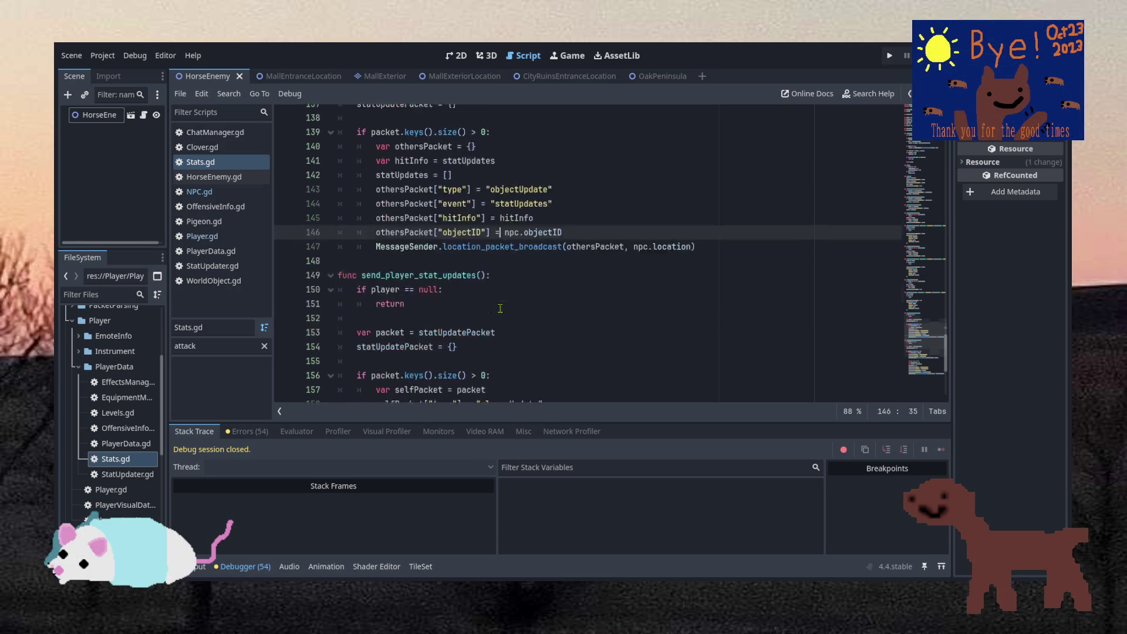
{"action": "scroll", "coordinate": [498, 311], "scroll_direction": "up", "scroll_amount": 3}
{"action": "scroll", "coordinate": [500, 308], "scroll_direction": "down", "scroll_amount": 2}
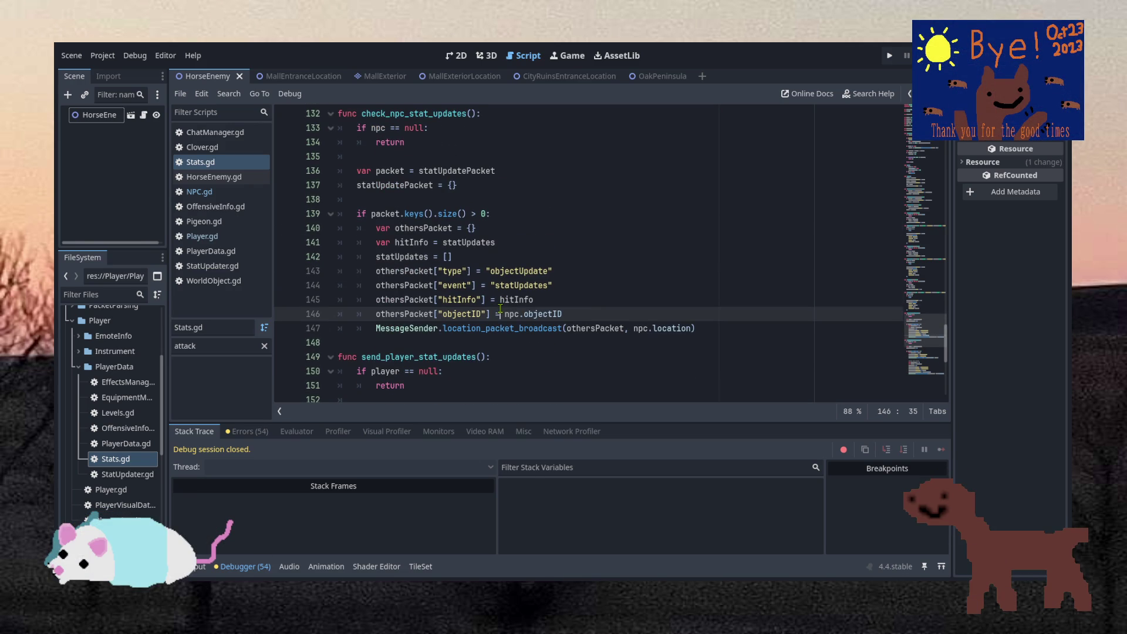
{"action": "scroll", "coordinate": [499, 308], "scroll_direction": "down", "scroll_amount": 3}
{"action": "scroll", "coordinate": [499, 308], "scroll_direction": "up", "scroll_amount": 5}
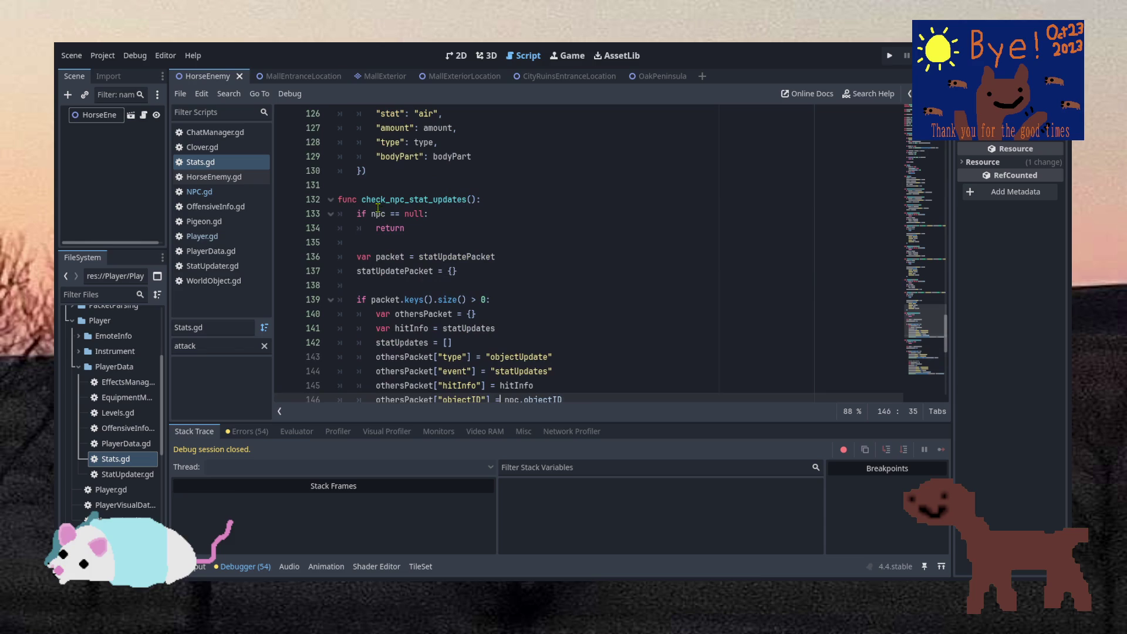
Rename check_npc_stat_updates to send_npc_stat_updates in Stats.gd
{"action": "double_click", "coordinate": [387, 200]}
{"action": "type", "text": "send"}
{"action": "left_click", "coordinate": [405, 201]}
{"action": "double_click", "coordinate": [405, 201]}
In NPC.gd, replace the check_for_stat_updates call with send_npc_stat_updates and save
{"action": "left_click", "coordinate": [199, 192]}
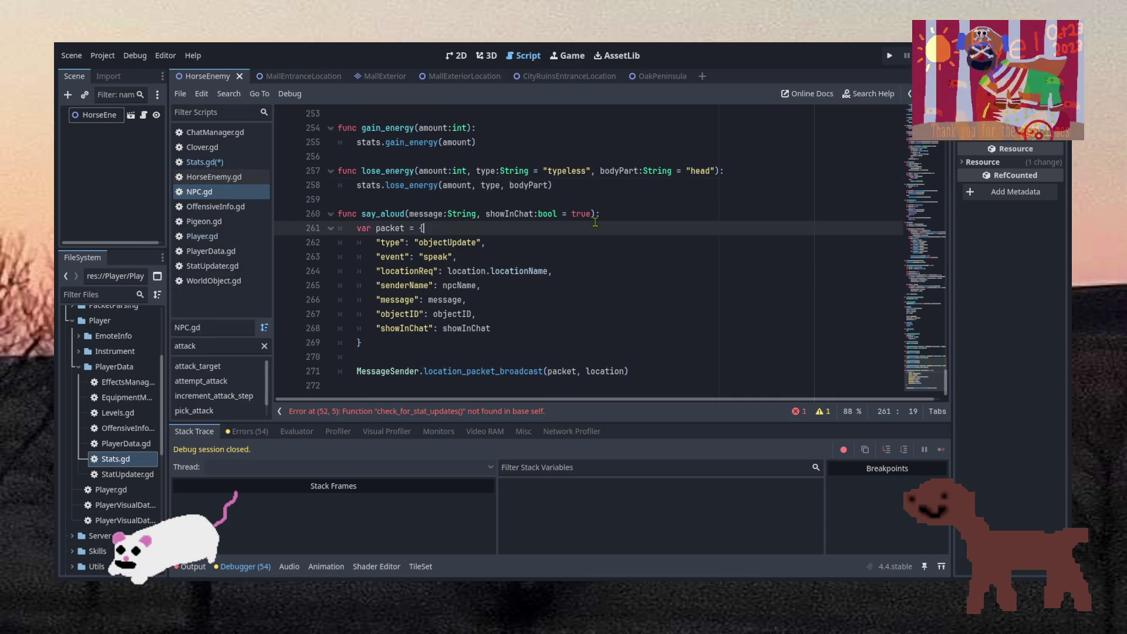
{"action": "left_click_drag", "start_coordinate": [924, 376], "coordinate": [925, 149]}
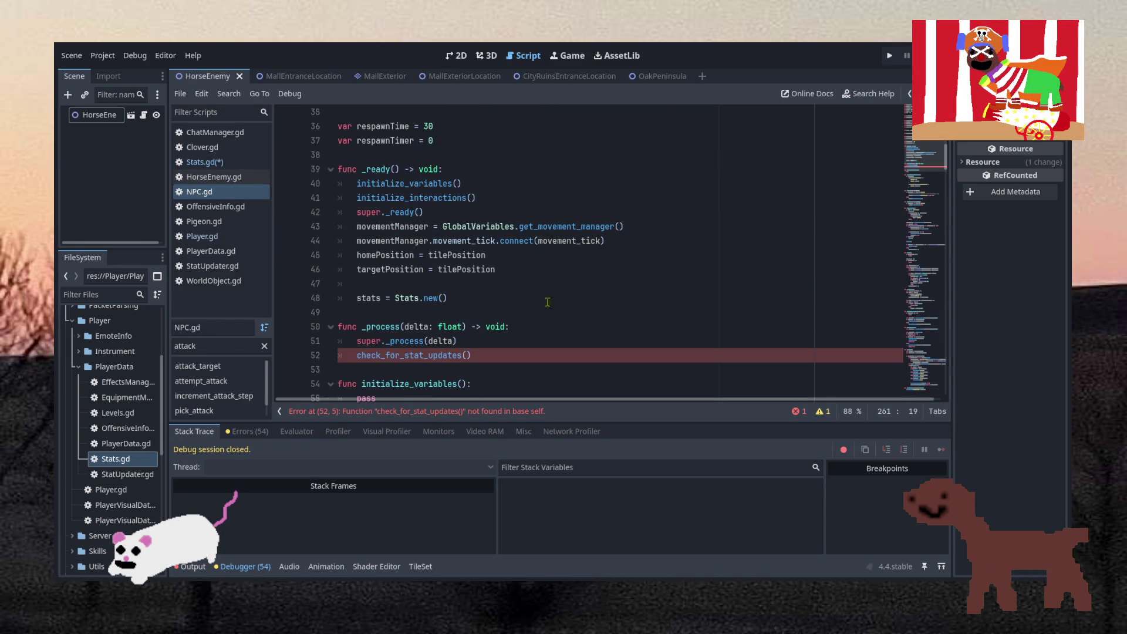
{"action": "double_click", "coordinate": [414, 312]}
{"action": "key", "text": "ctrl+v"}
{"action": "key", "text": "ctrl+s"}
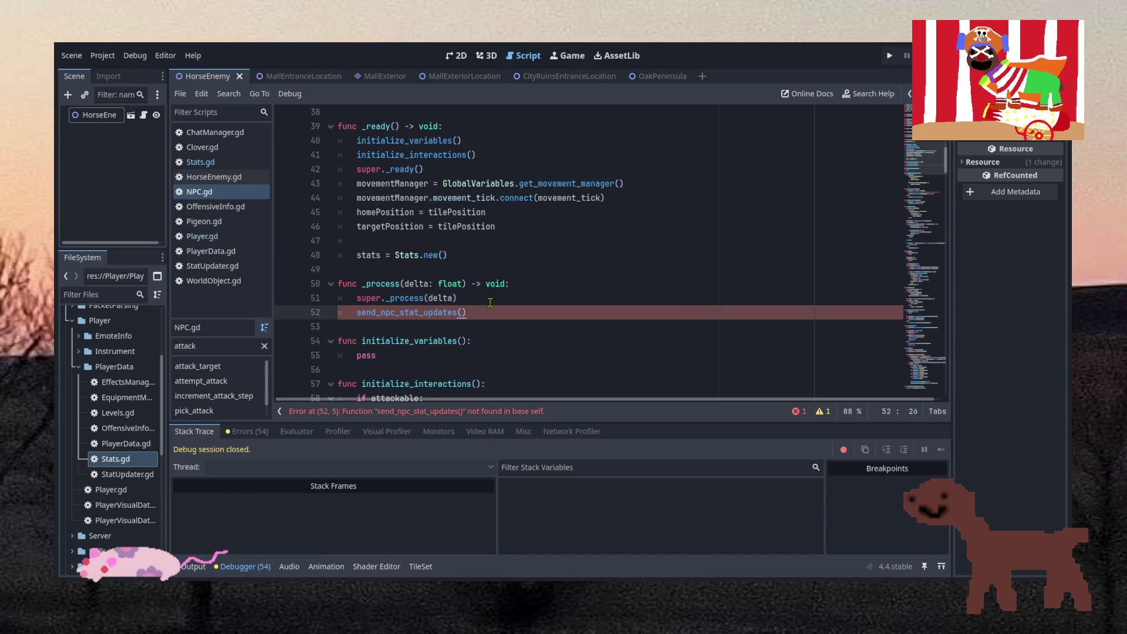
Prefix line 52's call so _process runs stats.send_npc_stat_updates()
{"action": "left_click", "coordinate": [485, 305]}
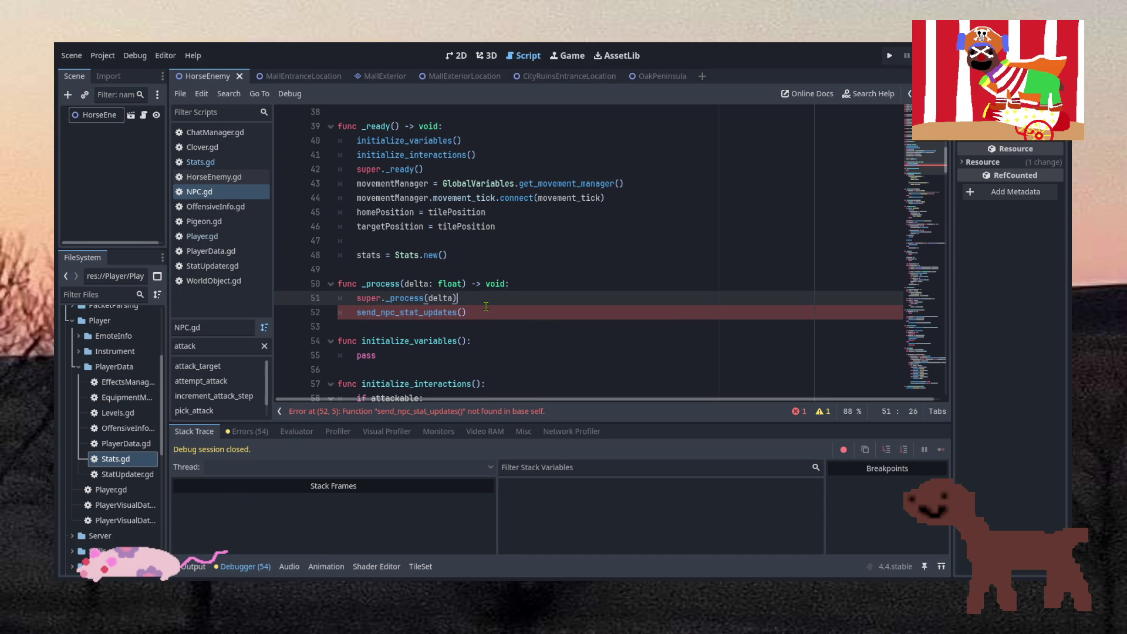
{"action": "left_click", "coordinate": [357, 313]}
{"action": "type", "text": "st"}
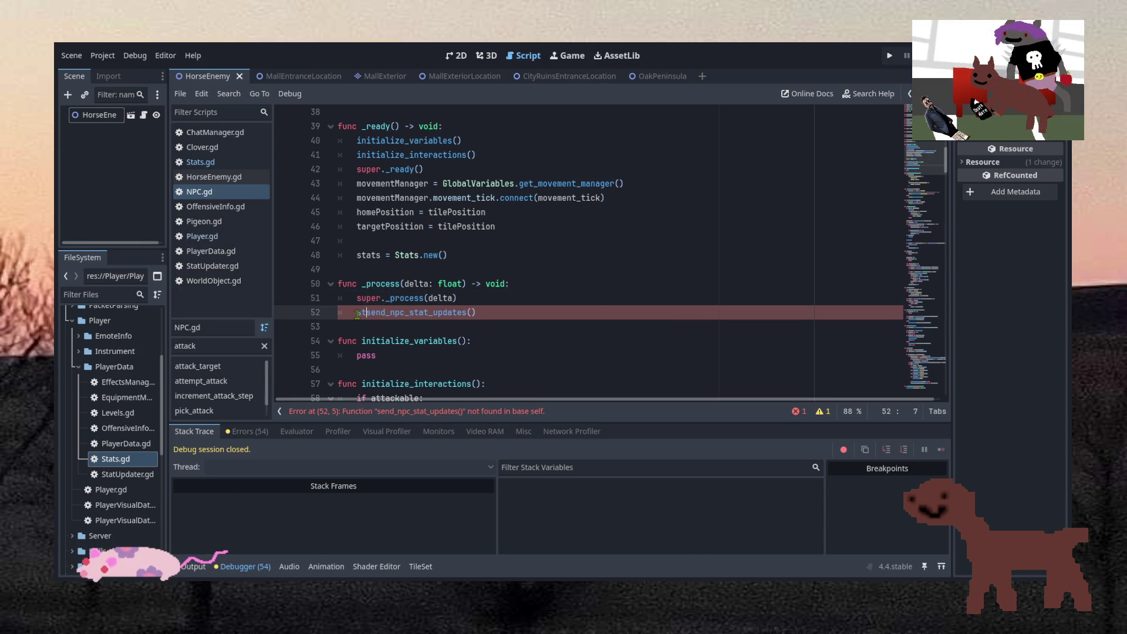
{"action": "type", "text": "at"}
{"action": "key", "text": "Down"}
{"action": "key", "text": "Tab"}
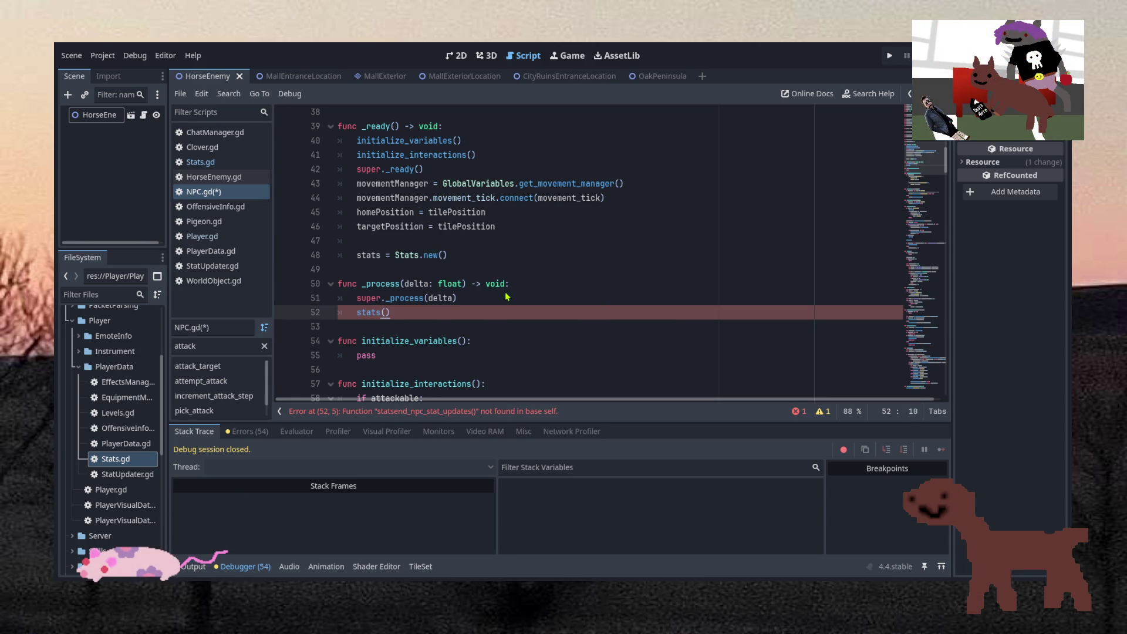
{"action": "key", "text": "ctrl+z"}
{"action": "key", "text": "ctrl+z"}
{"action": "key", "text": "ctrl+z"}
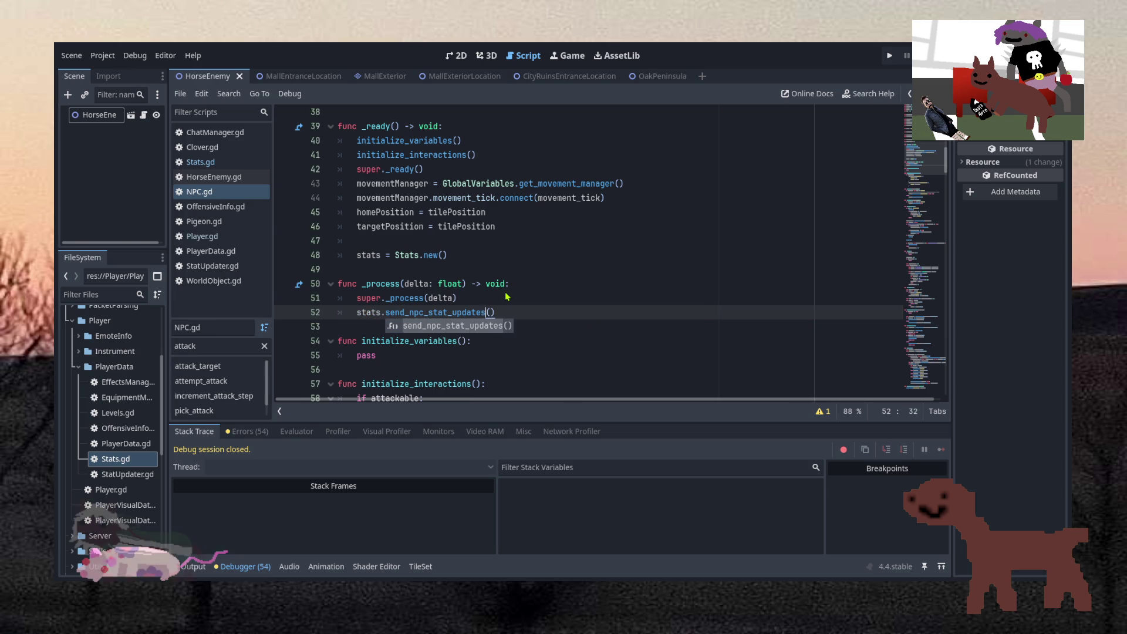
{"action": "left_click", "coordinate": [505, 287]}
{"action": "key", "text": "Down"}
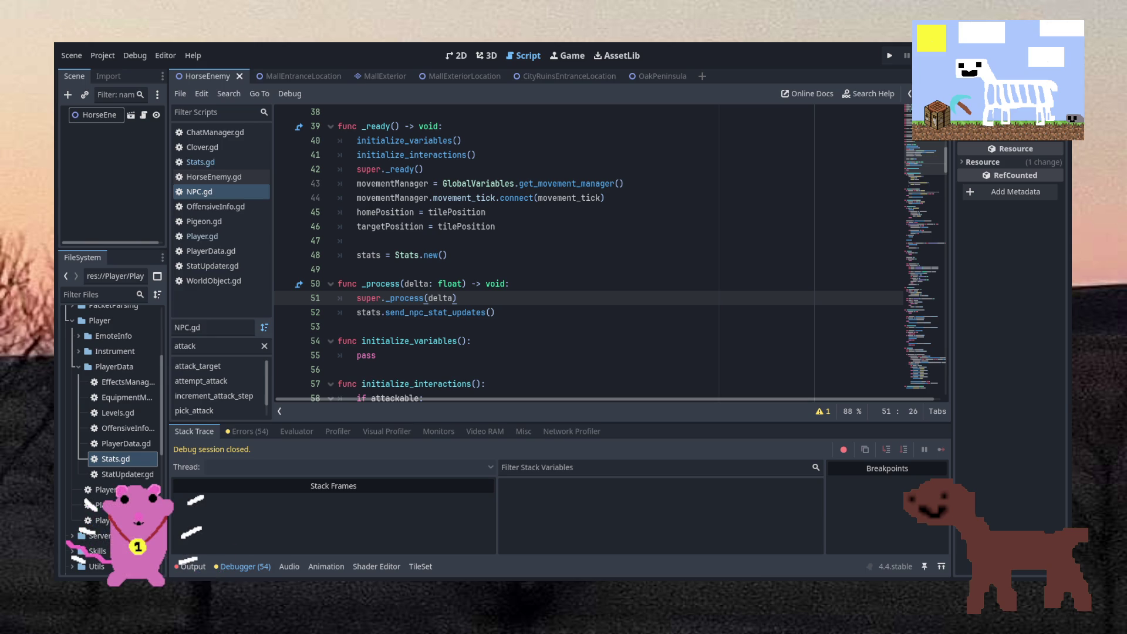
{"action": "left_click", "coordinate": [445, 315]}
{"action": "scroll", "coordinate": [458, 312], "scroll_direction": "down", "scroll_amount": 8}
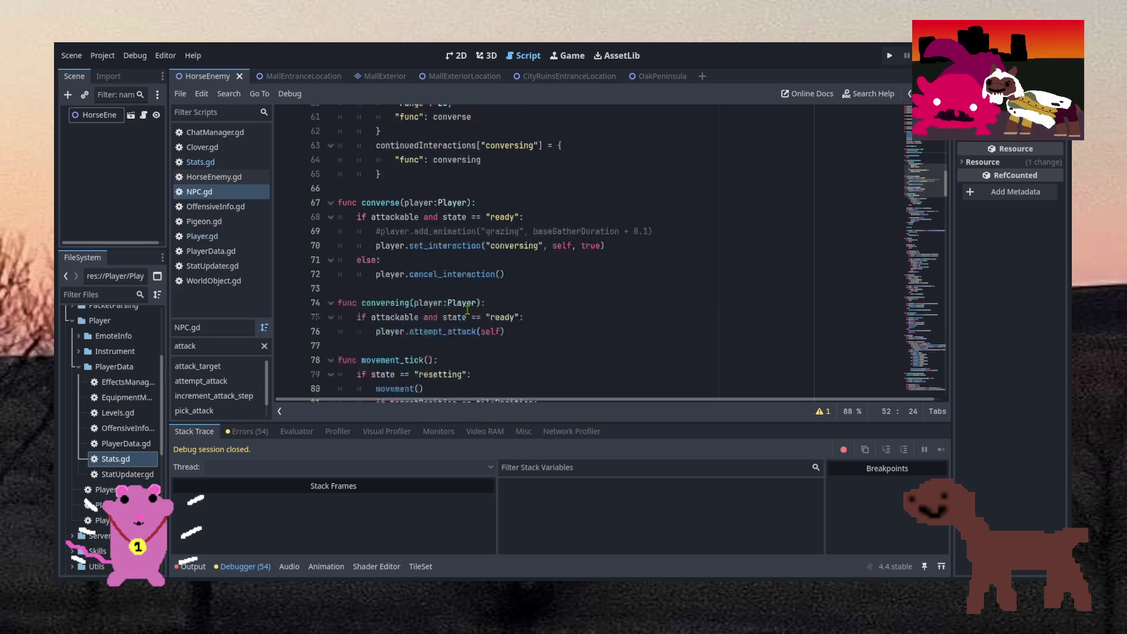
{"action": "scroll", "coordinate": [467, 310], "scroll_direction": "up", "scroll_amount": 2}
{"action": "scroll", "coordinate": [473, 316], "scroll_direction": "down", "scroll_amount": 20}
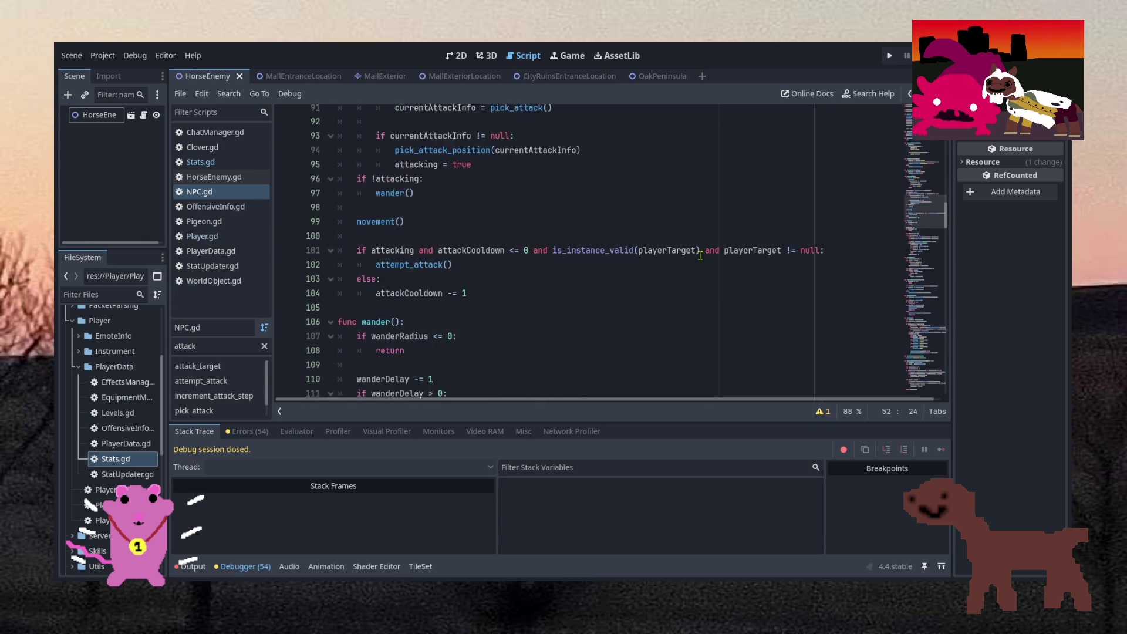
{"action": "scroll", "coordinate": [699, 260], "scroll_direction": "down", "scroll_amount": 20}
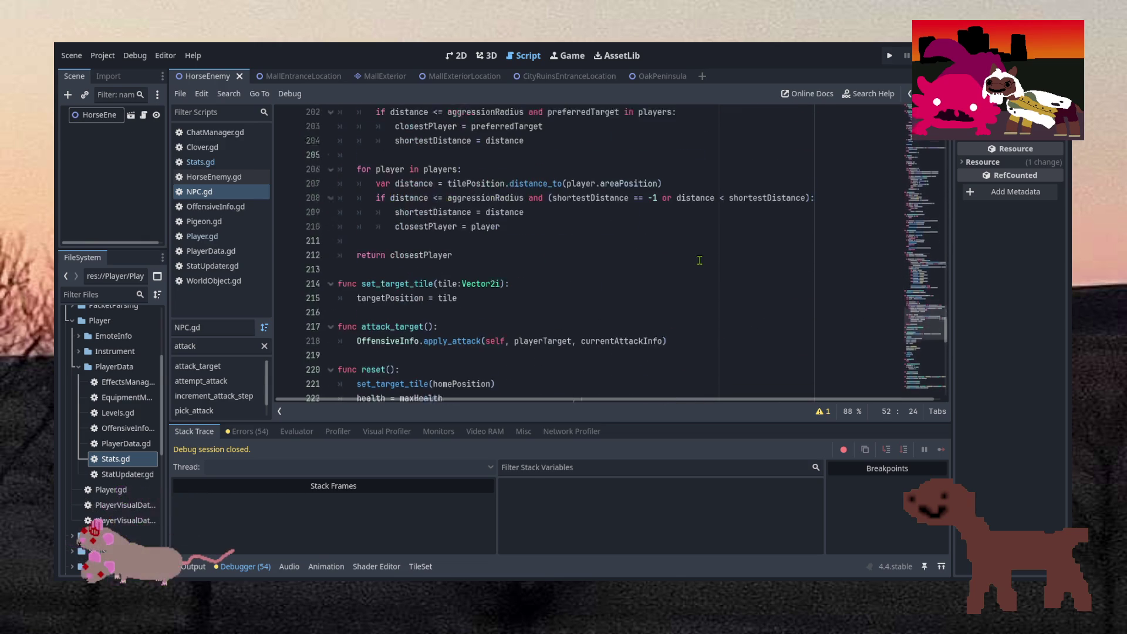
{"action": "left_click", "coordinate": [609, 254]}
{"action": "scroll", "coordinate": [528, 241], "scroll_direction": "down", "scroll_amount": 4}
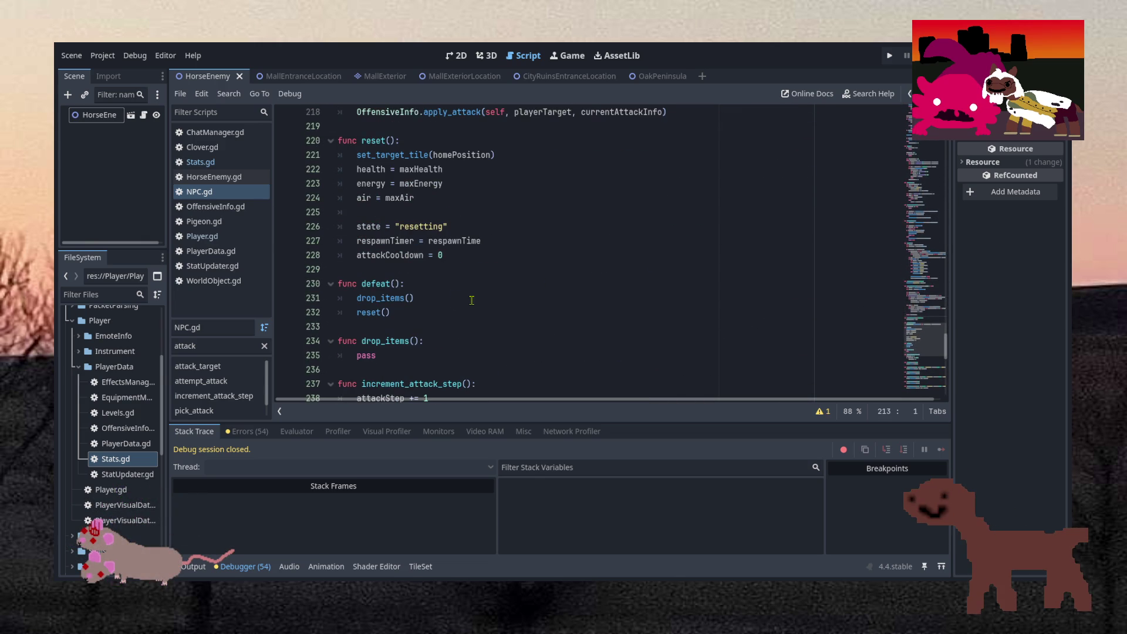
{"action": "scroll", "coordinate": [553, 262], "scroll_direction": "down", "scroll_amount": 9}
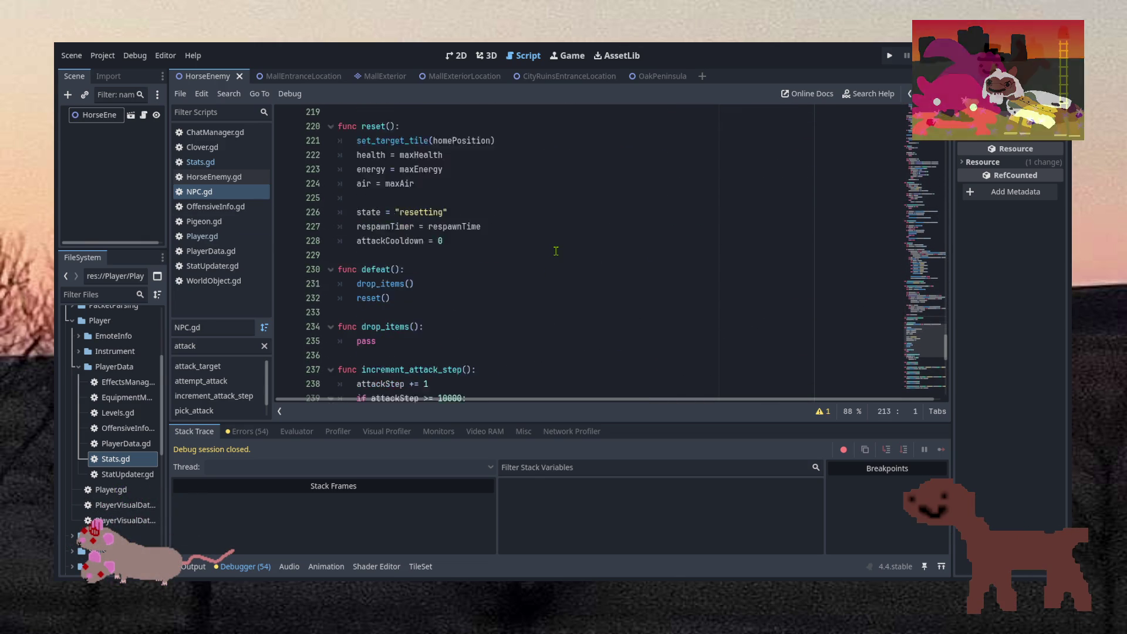
{"action": "scroll", "coordinate": [723, 191], "scroll_direction": "down", "scroll_amount": 3}
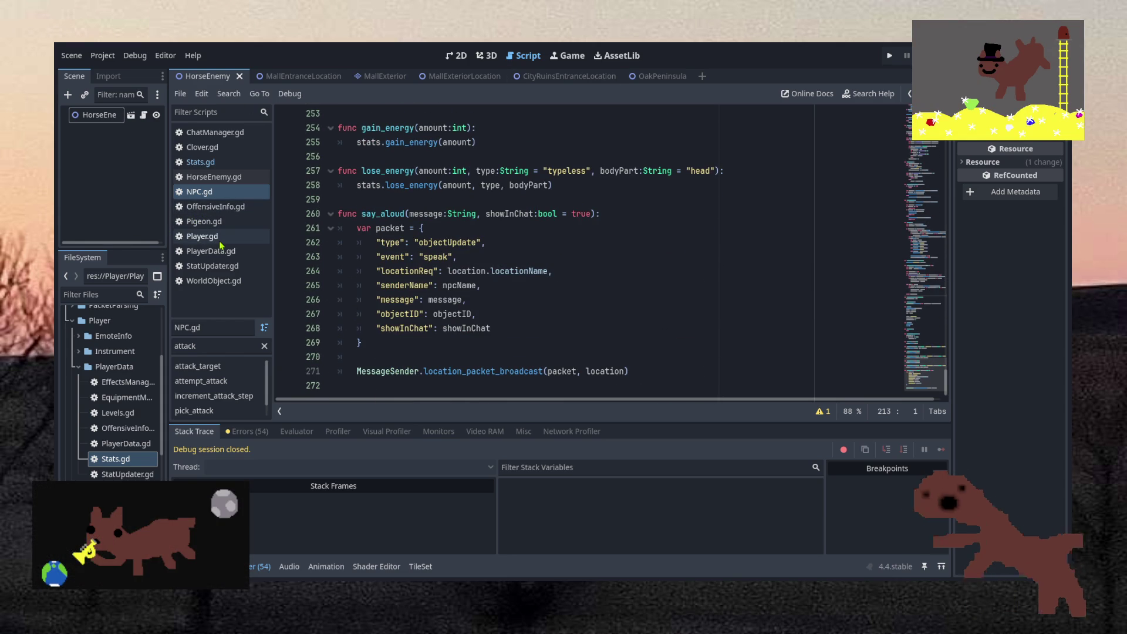
{"action": "left_click", "coordinate": [214, 206]}
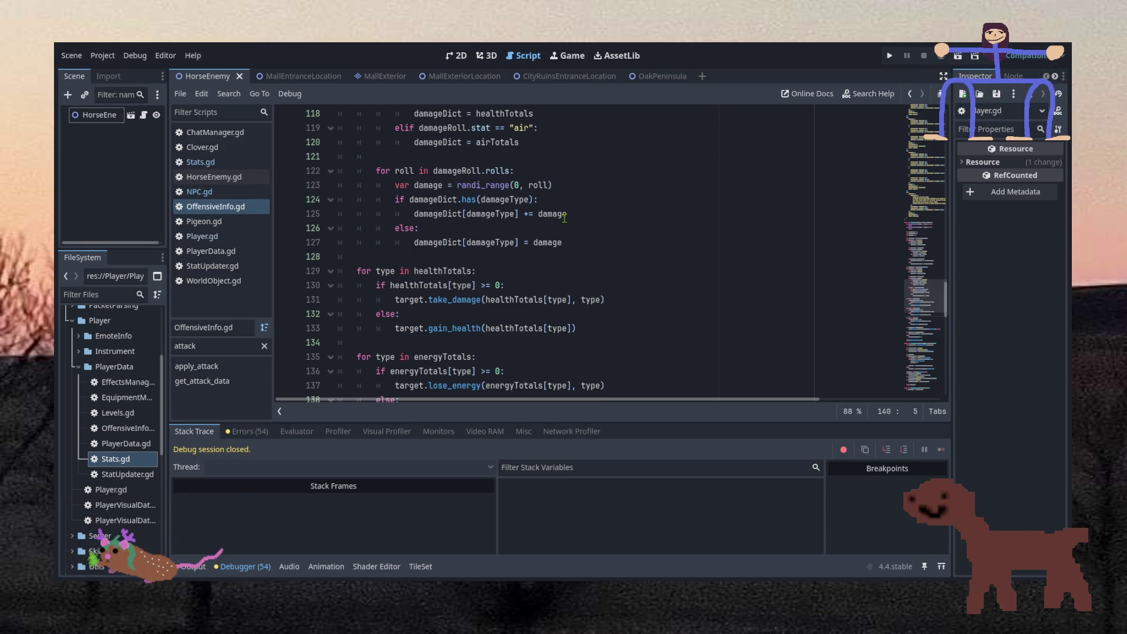
Adjust the healthTotals check and take_damage call on lines 130–131, then save OffensiveInfo.gd
{"action": "left_click", "coordinate": [450, 300]}
{"action": "left_click", "coordinate": [602, 299]}
{"action": "key", "text": "shift+Up"}
{"action": "key", "text": "shift+Up"}
{"action": "left_click", "coordinate": [618, 296]}
{"action": "key", "text": "shift+Up"}
{"action": "key", "text": "shift+Up"}
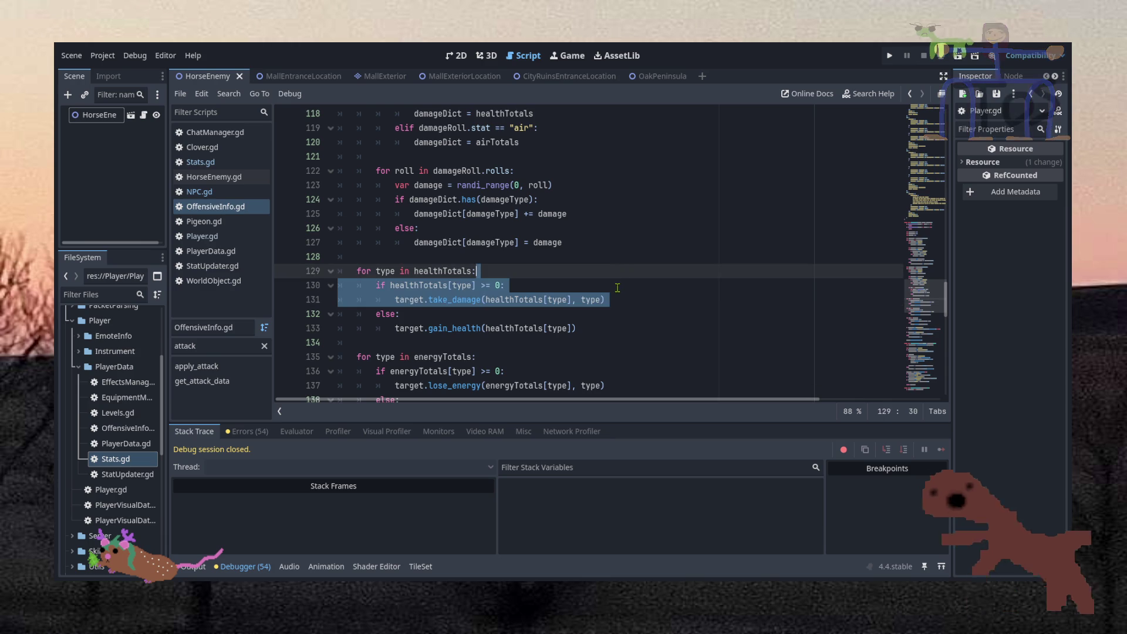
{"action": "left_click", "coordinate": [631, 299]}
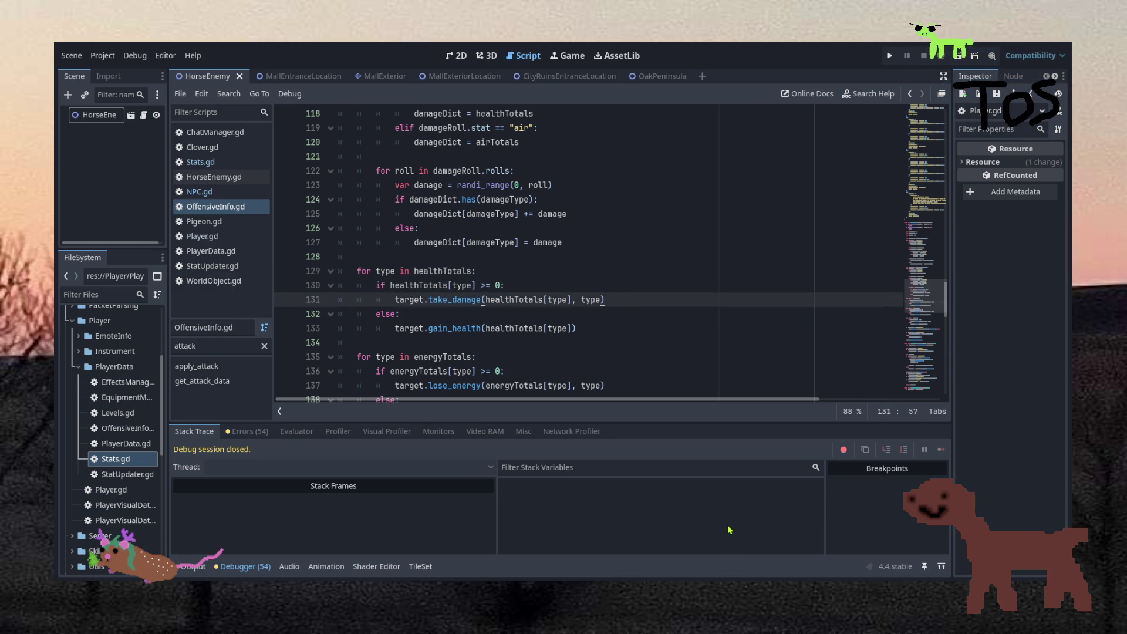
{"action": "left_click", "coordinate": [400, 288]}
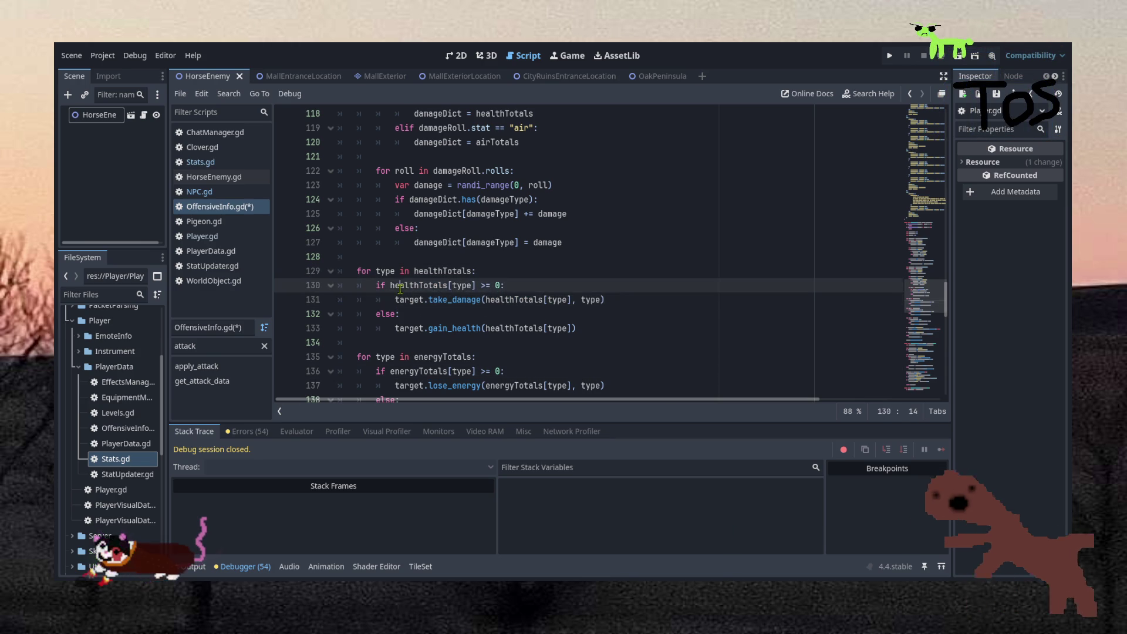
{"action": "left_click_drag", "start_coordinate": [400, 288], "coordinate": [497, 288]}
{"action": "left_click", "coordinate": [511, 299]}
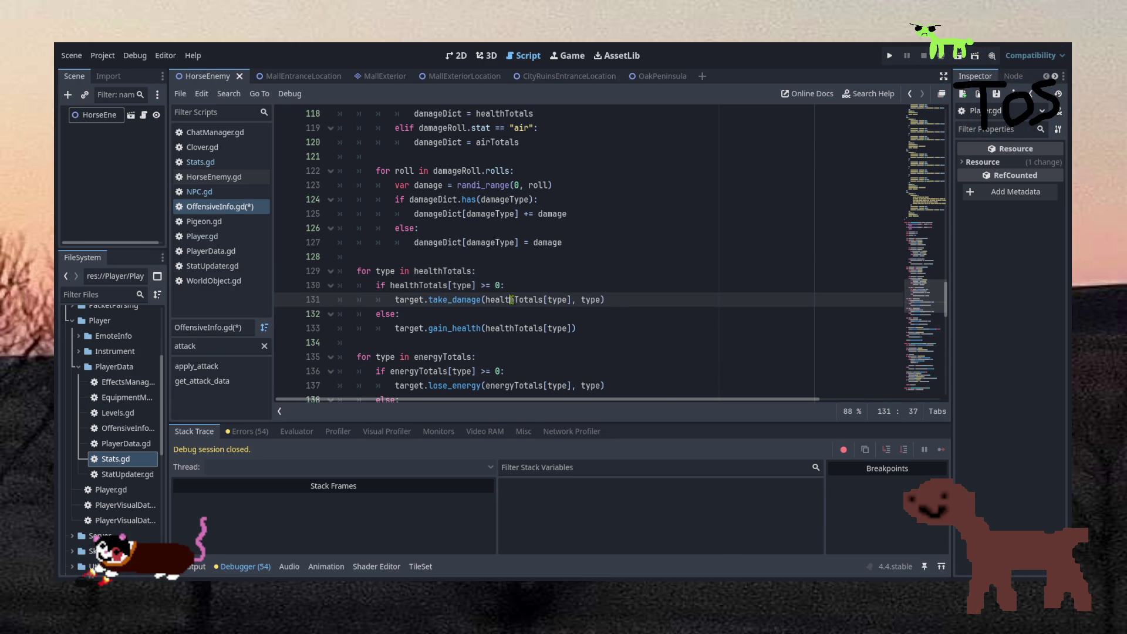
{"action": "key", "text": "Up"}
{"action": "left_click", "coordinate": [642, 299]}
{"action": "key", "text": "shift+Up"}
{"action": "left_click", "coordinate": [643, 299]}
{"action": "key", "text": "ctrl+s"}
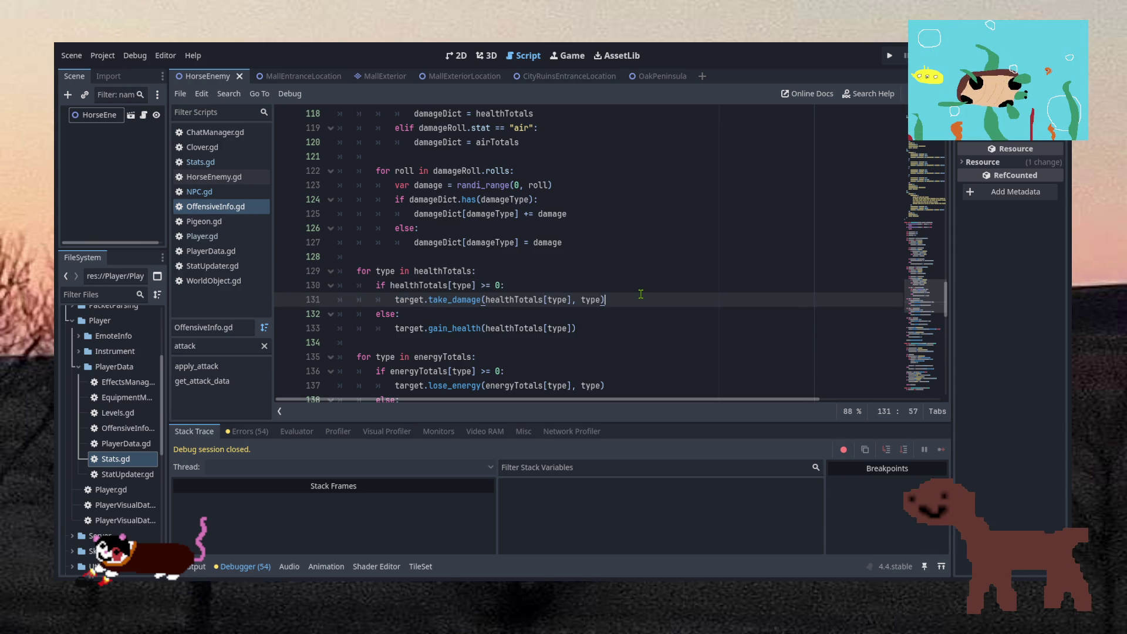
Switch back to the NPC.gd script
{"action": "left_click_drag", "start_coordinate": [424, 300], "coordinate": [606, 300]}
{"action": "left_click", "coordinate": [608, 301]}
{"action": "left_click", "coordinate": [212, 194]}
{"action": "left_click", "coordinate": [208, 205]}
{"action": "left_click", "coordinate": [203, 194]}
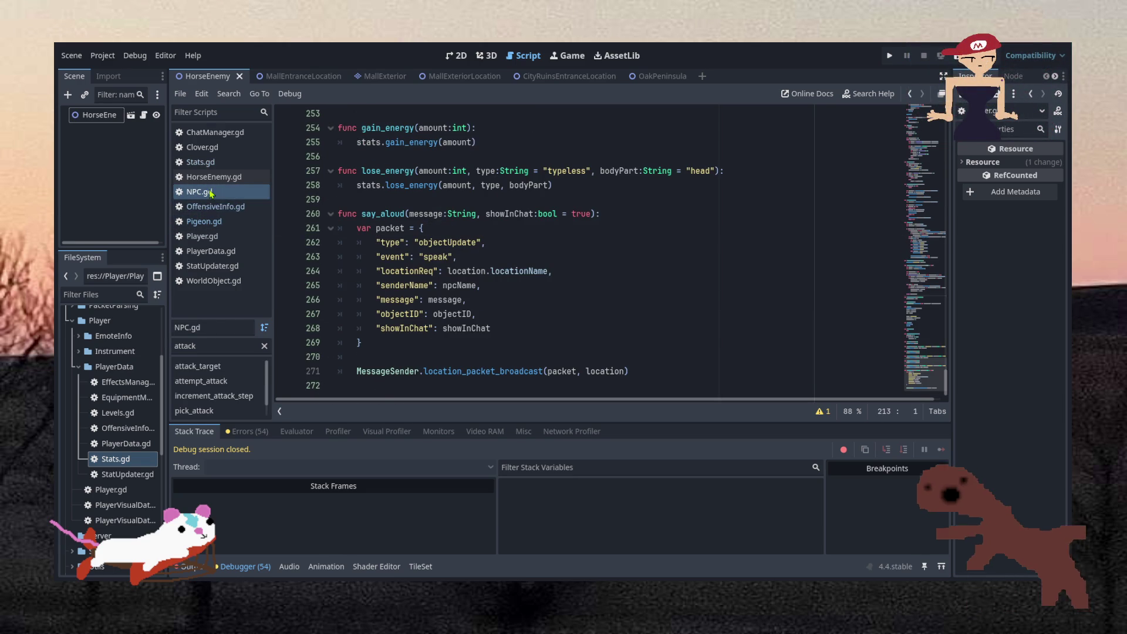
Review the horse's energy and air = 80 values in HorseEnemy.gd, then Player.gd's gain_energy wrapper
{"action": "left_click", "coordinate": [210, 206]}
{"action": "left_click", "coordinate": [211, 176]}
{"action": "left_click", "coordinate": [486, 209]}
{"action": "left_click", "coordinate": [453, 243]}
{"action": "left_click", "coordinate": [432, 271]}
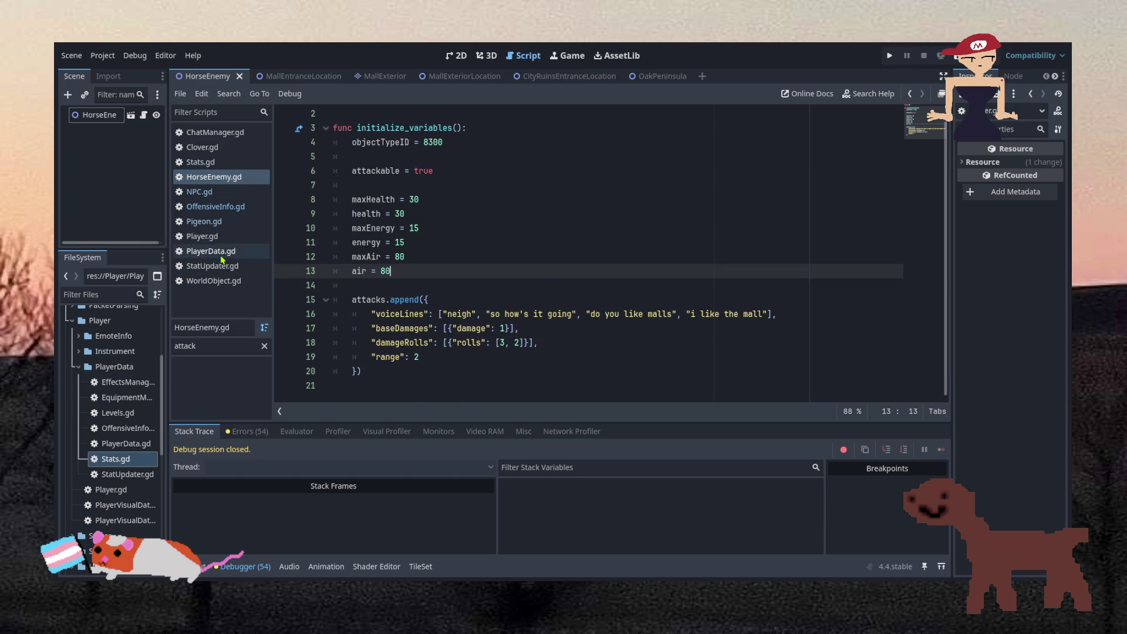
{"action": "left_click", "coordinate": [202, 236]}
{"action": "left_click", "coordinate": [528, 214]}
{"action": "left_click", "coordinate": [524, 232]}
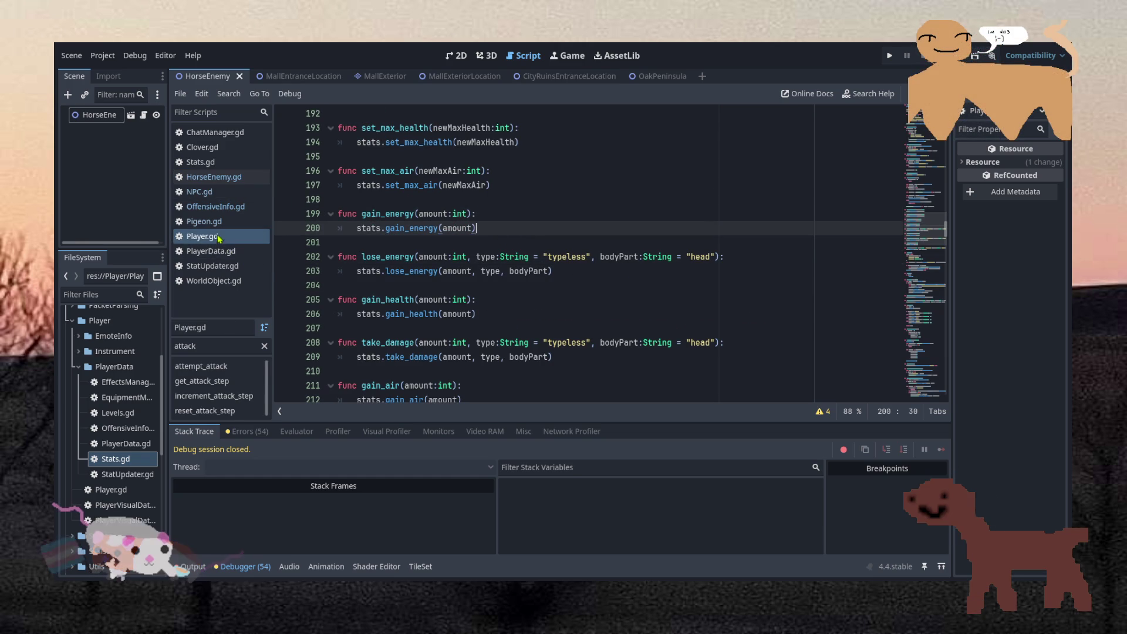
Scroll through Stats.gd's send_npc_stat_updates and take_damage functions, then launch the game with F5
{"action": "left_click", "coordinate": [205, 162]}
{"action": "left_click", "coordinate": [484, 227]}
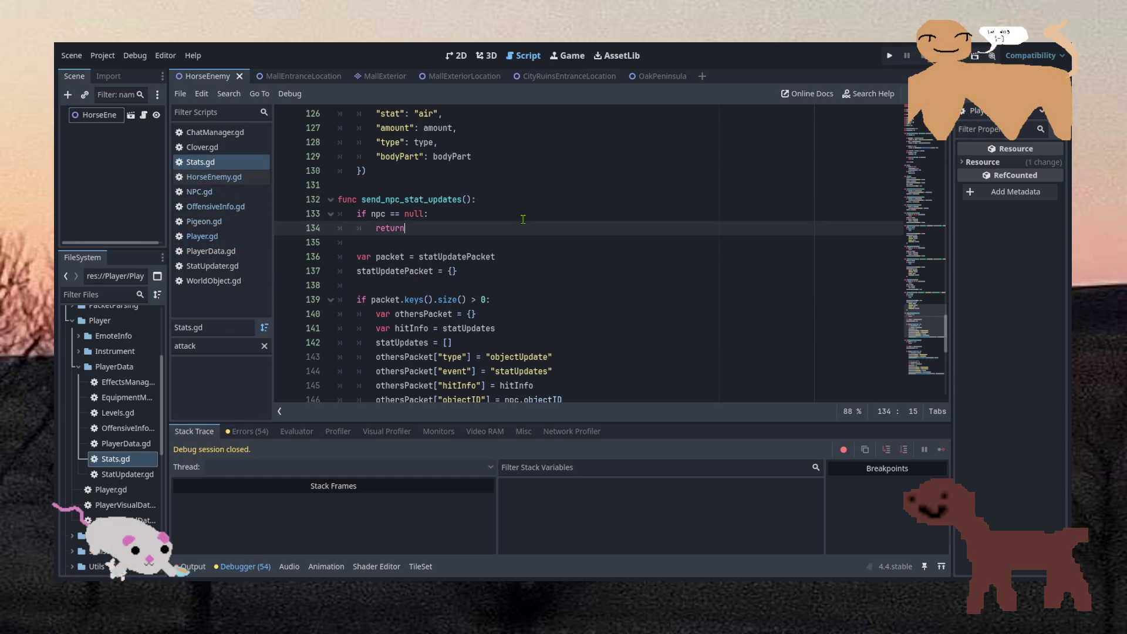
{"action": "scroll", "coordinate": [526, 218], "scroll_direction": "up", "scroll_amount": 5}
{"action": "scroll", "coordinate": [526, 219], "scroll_direction": "up", "scroll_amount": 1}
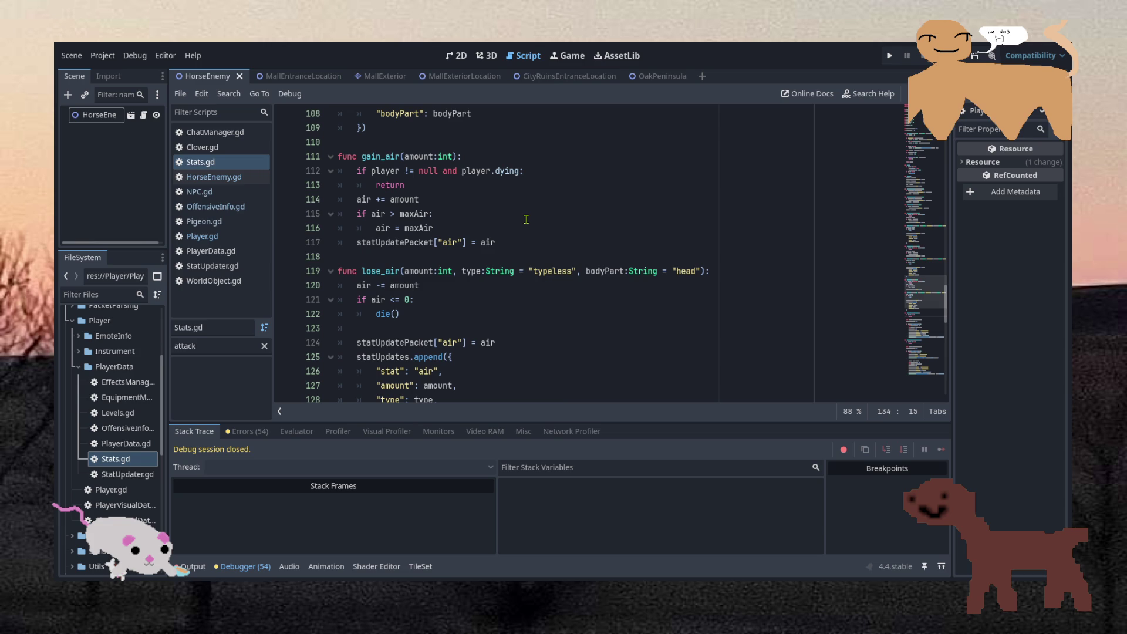
{"action": "scroll", "coordinate": [526, 219], "scroll_direction": "up", "scroll_amount": 5}
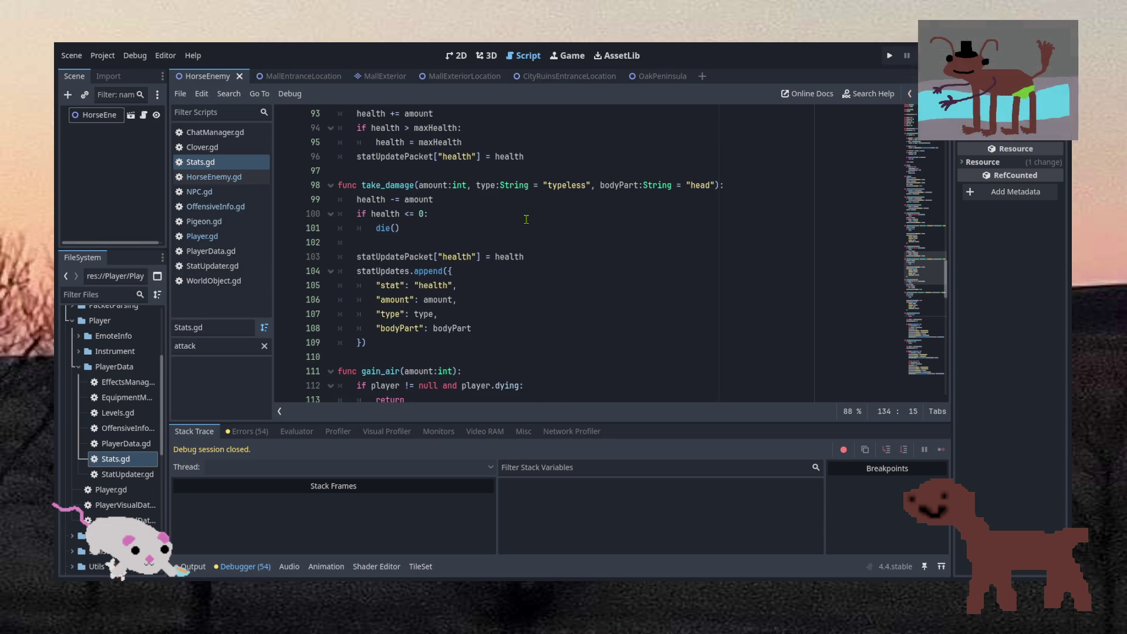
{"action": "scroll", "coordinate": [525, 219], "scroll_direction": "down", "scroll_amount": 3}
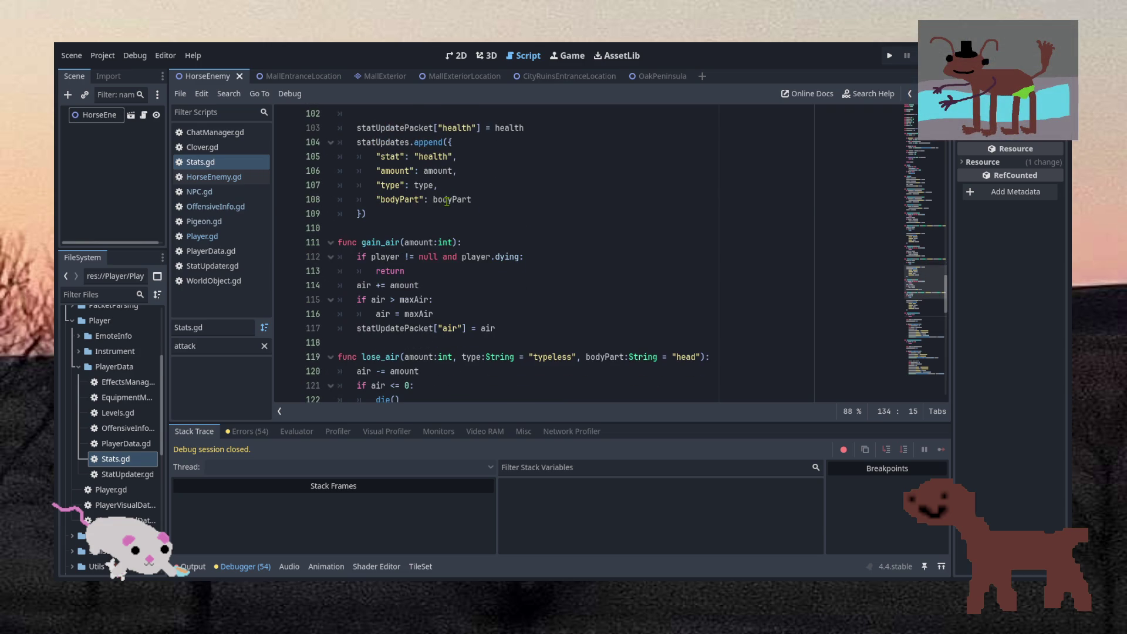
{"action": "left_click", "coordinate": [439, 208]}
{"action": "scroll", "coordinate": [465, 211], "scroll_direction": "down", "scroll_amount": 12}
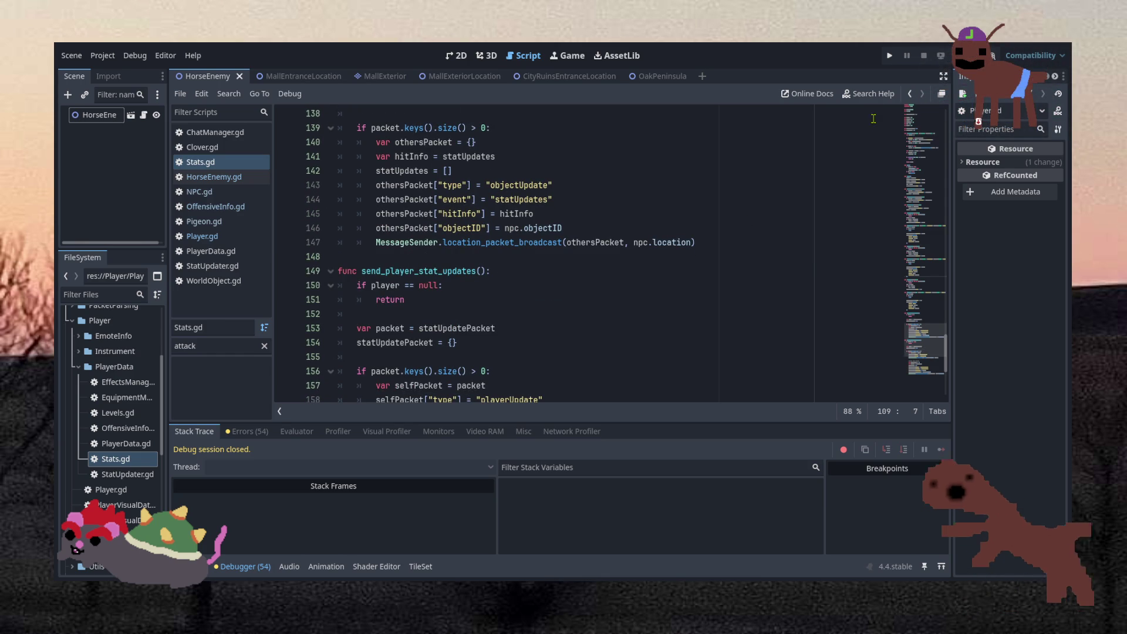
{"action": "key", "text": "F5"}
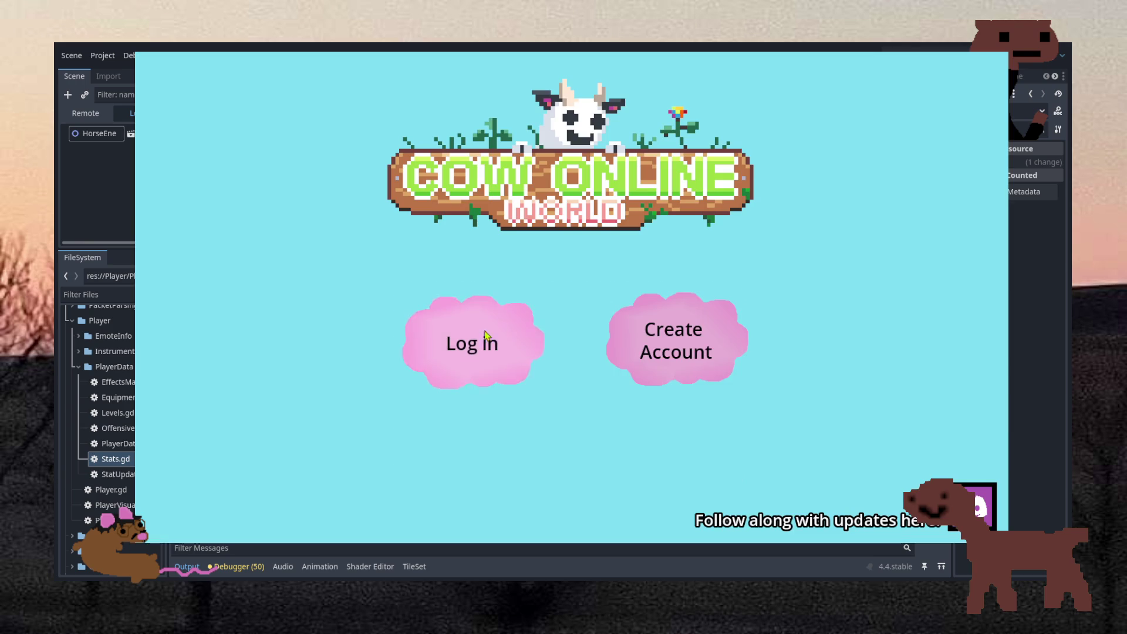
Log in with the test account's name and password and join the Cow Online World 1 server
{"action": "left_click", "coordinate": [469, 338]}
{"action": "left_click", "coordinate": [521, 370]}
{"action": "type", "text": "bob"}
{"action": "left_click", "coordinate": [537, 415]}
{"action": "type", "text": "password"}
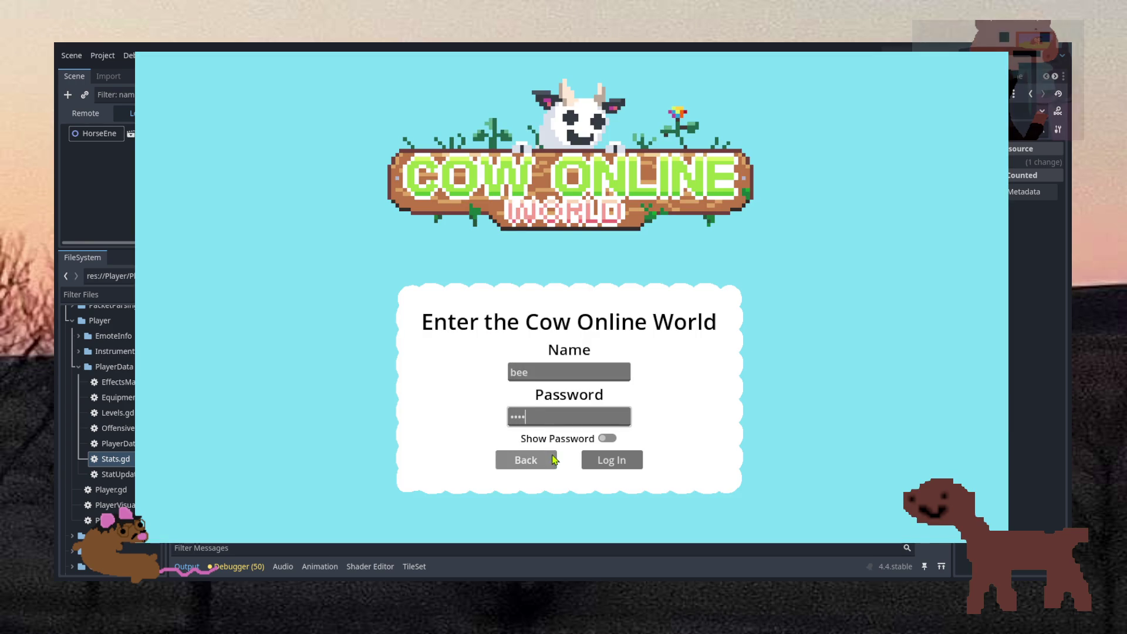
{"action": "left_click", "coordinate": [607, 462]}
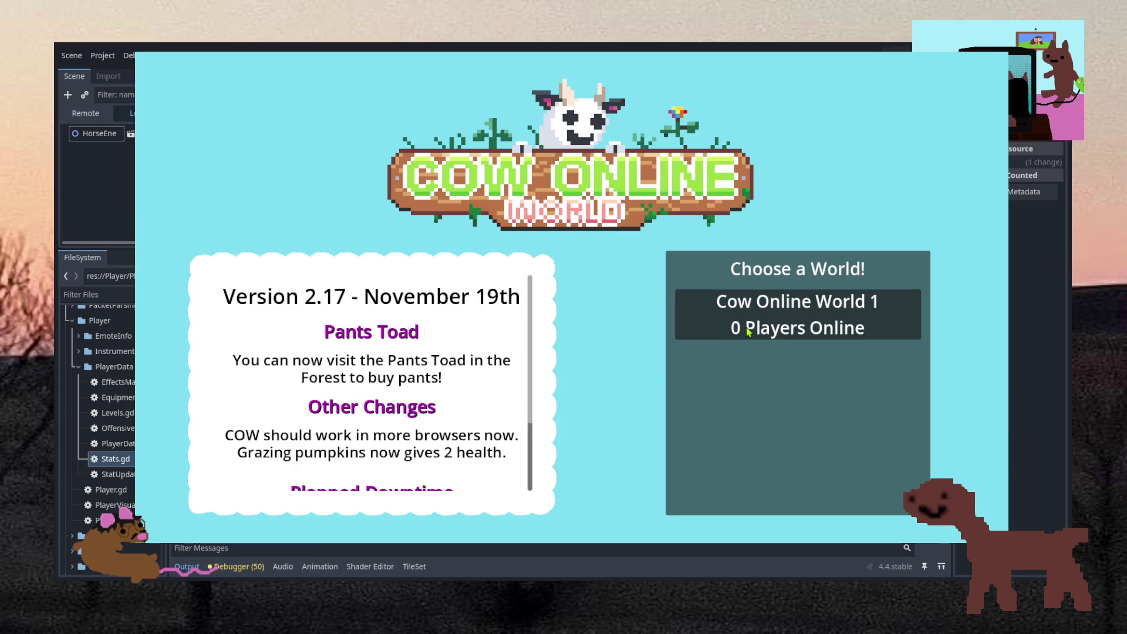
{"action": "left_click", "coordinate": [748, 331]}
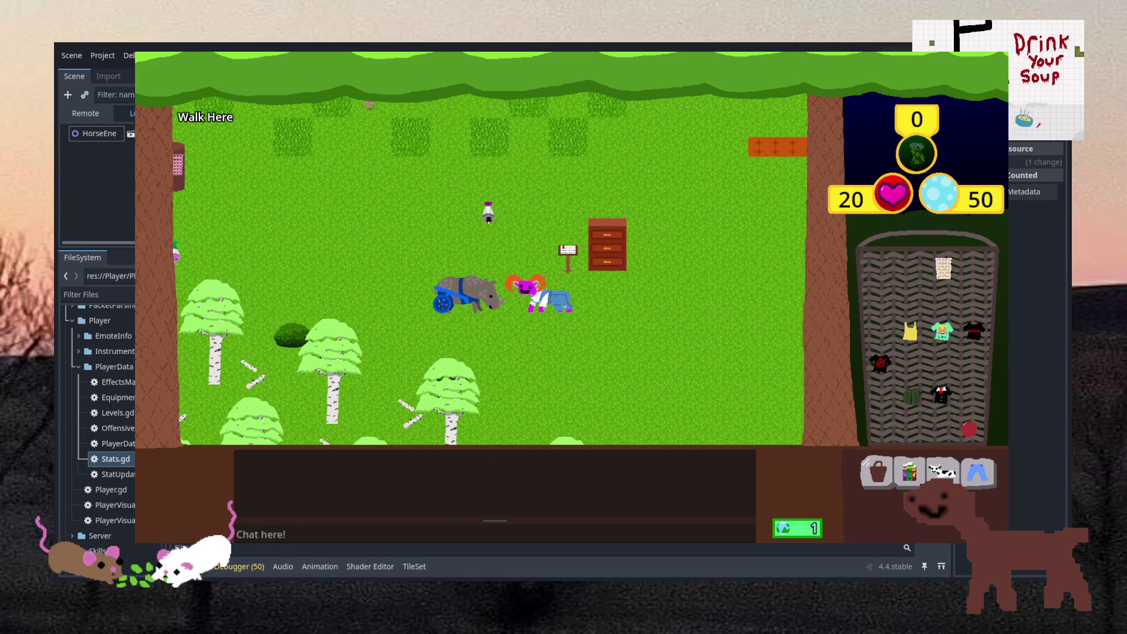
Warp to the mall entrance via chat and talk to the horse so it attacks the player
{"action": "key", "text": "Return"}
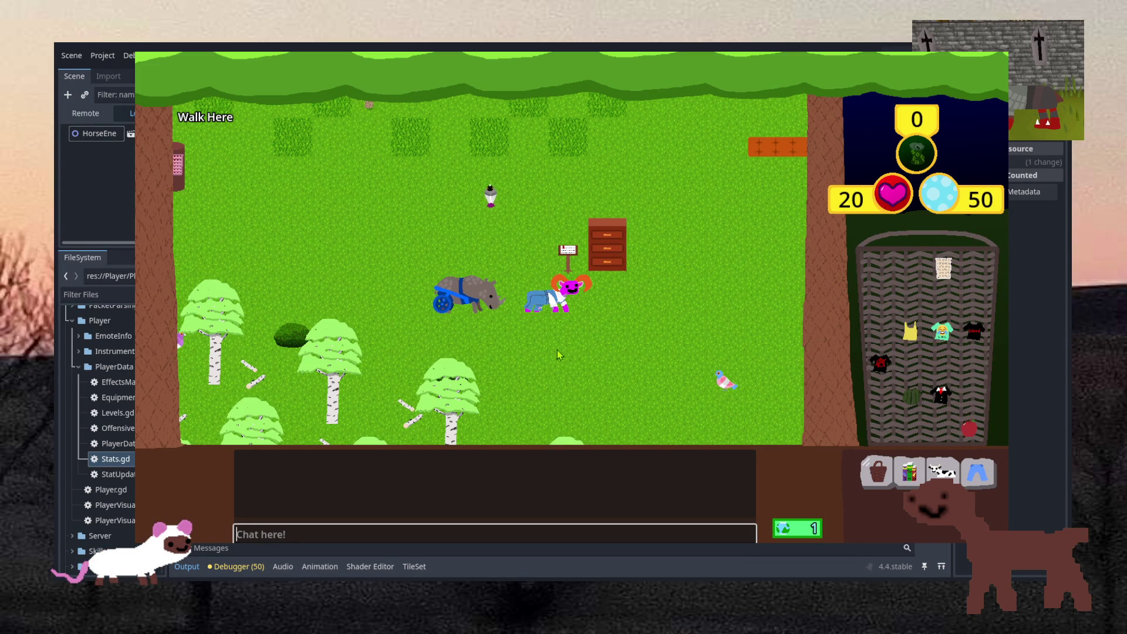
{"action": "left_click", "coordinate": [590, 339]}
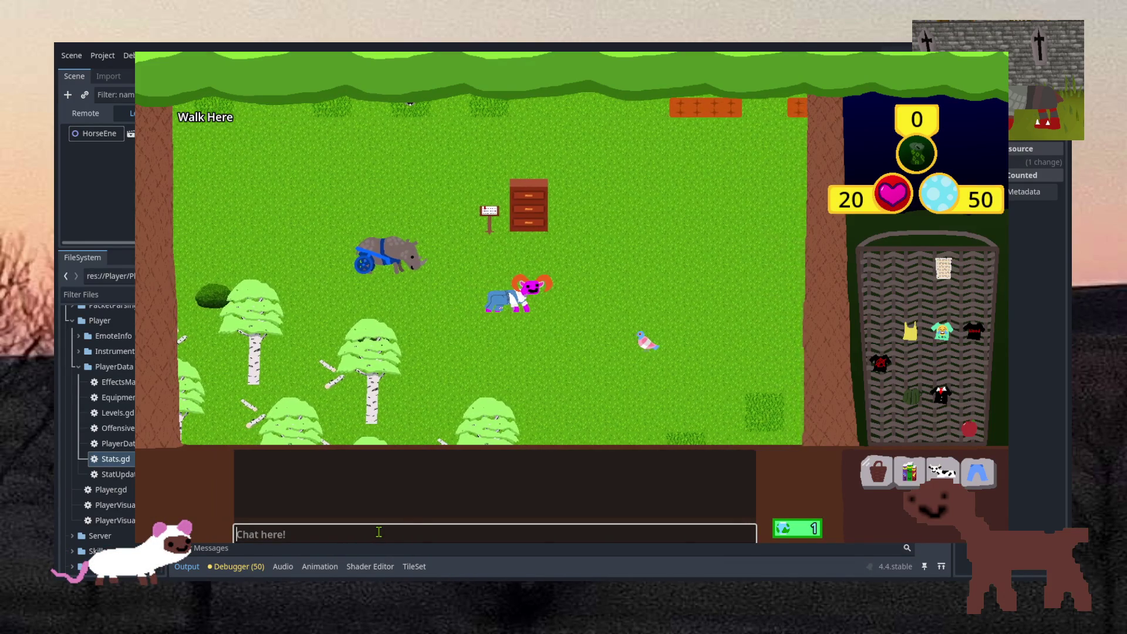
{"action": "type", "text": ":warp MallEntracn"}
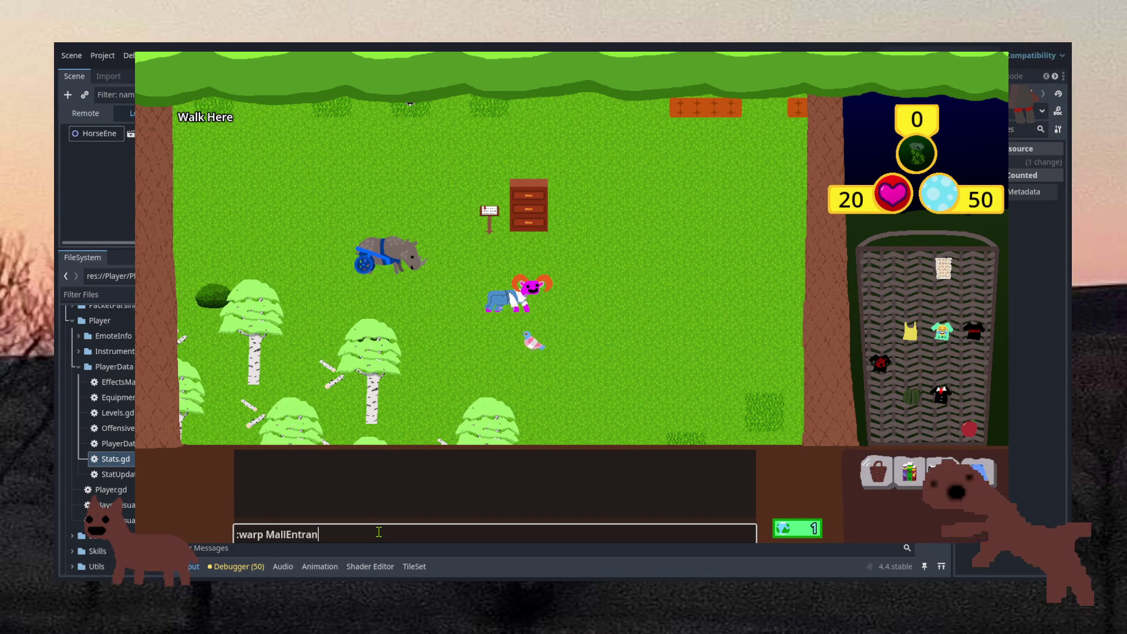
{"action": "key", "text": "Return"}
{"action": "left_click", "coordinate": [515, 202]}
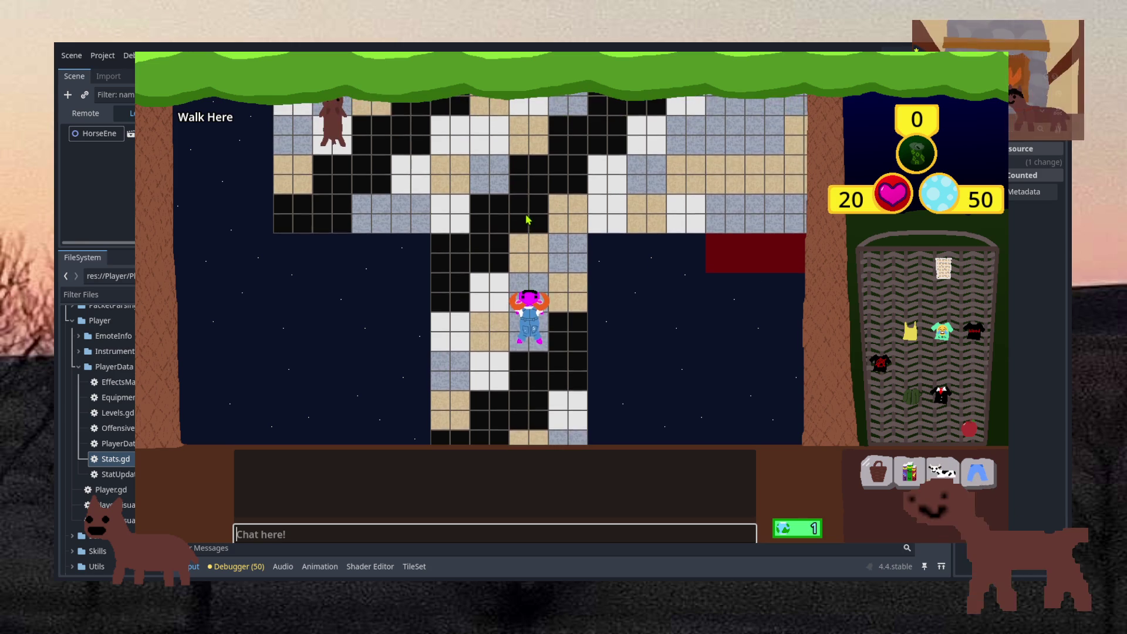
{"action": "left_click", "coordinate": [455, 259]}
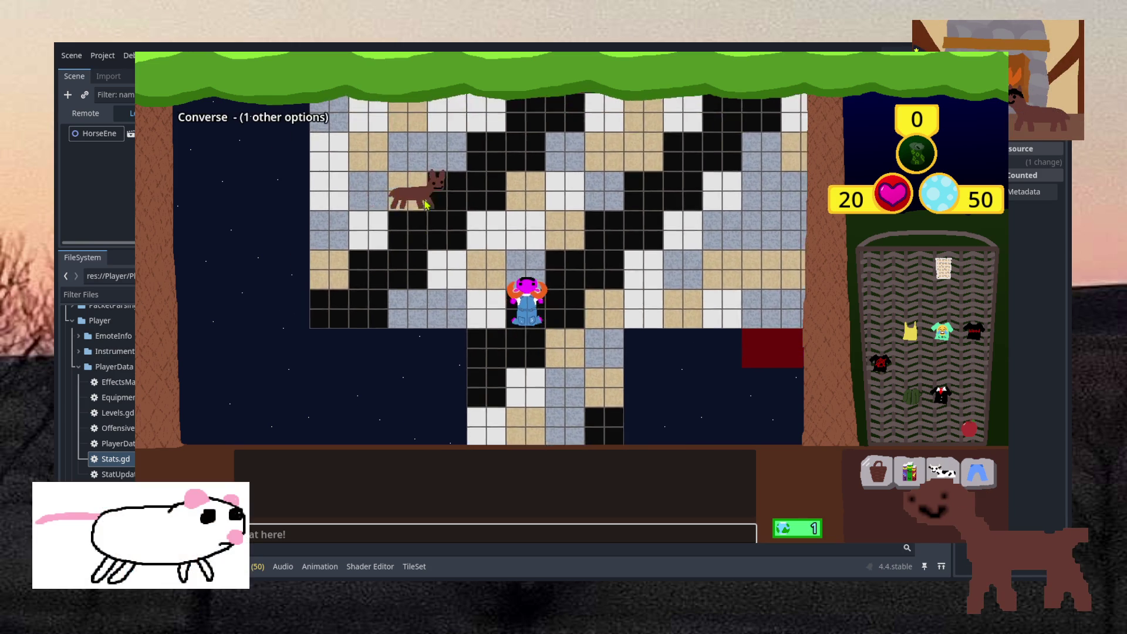
{"action": "left_click", "coordinate": [404, 188]}
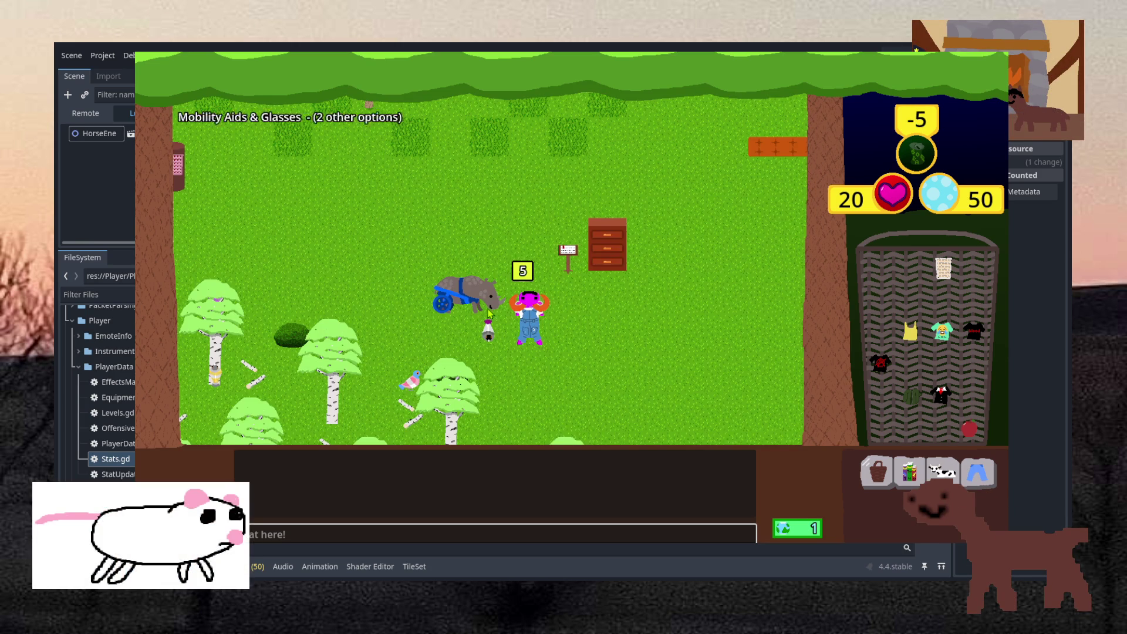
{"action": "left_click", "coordinate": [559, 321]}
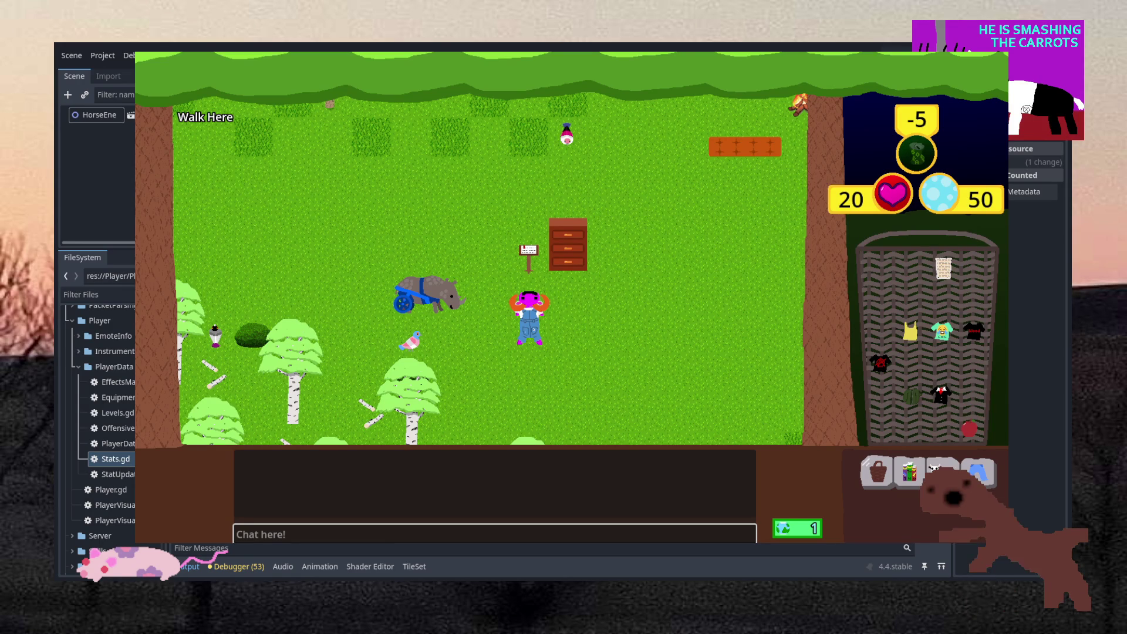
Relaunch the game with F5 and log back in with the account name and password
{"action": "key", "text": "F5"}
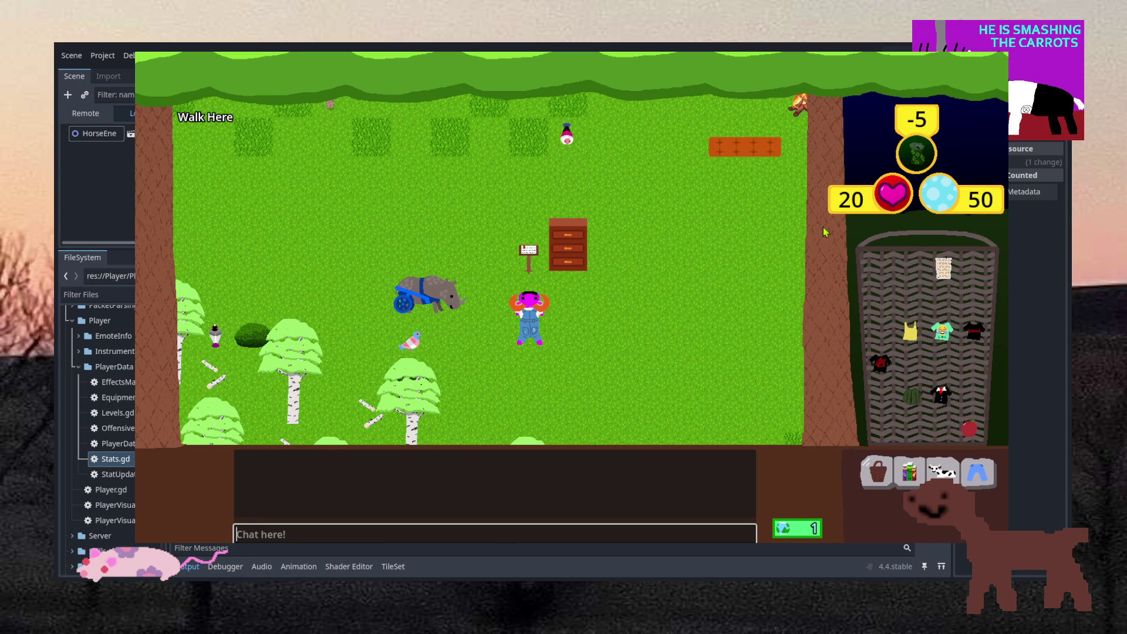
{"action": "key", "text": "alt+Tab"}
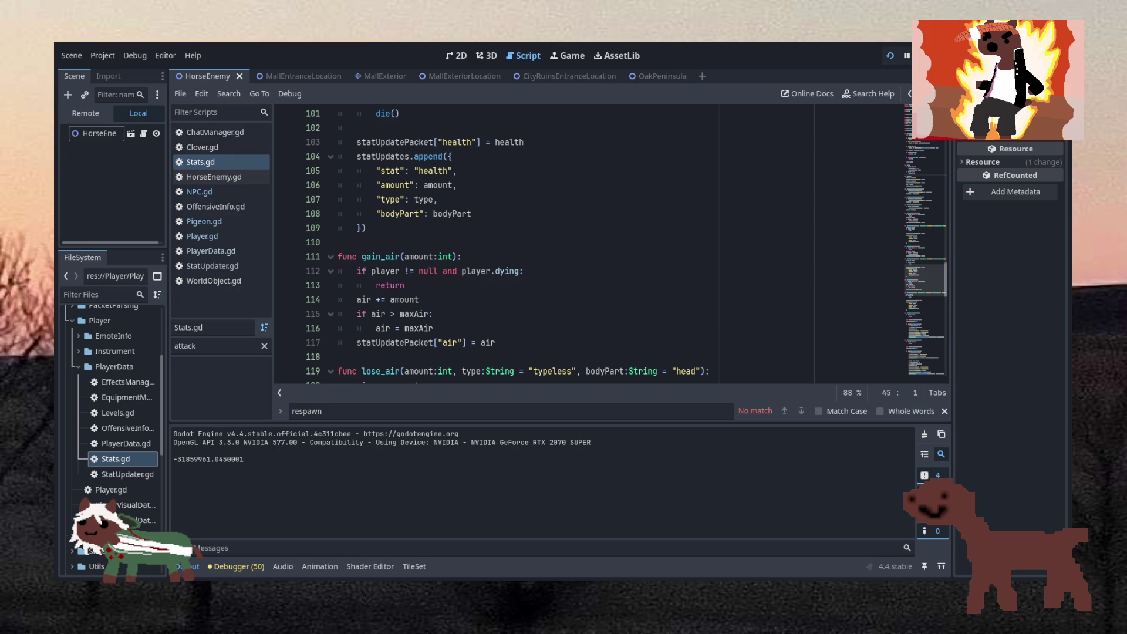
{"action": "key", "text": "alt+Tab"}
{"action": "left_click", "coordinate": [537, 379]}
{"action": "type", "text": "e"}
{"action": "left_click", "coordinate": [546, 416]}
{"action": "type", "text": "•••••••"}
{"action": "left_click", "coordinate": [612, 459]}
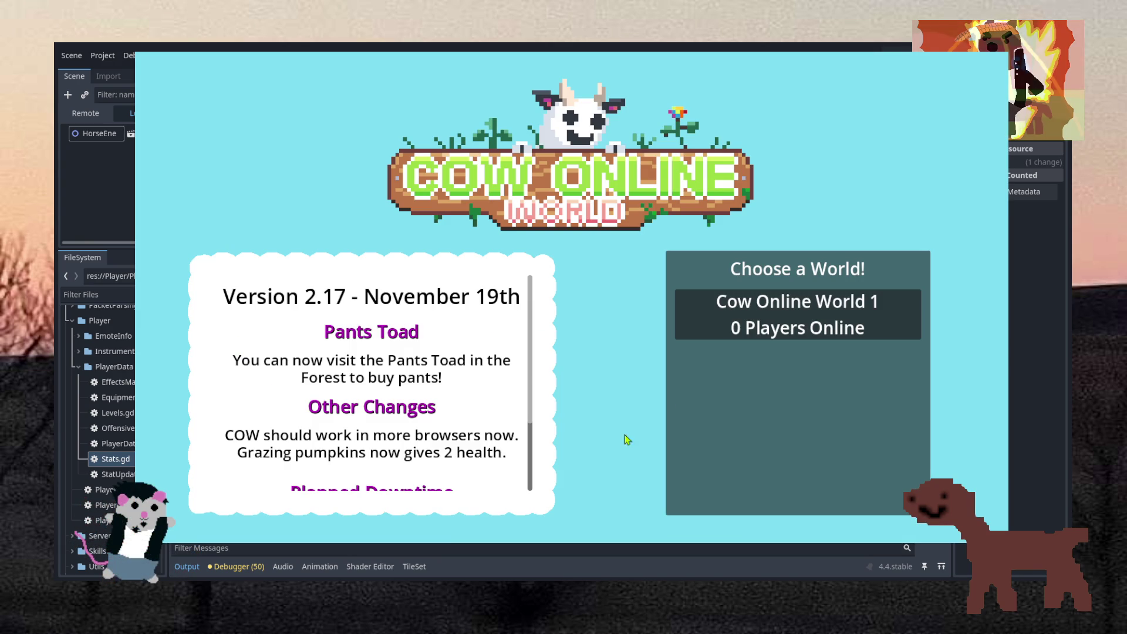
Enter Cow Online World 1, walk the player beside the horse, and send :warp in chat
{"action": "left_click", "coordinate": [705, 314]}
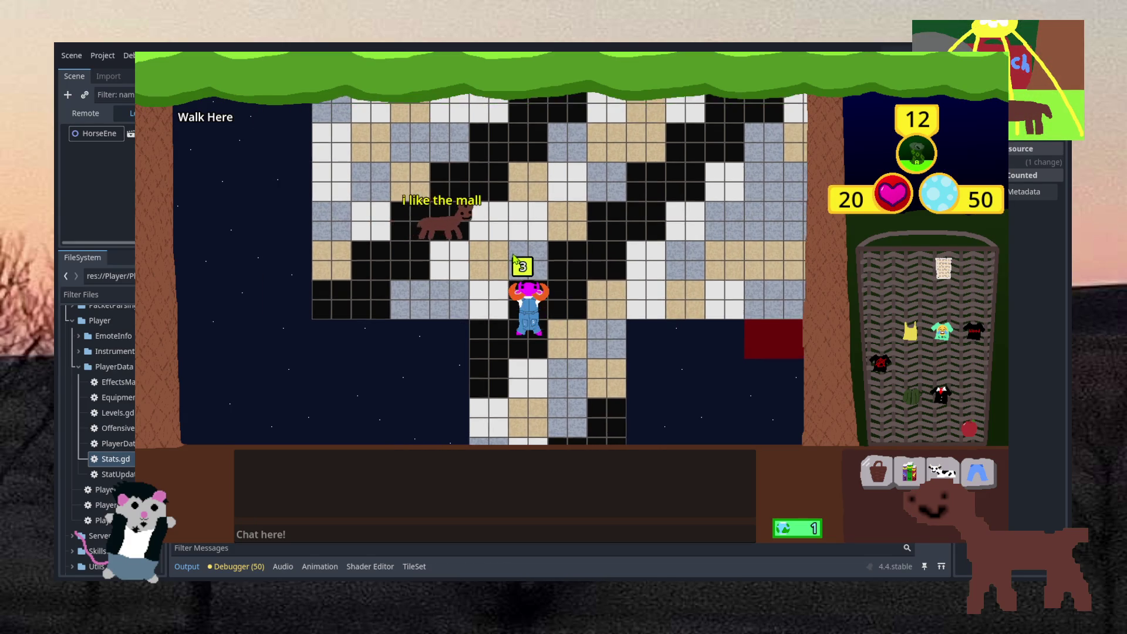
{"action": "left_click", "coordinate": [463, 241]}
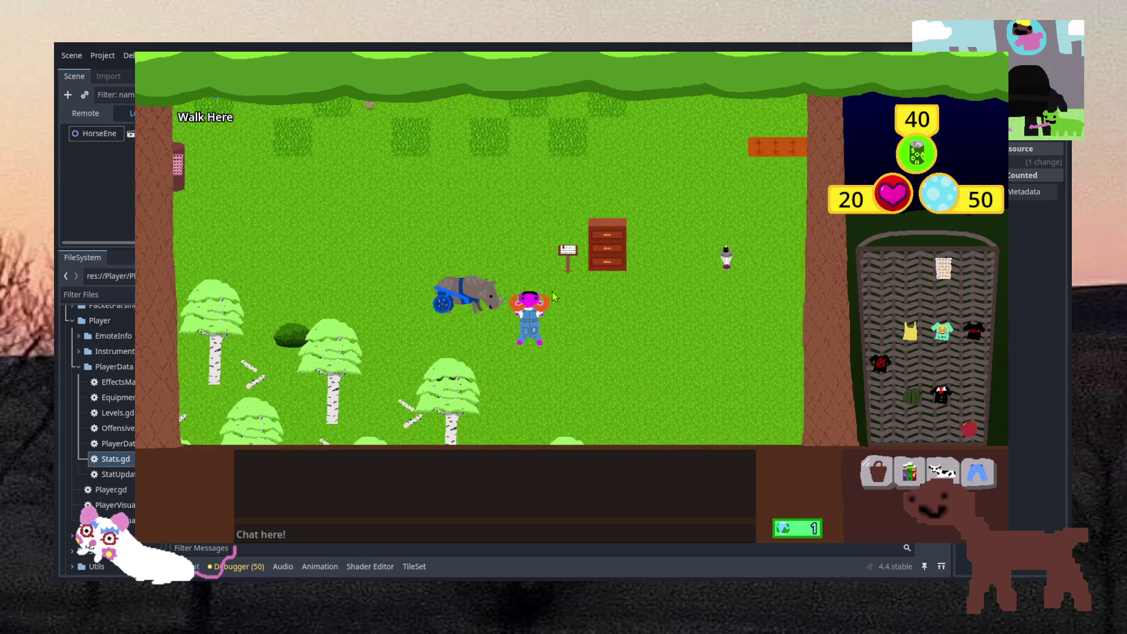
{"action": "left_click", "coordinate": [562, 301]}
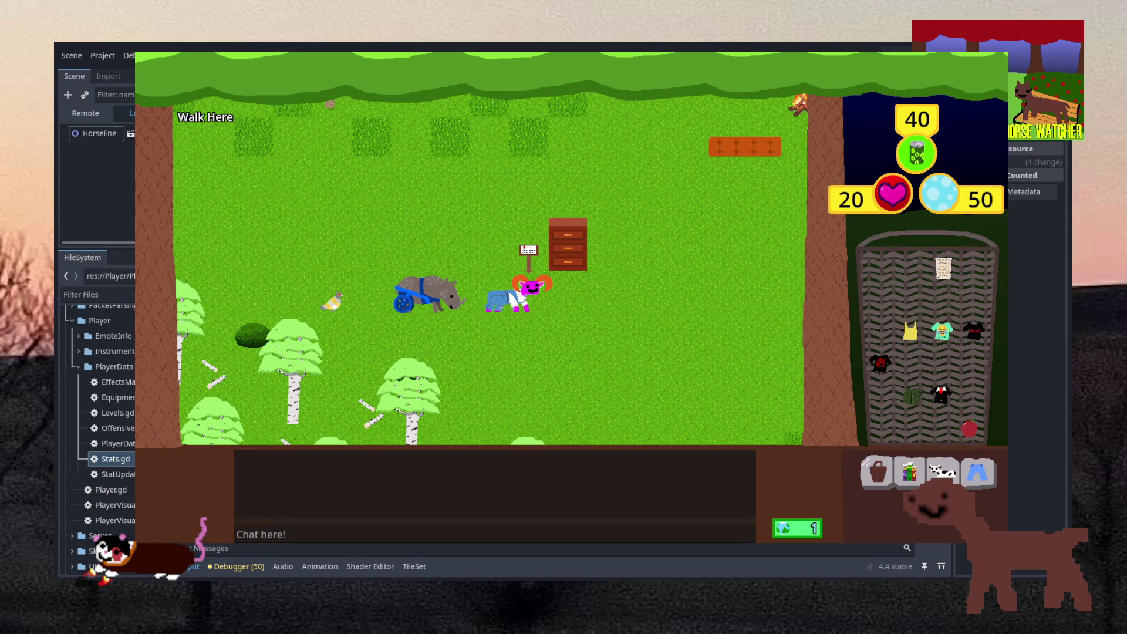
{"action": "left_click", "coordinate": [606, 292]}
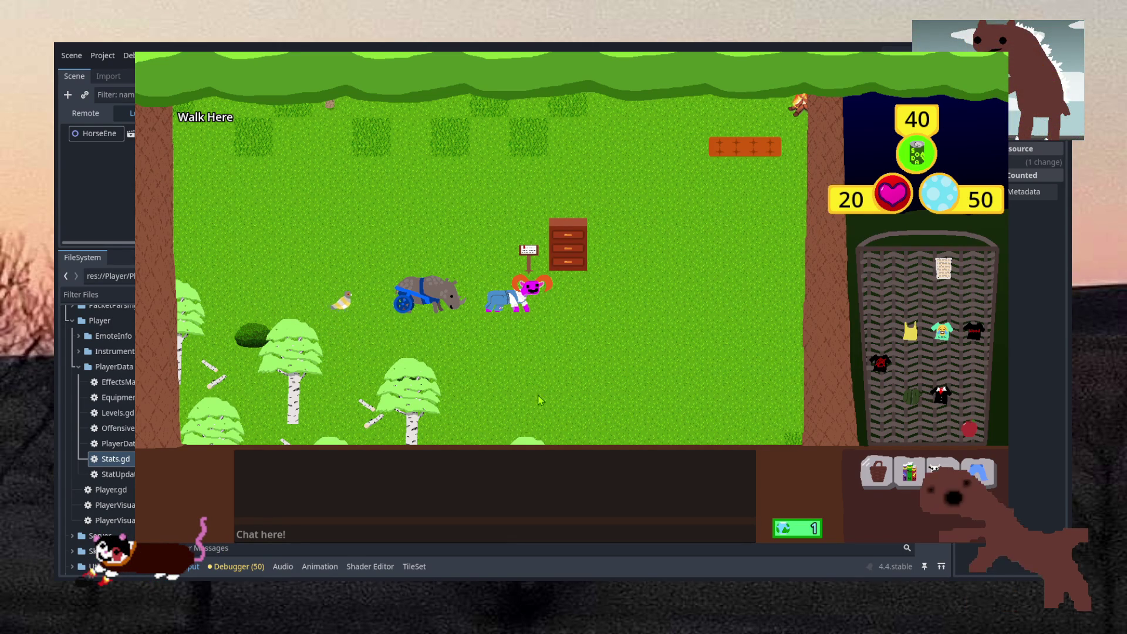
{"action": "left_click", "coordinate": [438, 536]}
{"action": "type", "text": ":warp"}
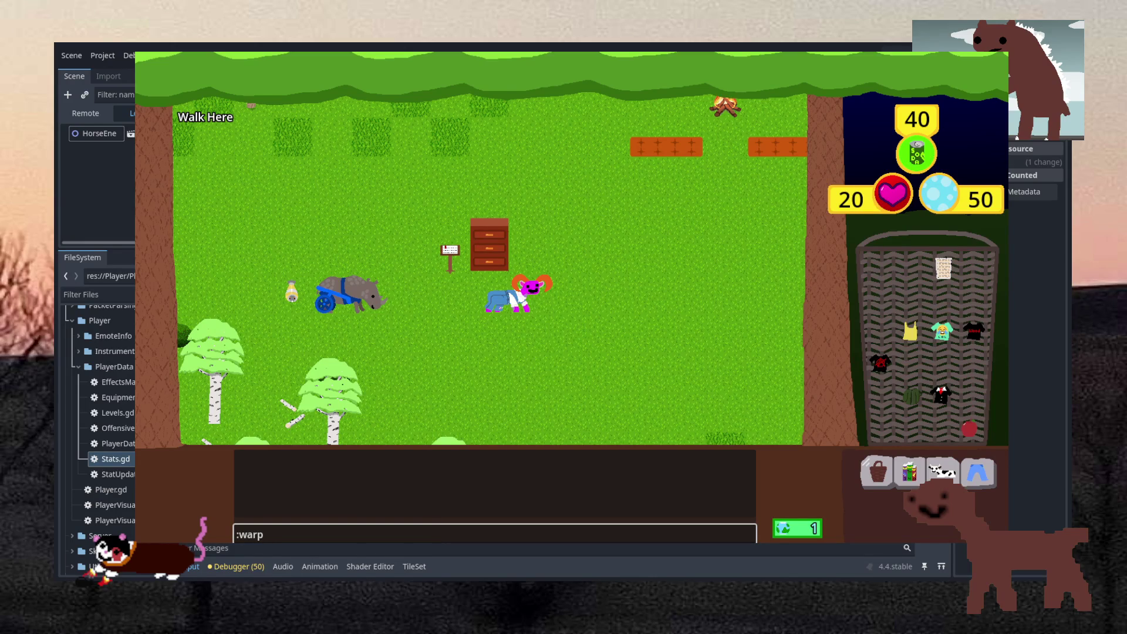
{"action": "key", "text": "Return"}
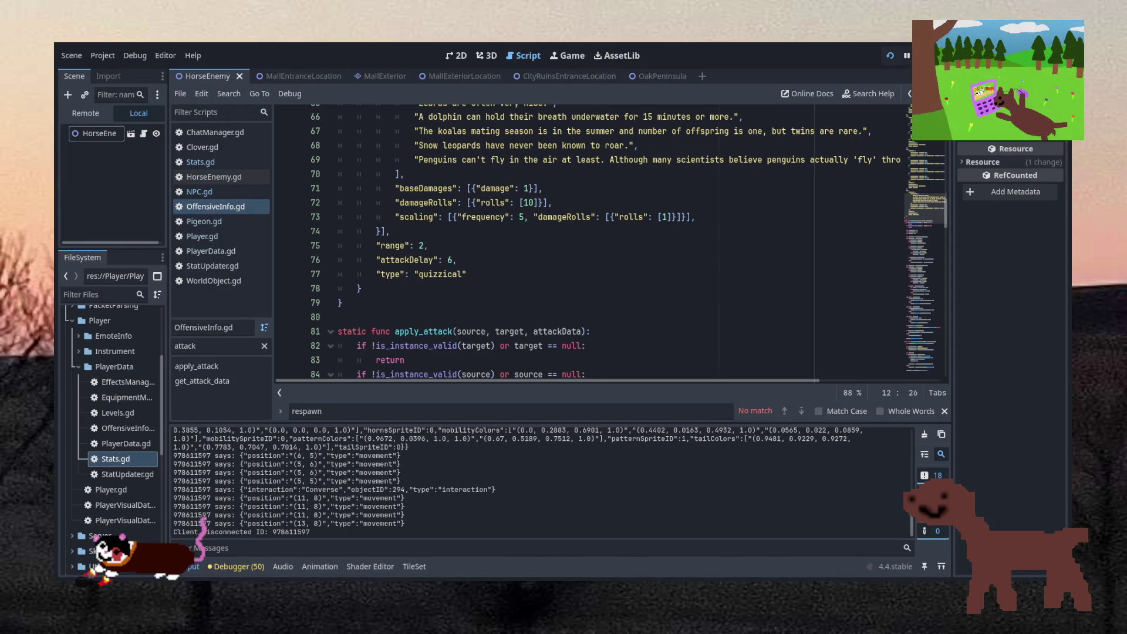
Run the project again with F5 and submit the login form
{"action": "key", "text": "F5"}
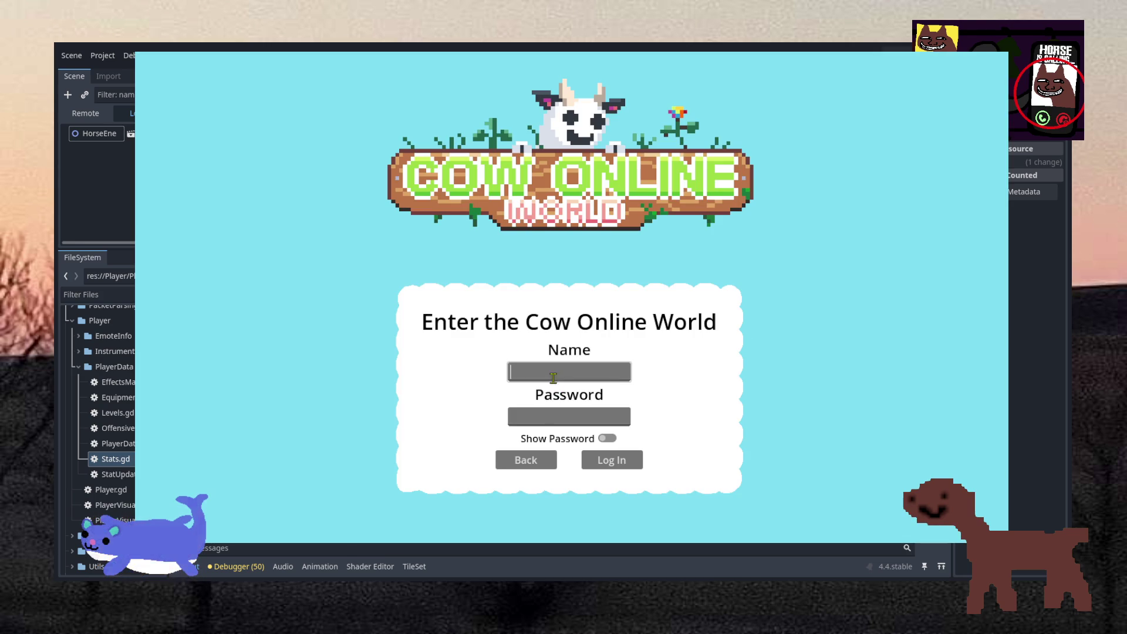
{"action": "left_click", "coordinate": [548, 417]}
{"action": "left_click", "coordinate": [592, 459]}
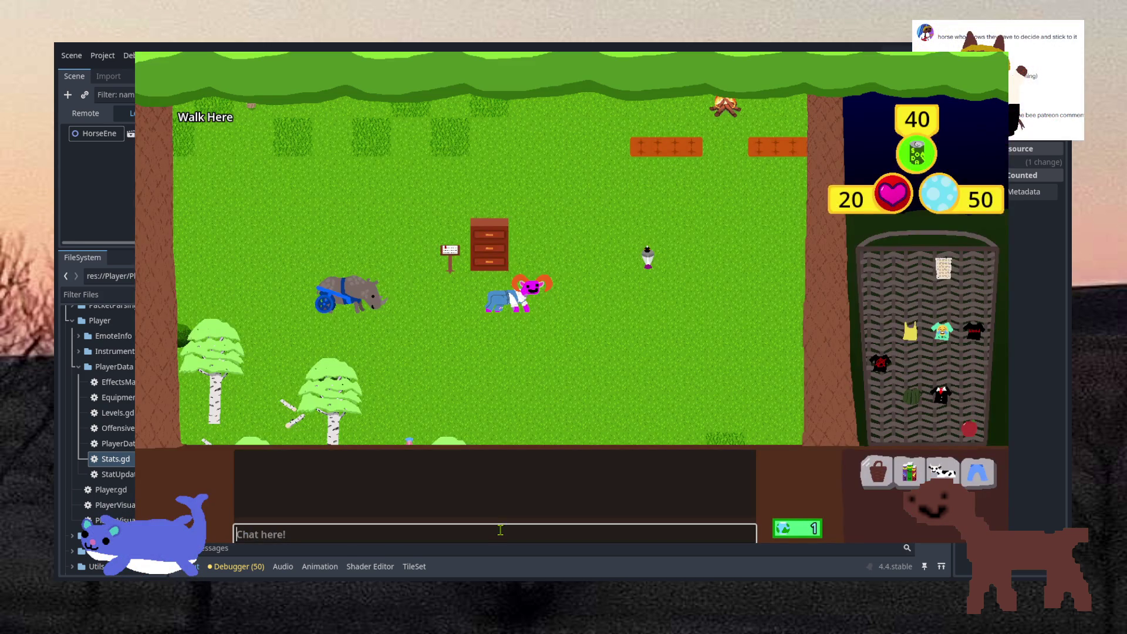
{"action": "type", "text": ":warp Mal"}
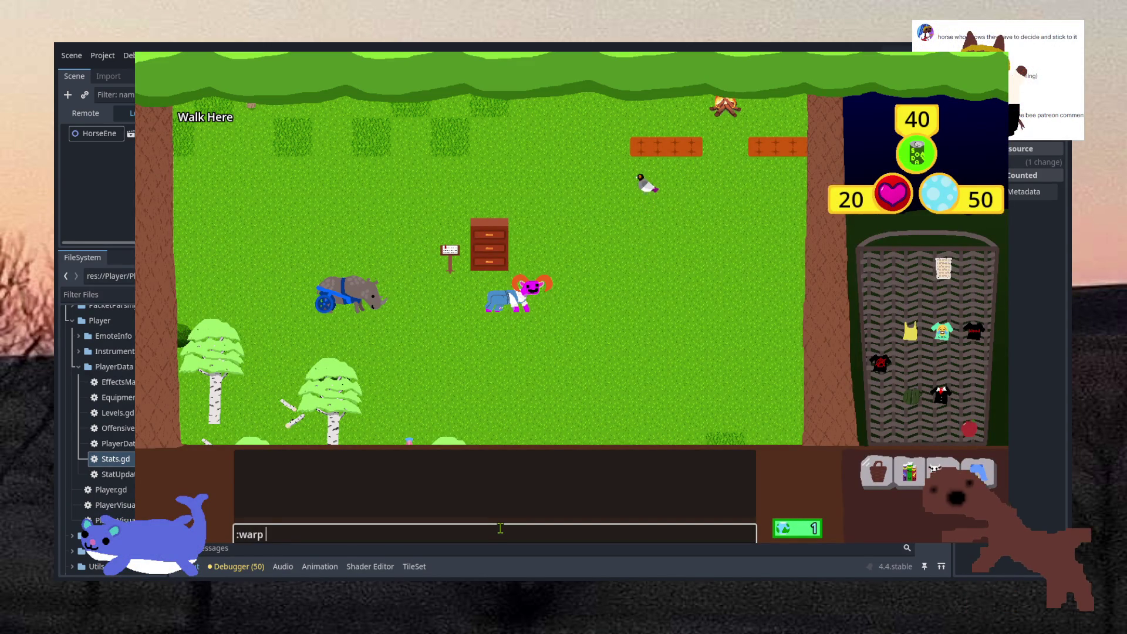
{"action": "type", "text": "bolgeon"}
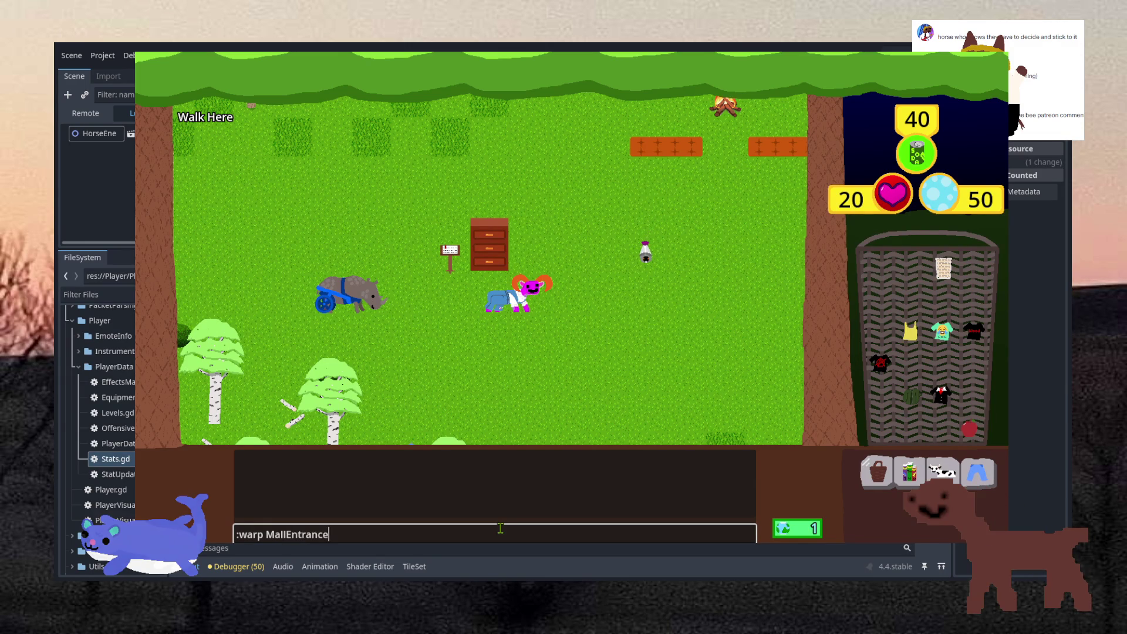
{"action": "key", "text": "Return"}
{"action": "left_click", "coordinate": [516, 187]}
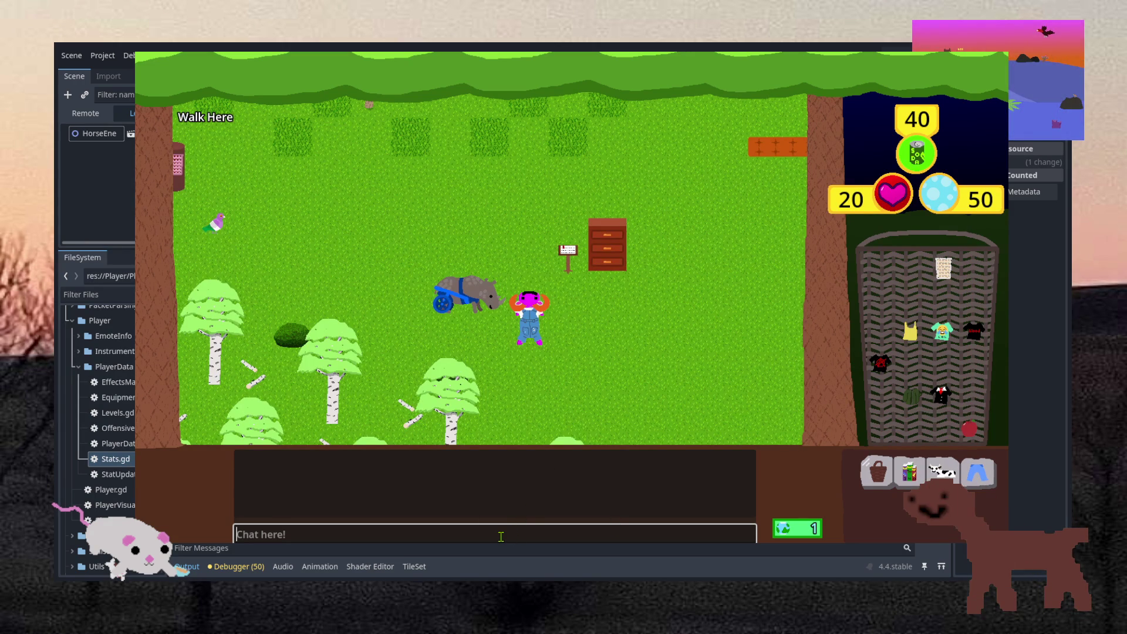
{"action": "type", "text": ":warp MallEt"}
Correct the warp target to MallEntrance, send it, and walk the player toward the horse
{"action": "key", "text": "BackSpace"}
{"action": "type", "text": "ntrance"}
{"action": "key", "text": "Return"}
{"action": "left_click", "coordinate": [505, 141]}
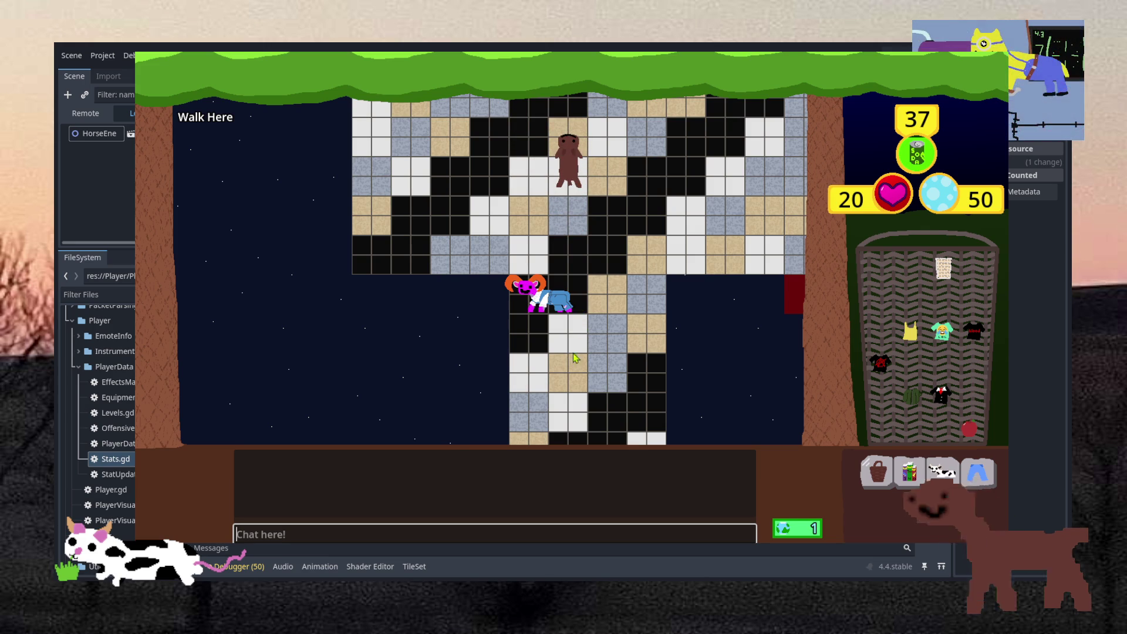
{"action": "left_click", "coordinate": [530, 352]}
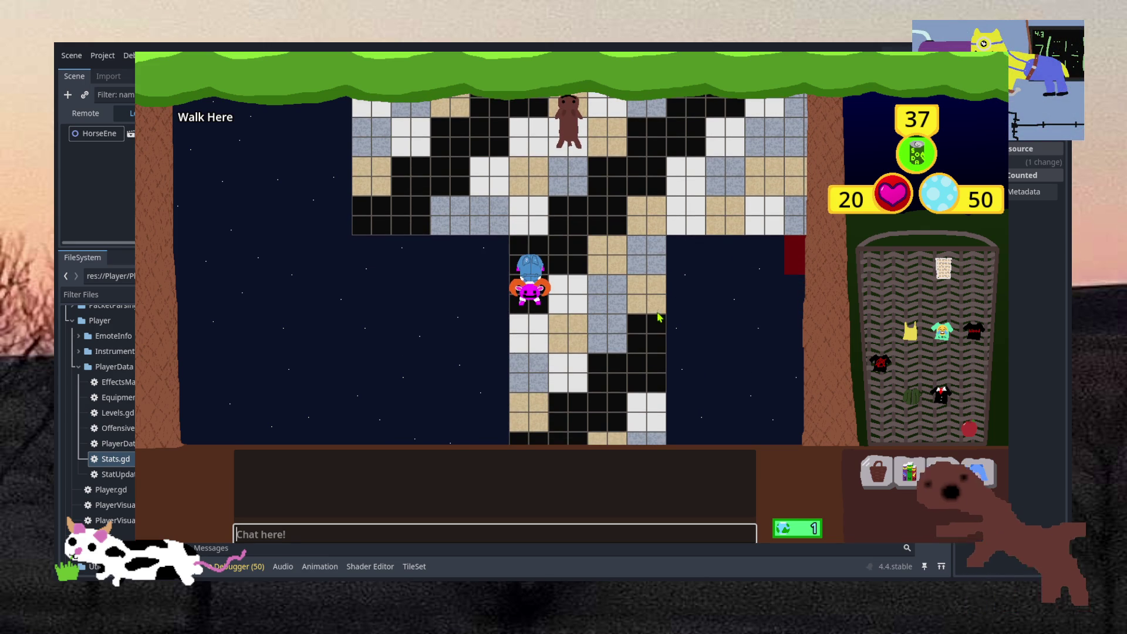
{"action": "left_click", "coordinate": [585, 337]}
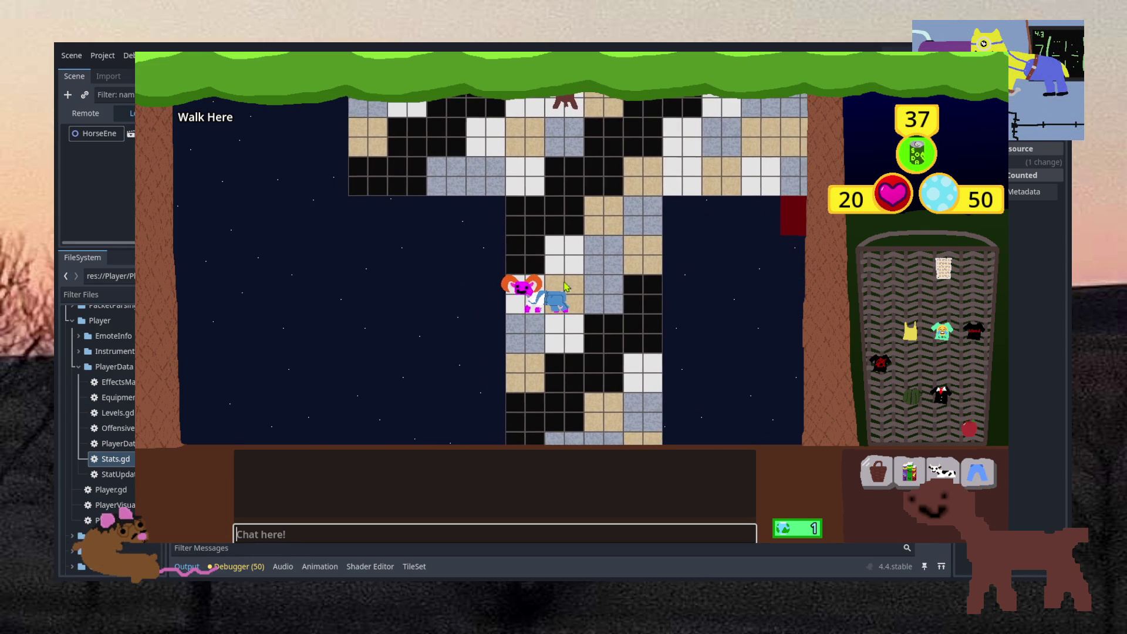
{"action": "left_click", "coordinate": [657, 281]}
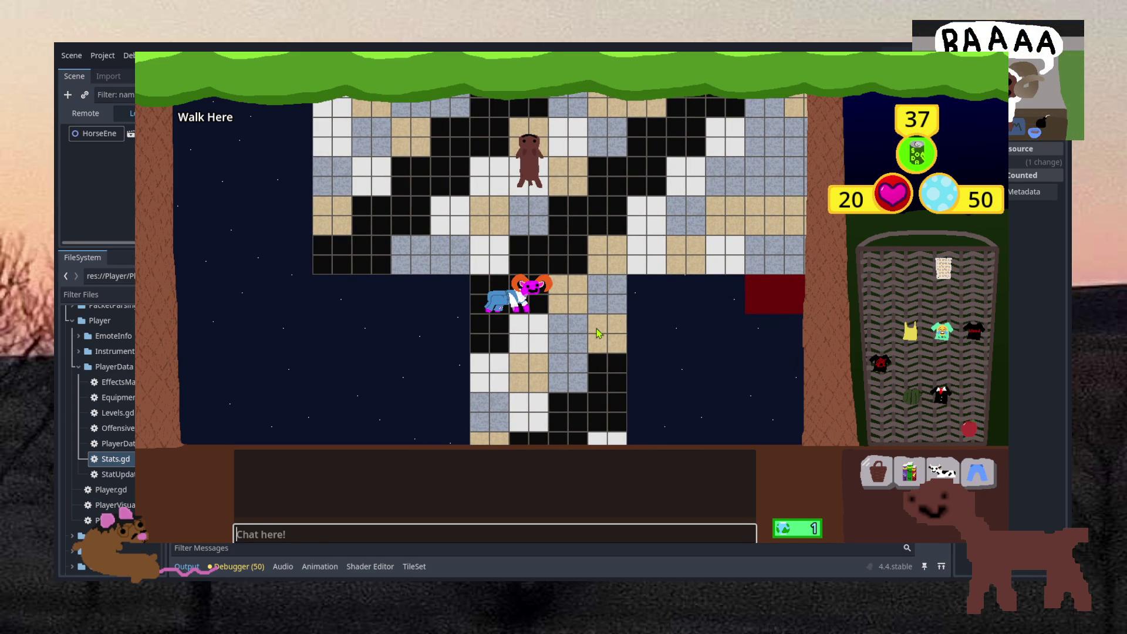
Keep stepping onto the tile beside the horse so it attacks repeatedly, then leave the game
{"action": "left_click", "coordinate": [528, 337]}
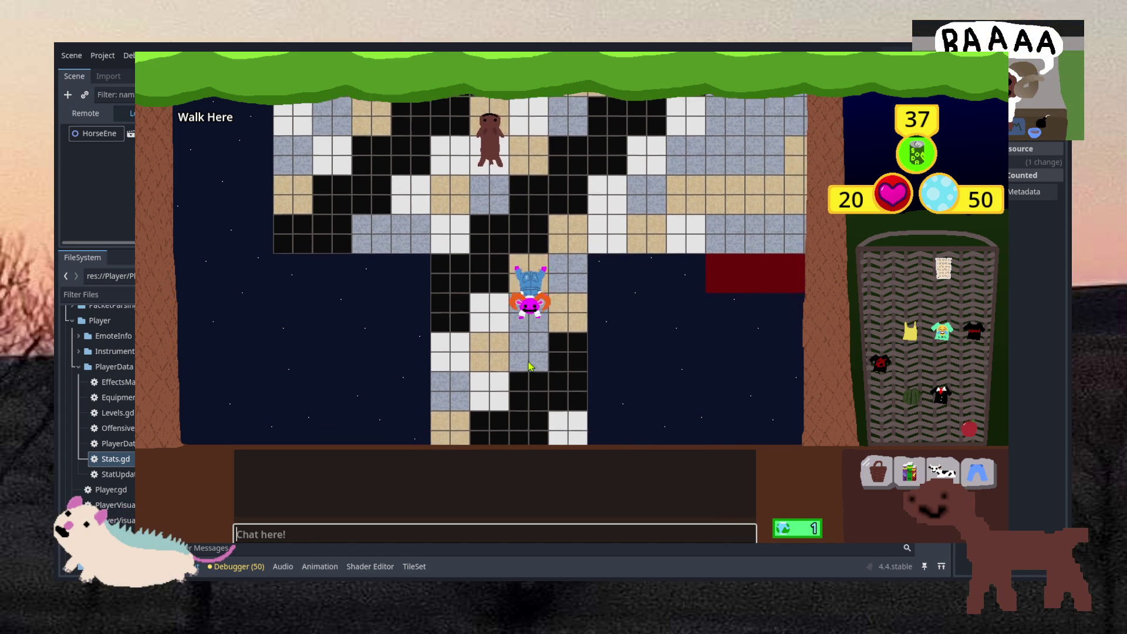
{"action": "left_click", "coordinate": [486, 321]}
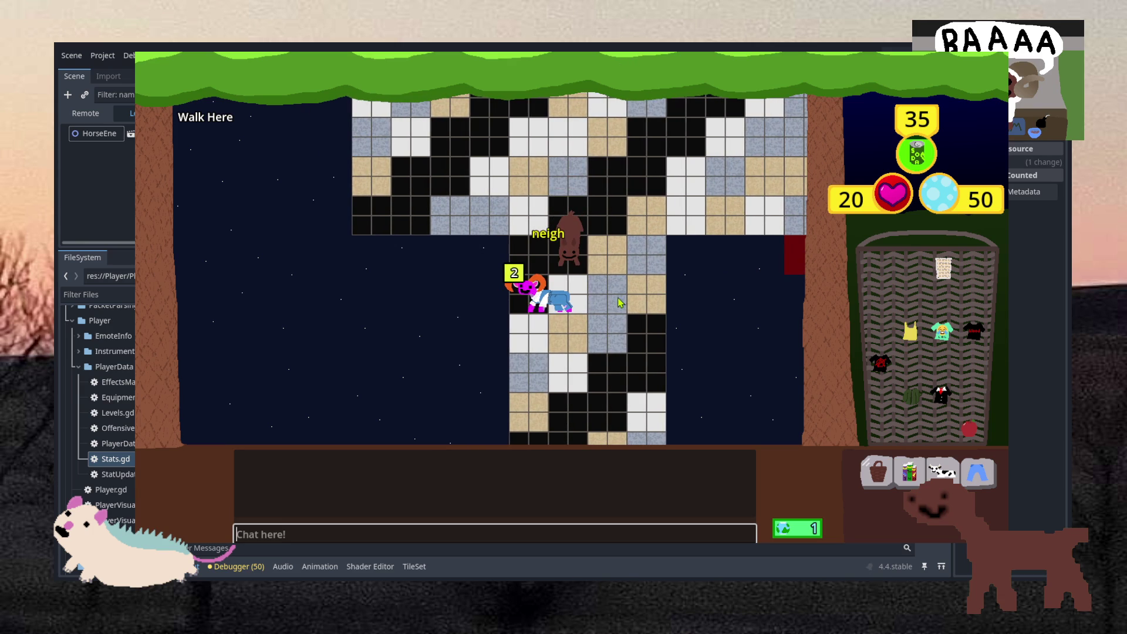
{"action": "left_click", "coordinate": [615, 308]}
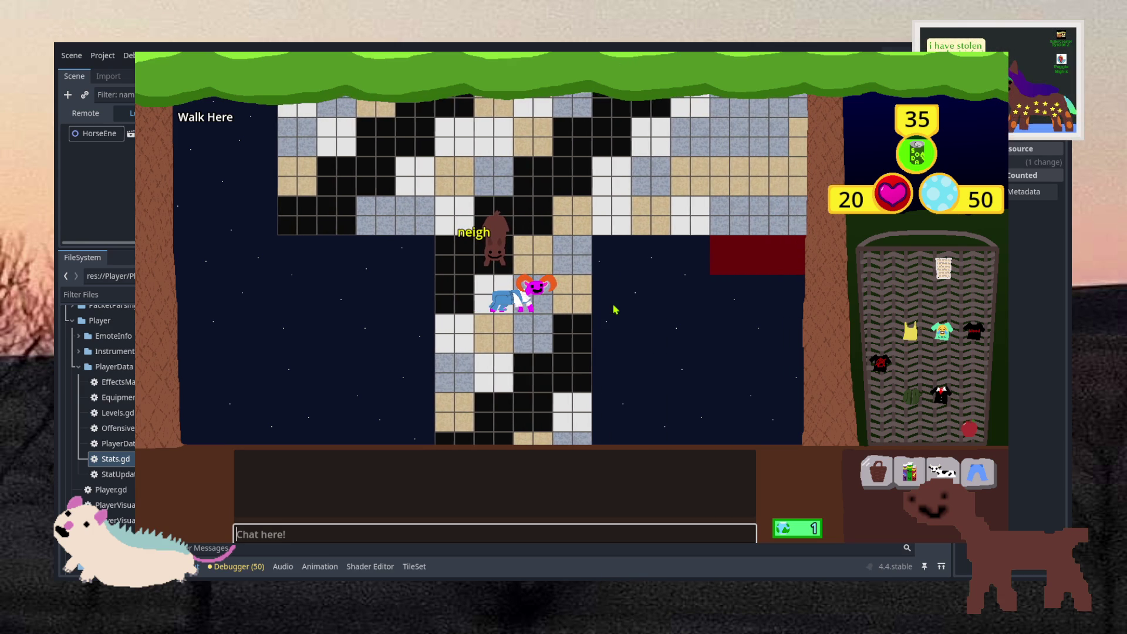
{"action": "left_click", "coordinate": [568, 336]}
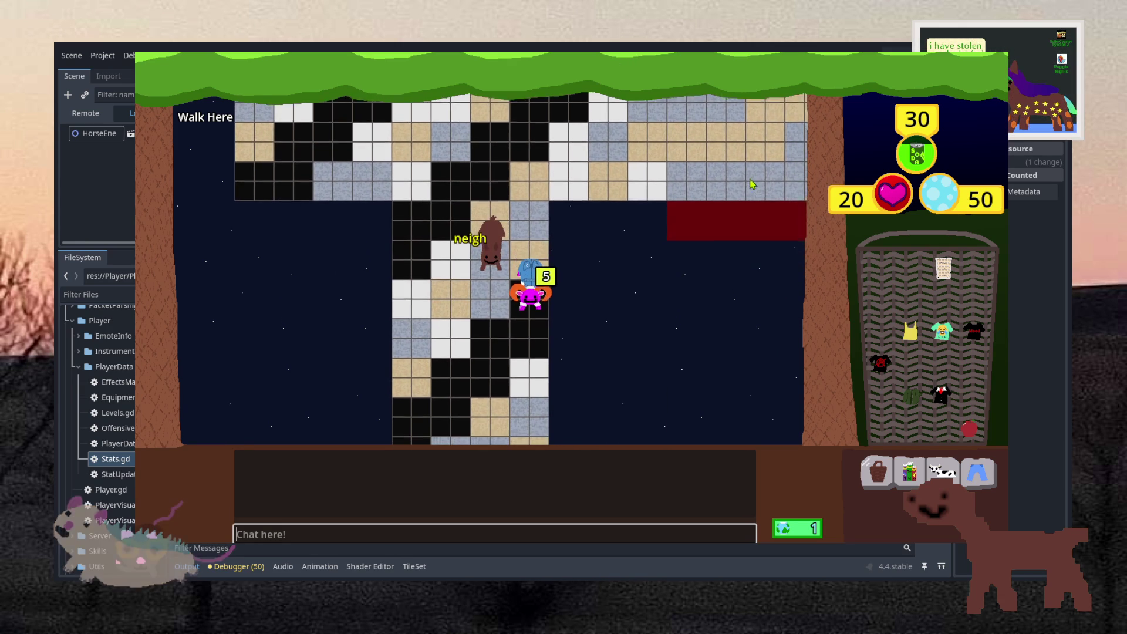
{"action": "left_click", "coordinate": [544, 423]}
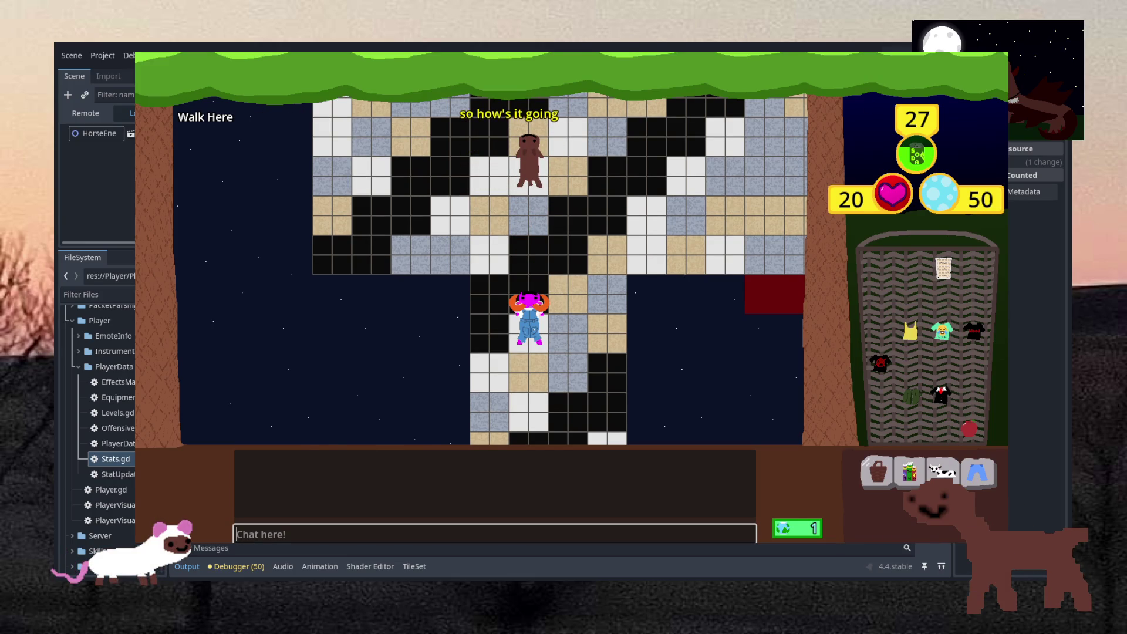
{"action": "key", "text": "alt+Tab"}
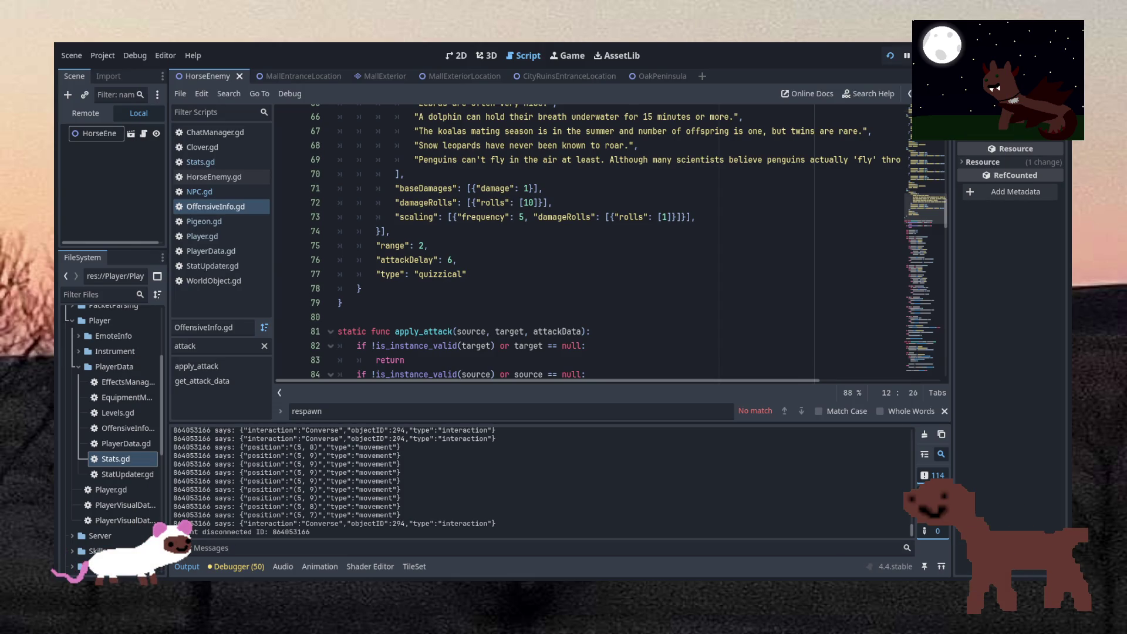
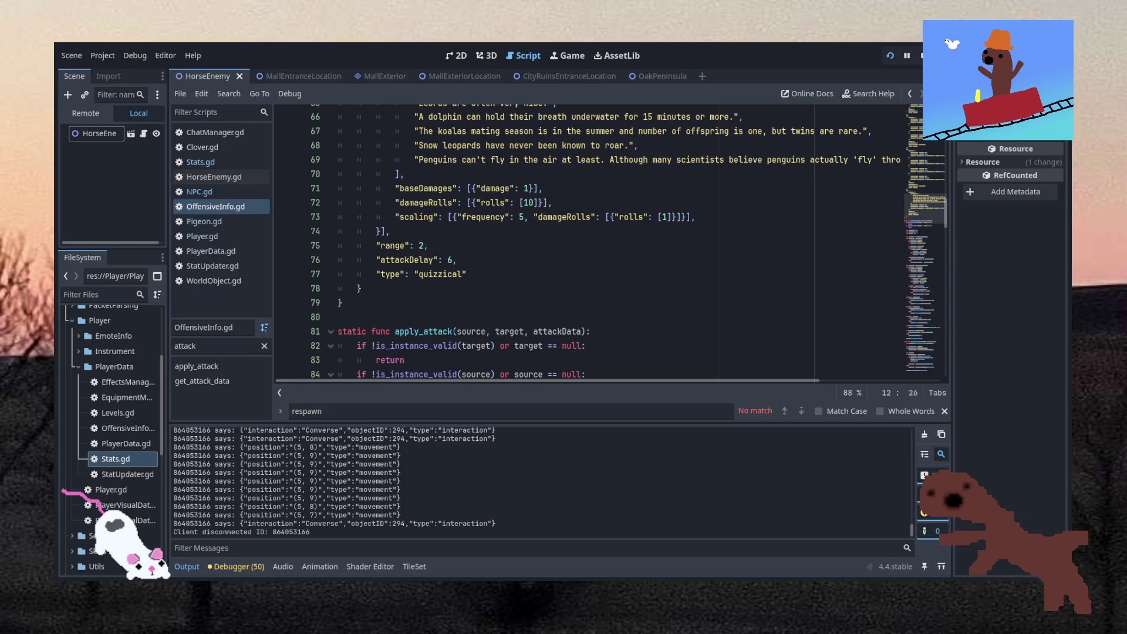
Locate the default -1 attack entry's damage and scaling data in OffensiveInfo.gd
{"action": "left_click", "coordinate": [513, 291]}
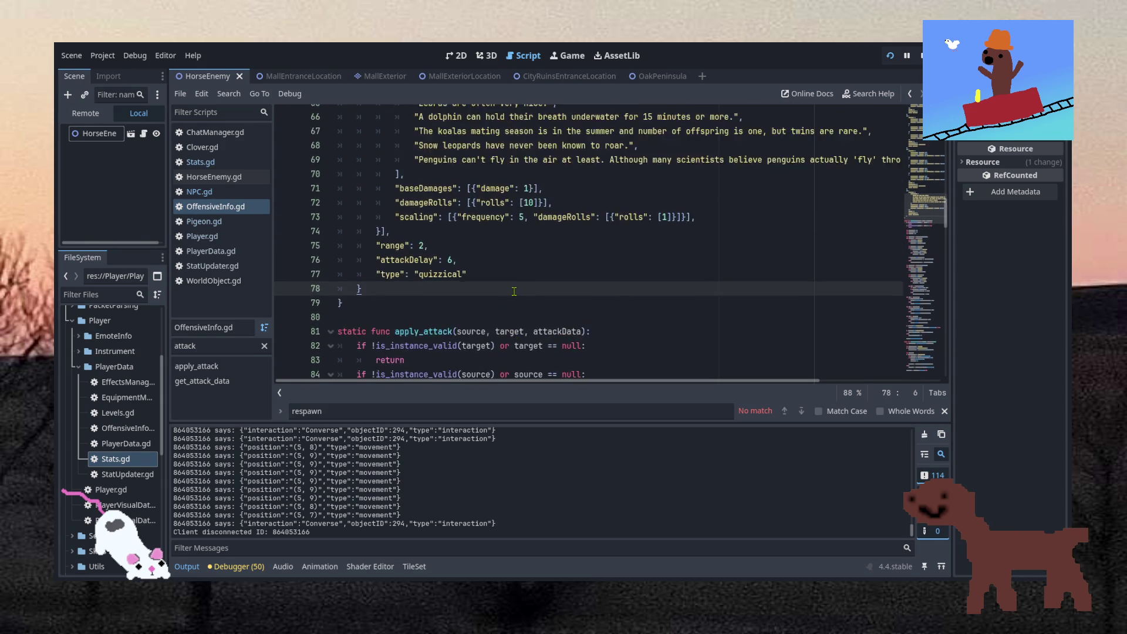
{"action": "key", "text": "ctrl+z"}
{"action": "scroll", "coordinate": [511, 283], "scroll_direction": "up", "scroll_amount": 5}
{"action": "scroll", "coordinate": [511, 282], "scroll_direction": "up", "scroll_amount": 10}
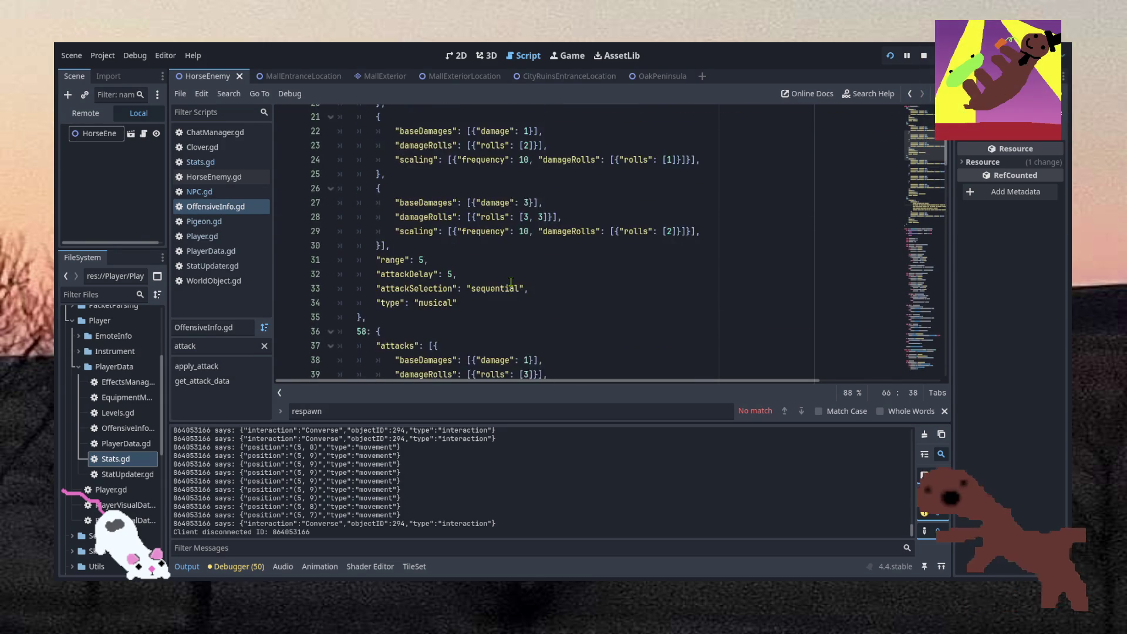
{"action": "left_click", "coordinate": [528, 244]}
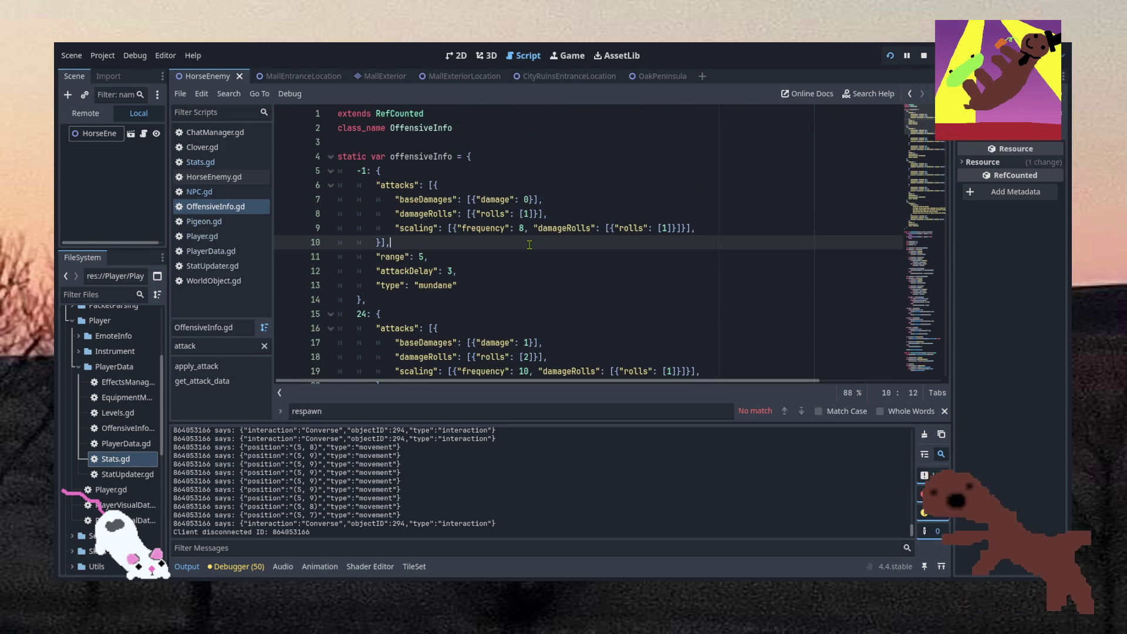
{"action": "left_click", "coordinate": [532, 213]}
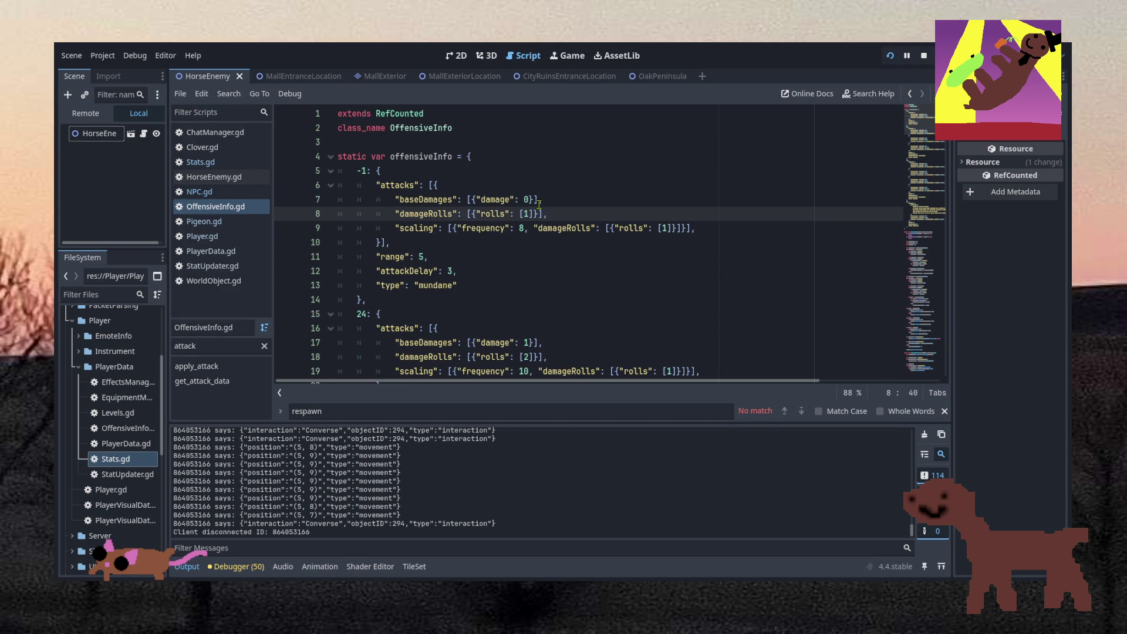
{"action": "scroll", "coordinate": [532, 212], "scroll_direction": "down", "scroll_amount": 4}
{"action": "scroll", "coordinate": [523, 215], "scroll_direction": "down", "scroll_amount": 4}
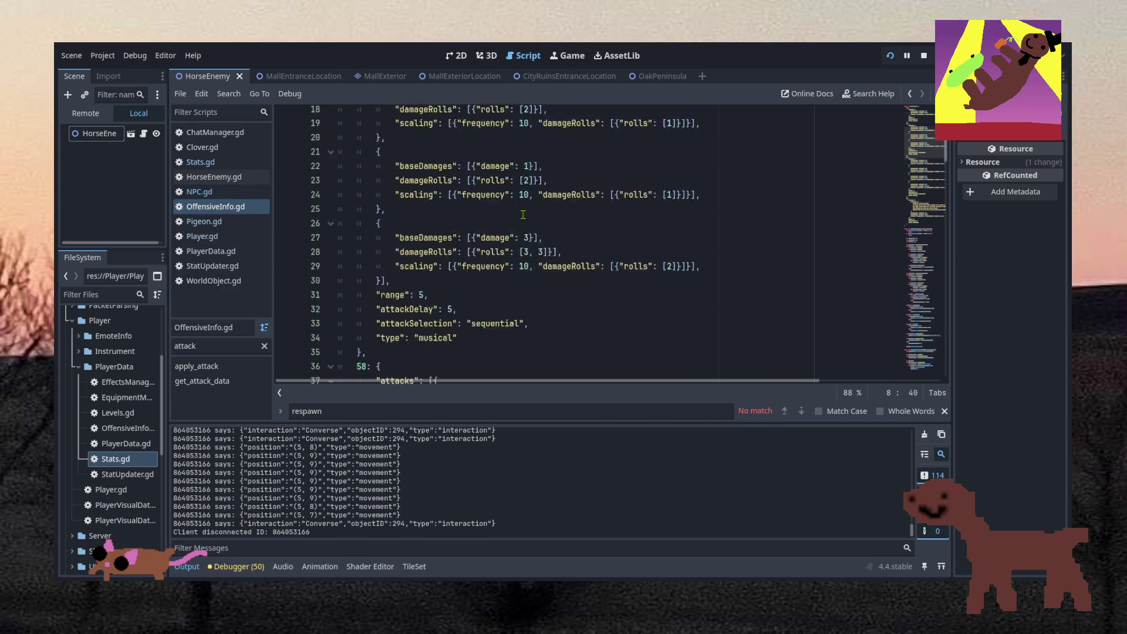
{"action": "scroll", "coordinate": [519, 227], "scroll_direction": "down", "scroll_amount": 12}
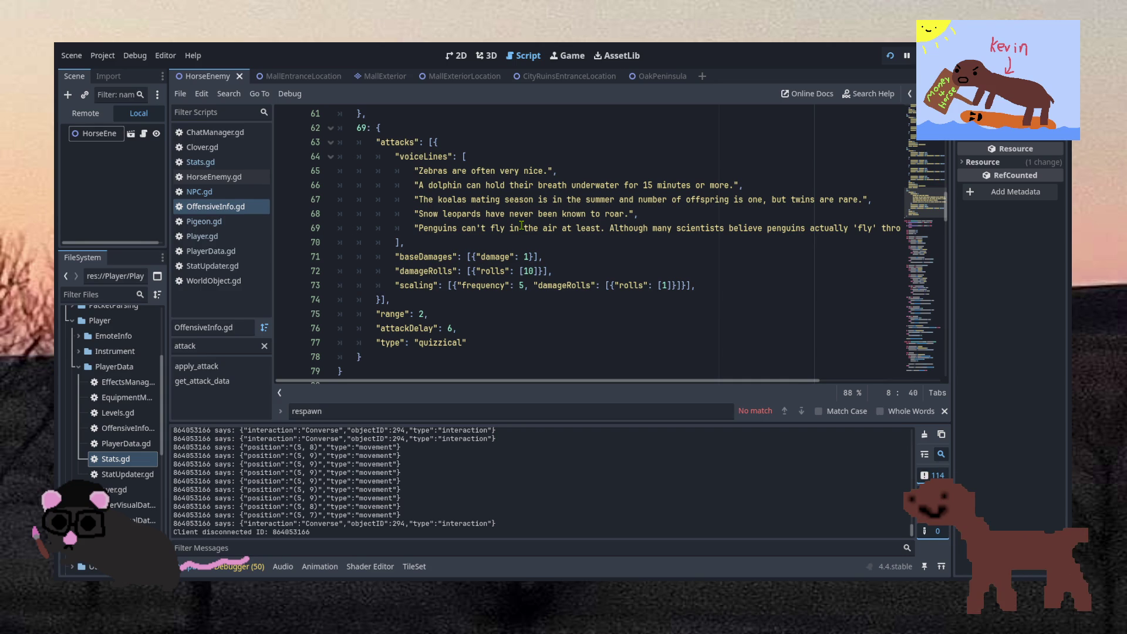
{"action": "scroll", "coordinate": [521, 225], "scroll_direction": "down", "scroll_amount": 1}
{"action": "scroll", "coordinate": [521, 226], "scroll_direction": "up", "scroll_amount": 20}
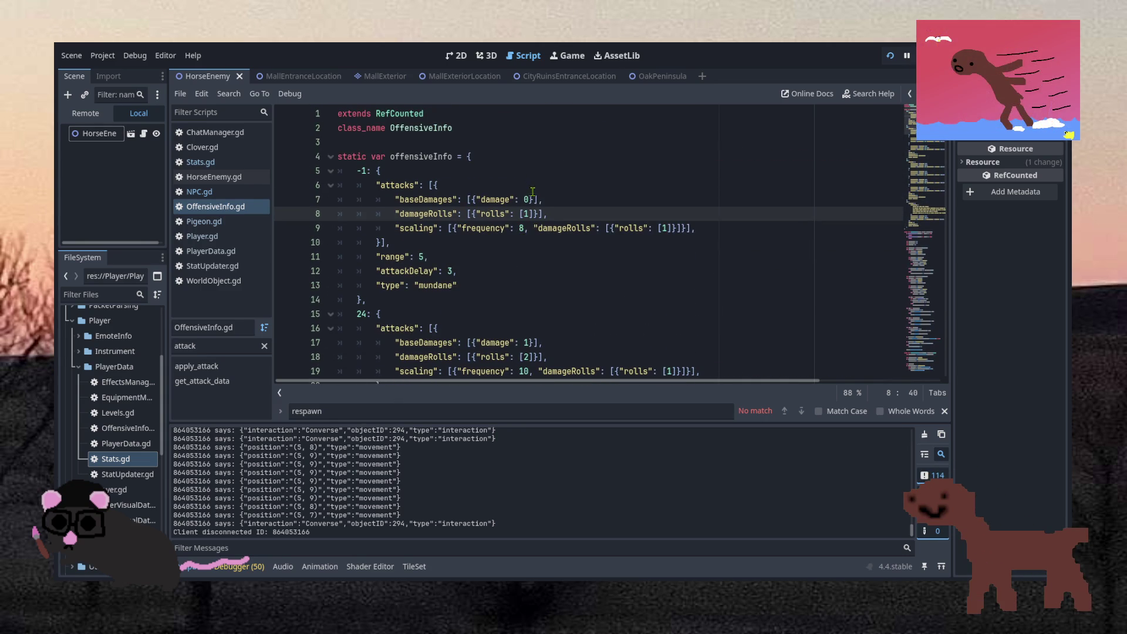
Change the default attack's scaling frequency on line 9 from 8 to 5 and save OffensiveInfo.gd
{"action": "left_click", "coordinate": [520, 228]}
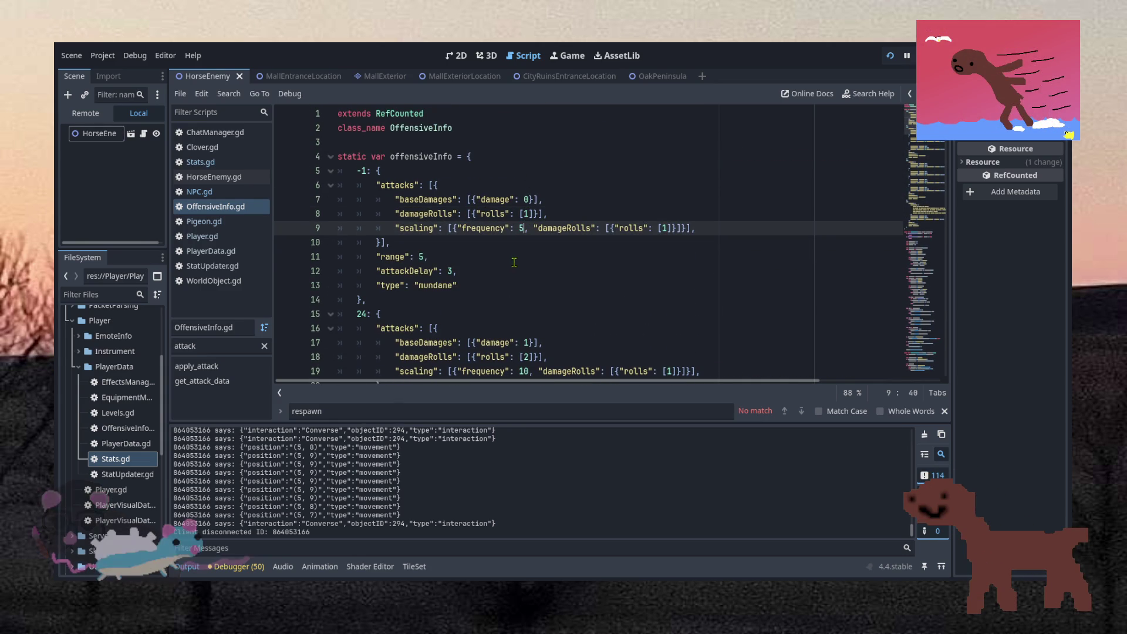
{"action": "left_click", "coordinate": [470, 270]}
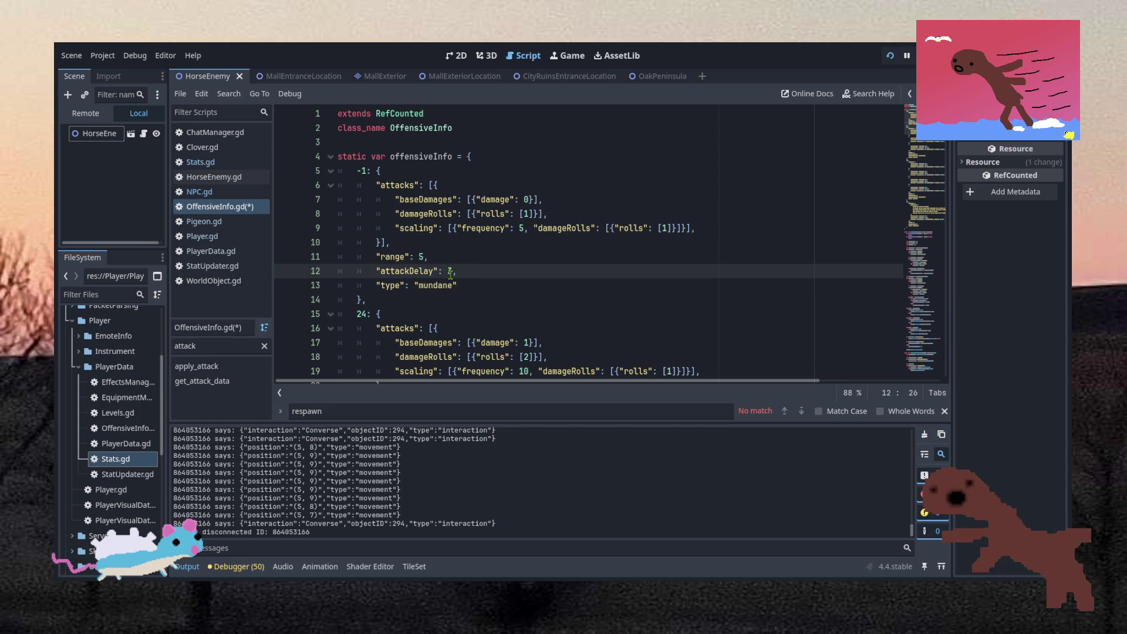
{"action": "double_click", "coordinate": [450, 270]}
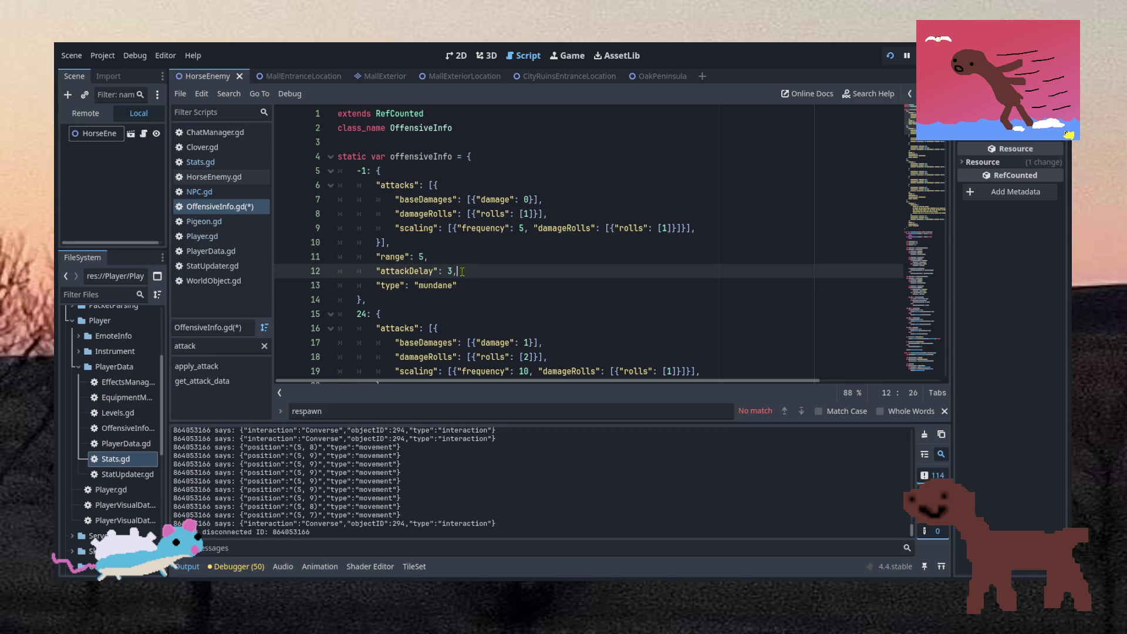
{"action": "left_click", "coordinate": [465, 256]}
{"action": "key", "text": "ctrl+s"}
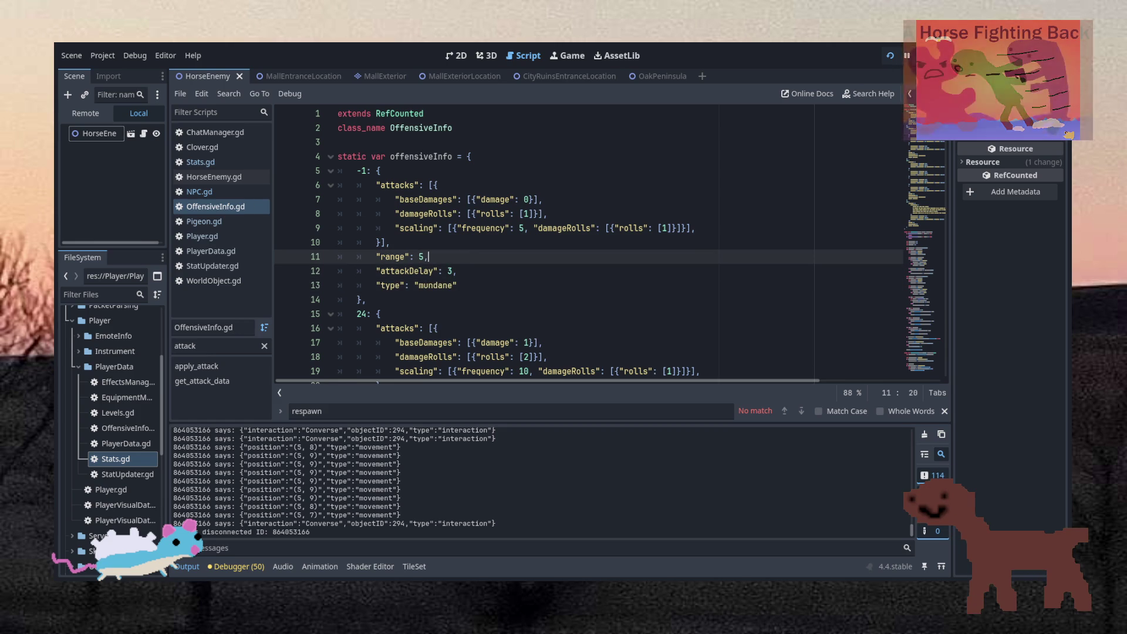
Stop the running game and recheck the frequency and damageRolls lines
{"action": "left_click", "coordinate": [528, 242]}
{"action": "left_click", "coordinate": [524, 228]}
{"action": "left_click", "coordinate": [529, 213]}
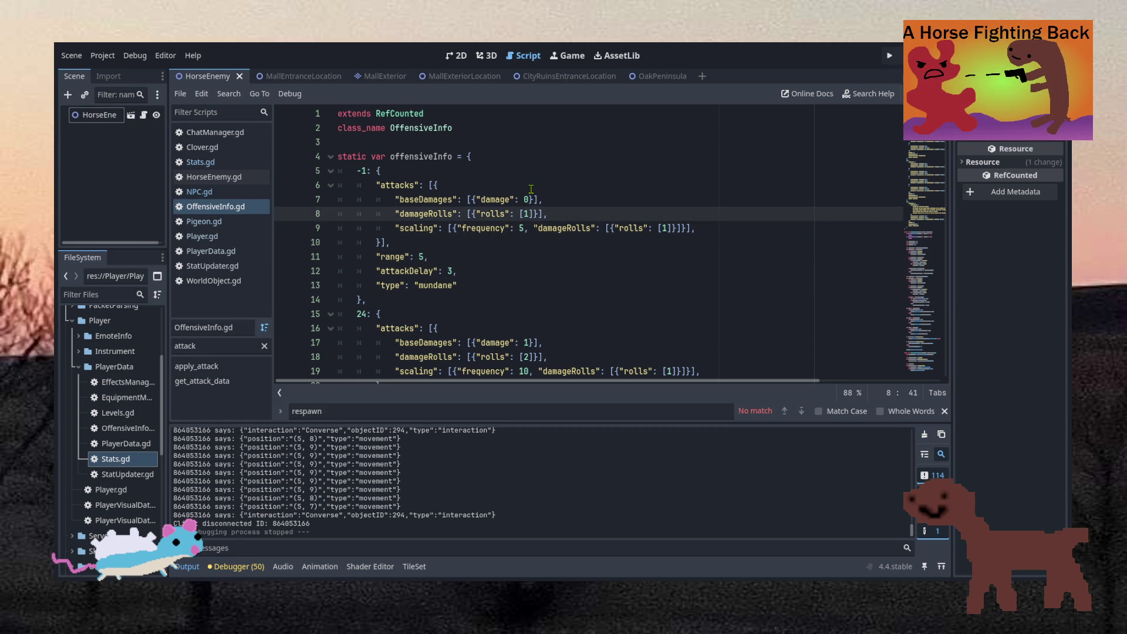
{"action": "left_click", "coordinate": [529, 200]}
{"action": "scroll", "coordinate": [526, 208], "scroll_direction": "down", "scroll_amount": 2}
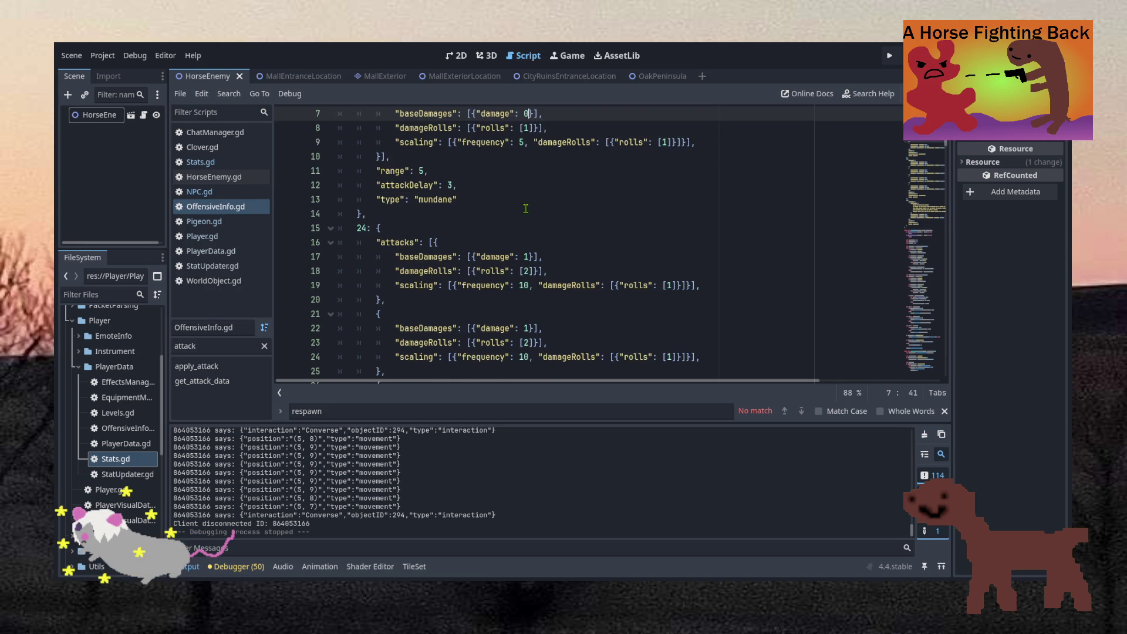
{"action": "scroll", "coordinate": [525, 208], "scroll_direction": "down", "scroll_amount": 4}
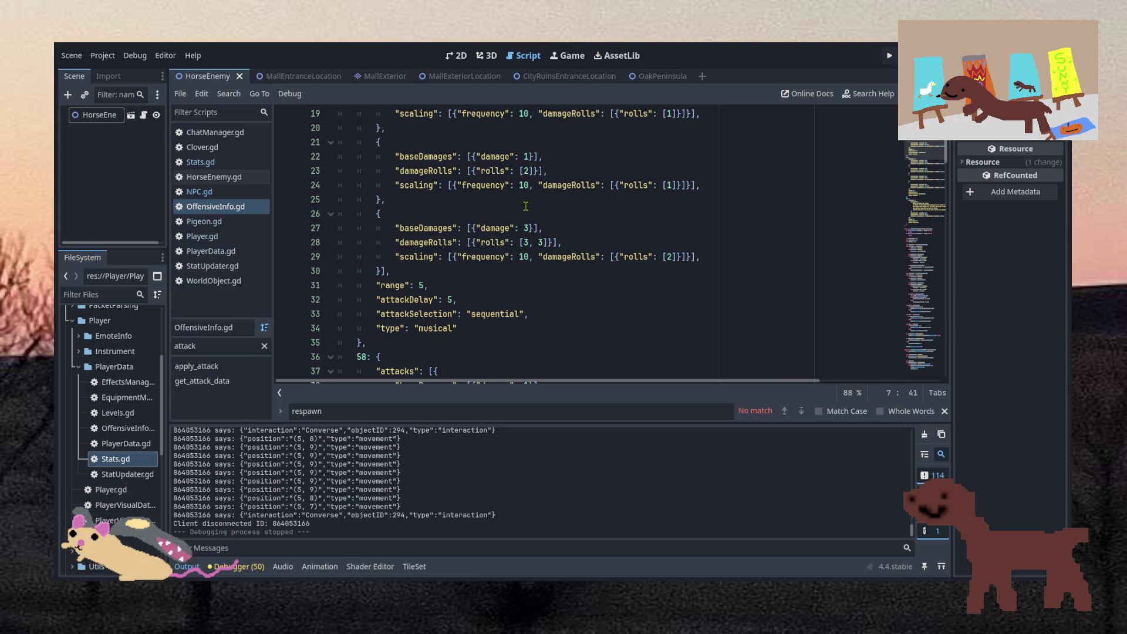
{"action": "scroll", "coordinate": [525, 206], "scroll_direction": "down", "scroll_amount": 2}
{"action": "scroll", "coordinate": [526, 208], "scroll_direction": "down", "scroll_amount": 5}
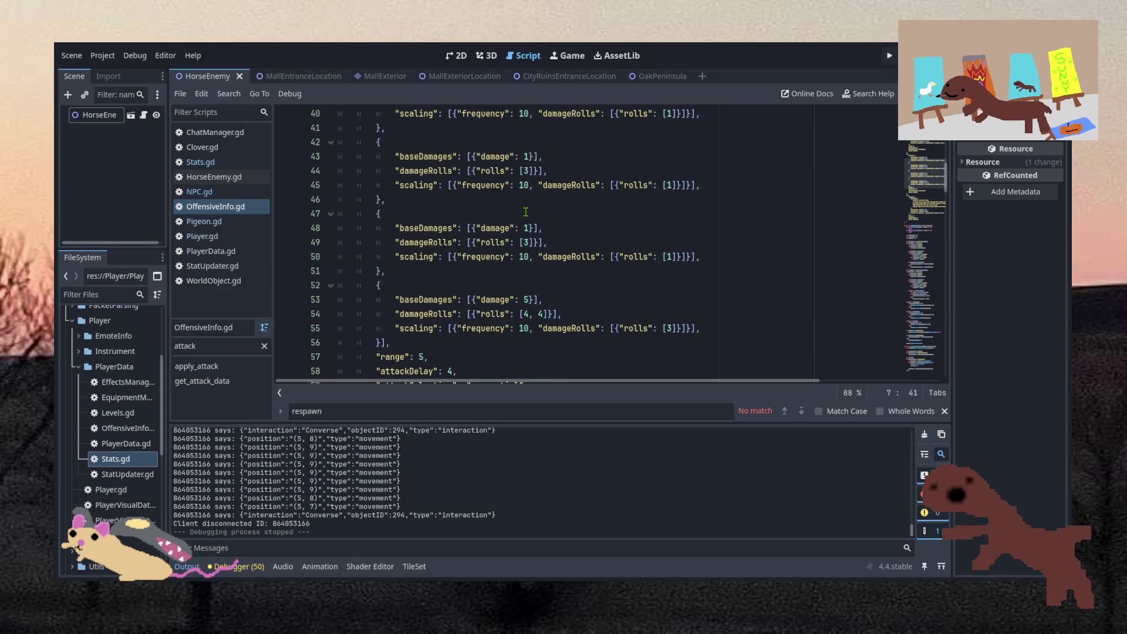
{"action": "scroll", "coordinate": [516, 227], "scroll_direction": "up", "scroll_amount": 8}
{"action": "scroll", "coordinate": [517, 227], "scroll_direction": "up", "scroll_amount": 5}
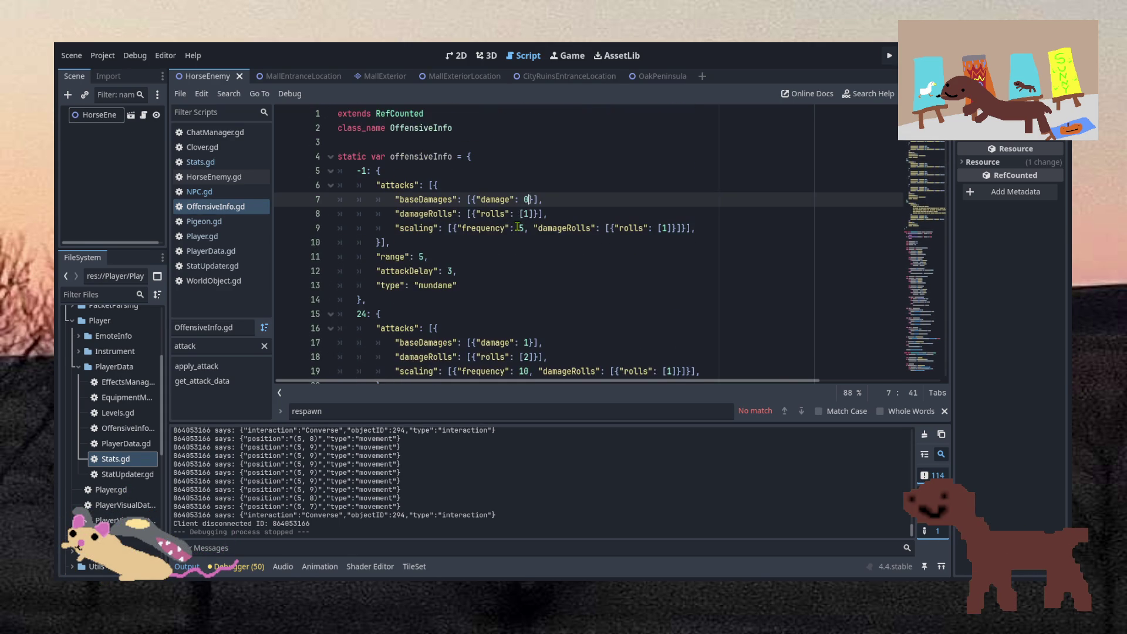
{"action": "left_click", "coordinate": [516, 228]}
{"action": "scroll", "coordinate": [513, 251], "scroll_direction": "down", "scroll_amount": 5}
{"action": "scroll", "coordinate": [513, 251], "scroll_direction": "up", "scroll_amount": 5}
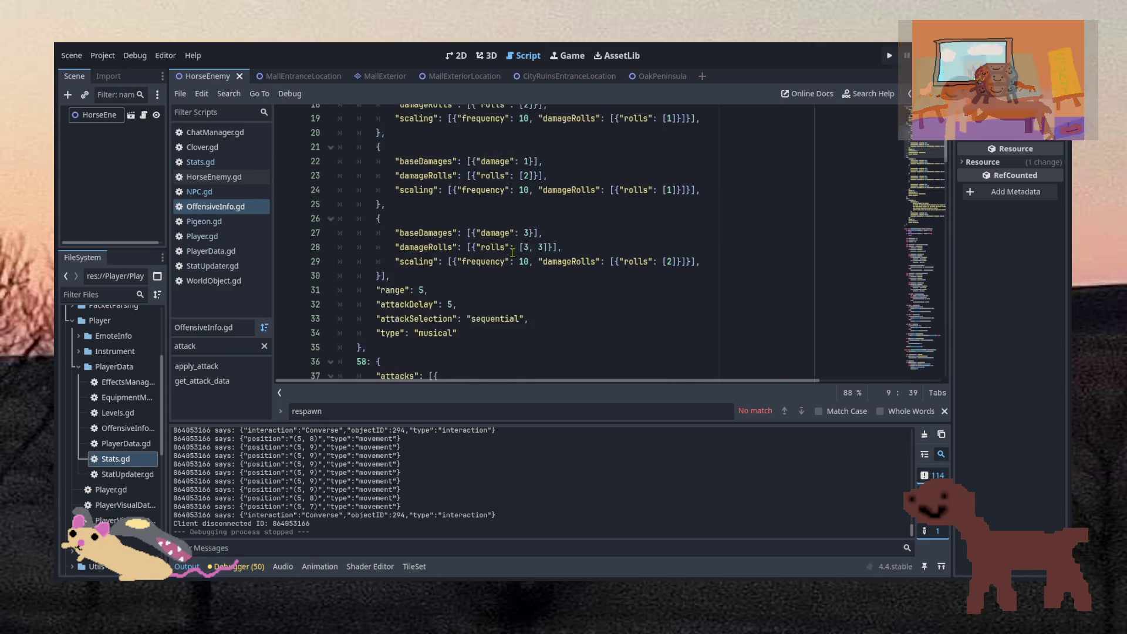
{"action": "left_click", "coordinate": [510, 258]}
{"action": "scroll", "coordinate": [510, 258], "scroll_direction": "down", "scroll_amount": 12}
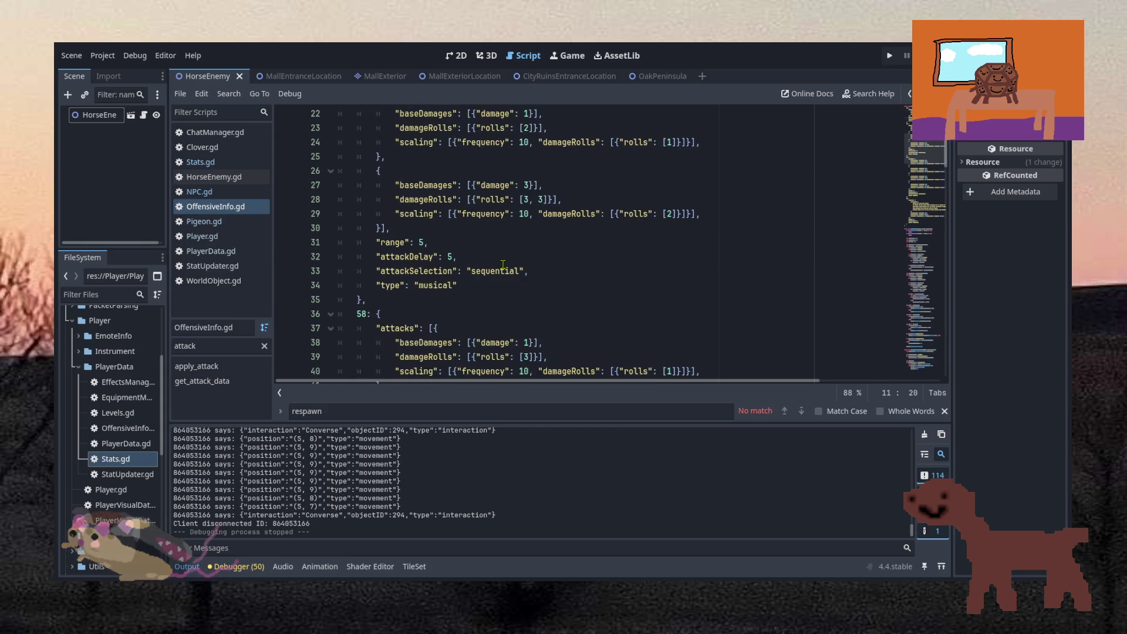
{"action": "scroll", "coordinate": [502, 266], "scroll_direction": "down", "scroll_amount": 3}
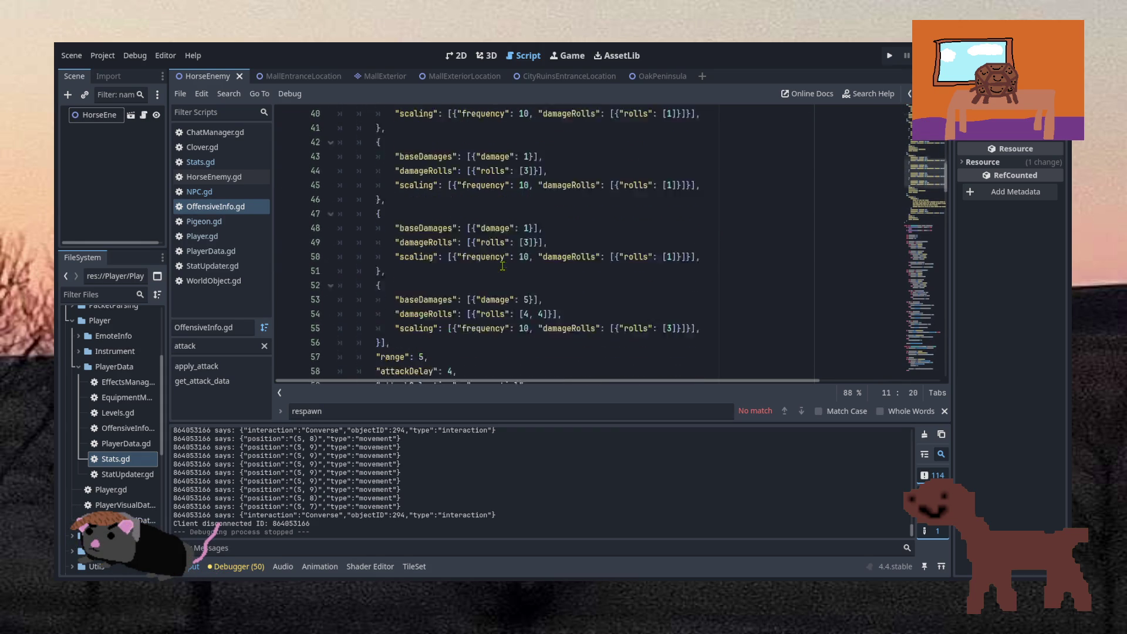
{"action": "scroll", "coordinate": [505, 258], "scroll_direction": "up", "scroll_amount": 14}
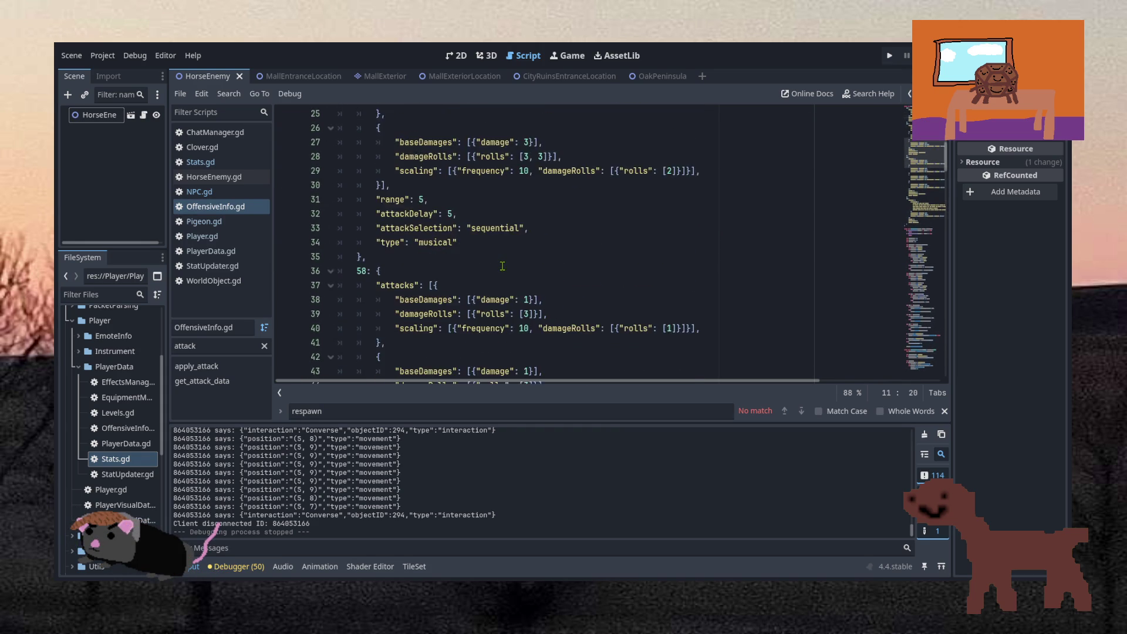
{"action": "key", "text": "Up"}
{"action": "left_click", "coordinate": [524, 227]}
{"action": "key", "text": "Up"}
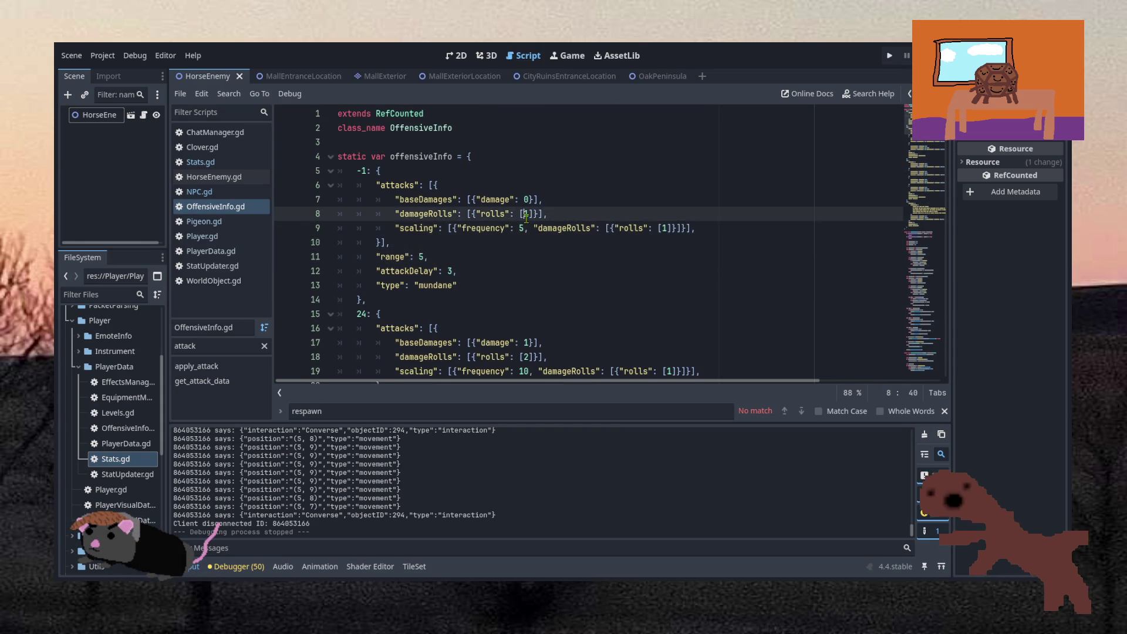
{"action": "scroll", "coordinate": [525, 232], "scroll_direction": "down", "scroll_amount": 5}
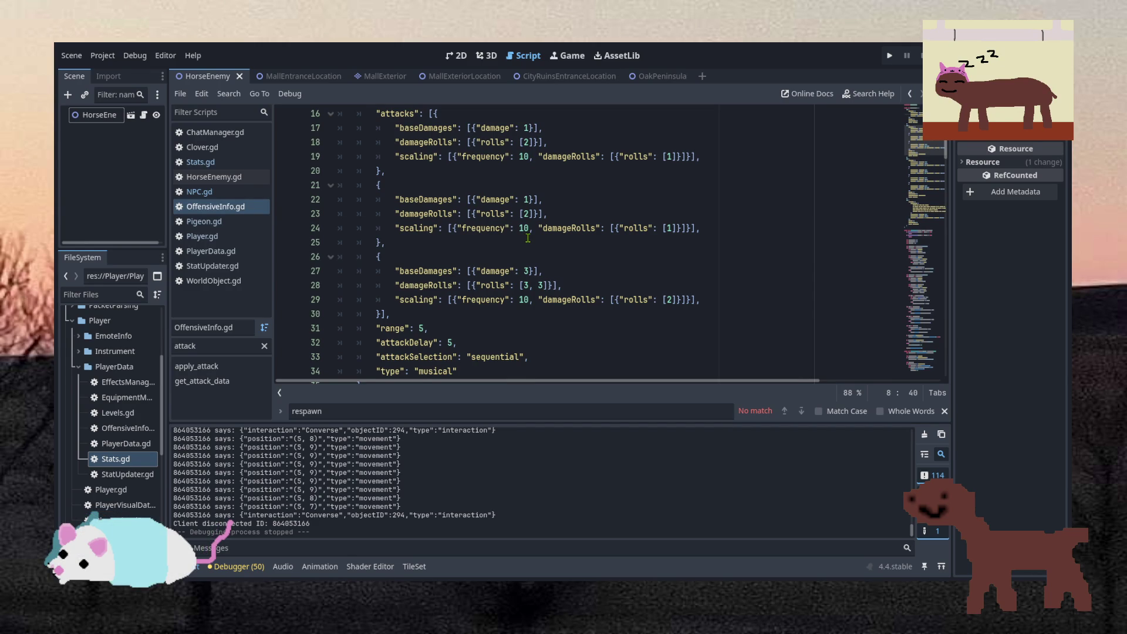
{"action": "scroll", "coordinate": [528, 238], "scroll_direction": "up", "scroll_amount": 2}
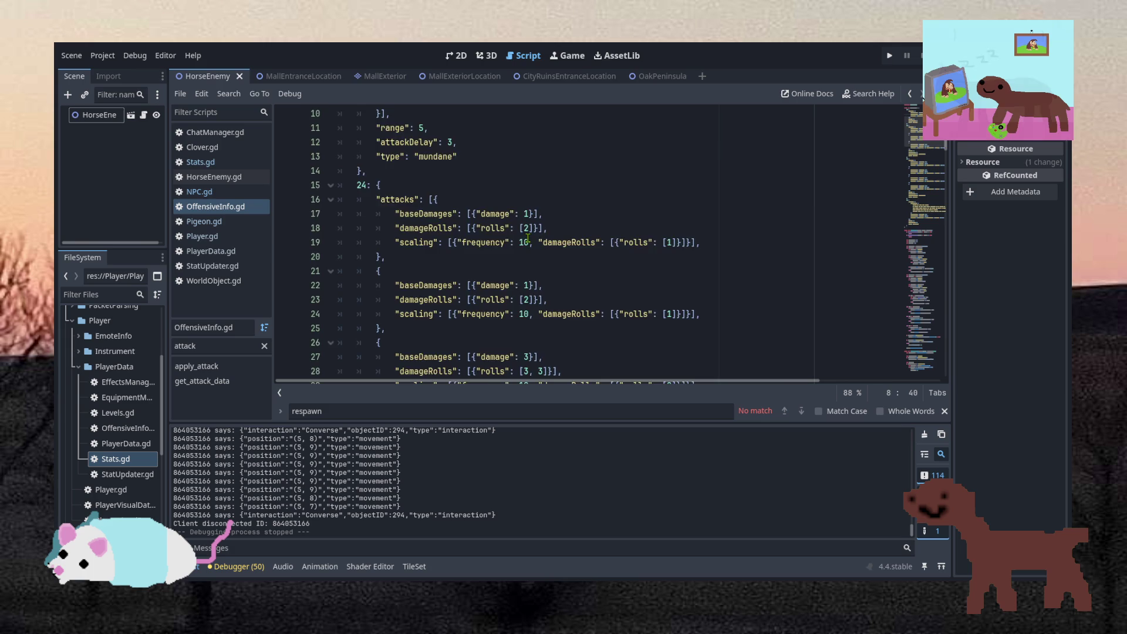
{"action": "scroll", "coordinate": [527, 238], "scroll_direction": "up", "scroll_amount": 3}
{"action": "scroll", "coordinate": [528, 238], "scroll_direction": "down", "scroll_amount": 2}
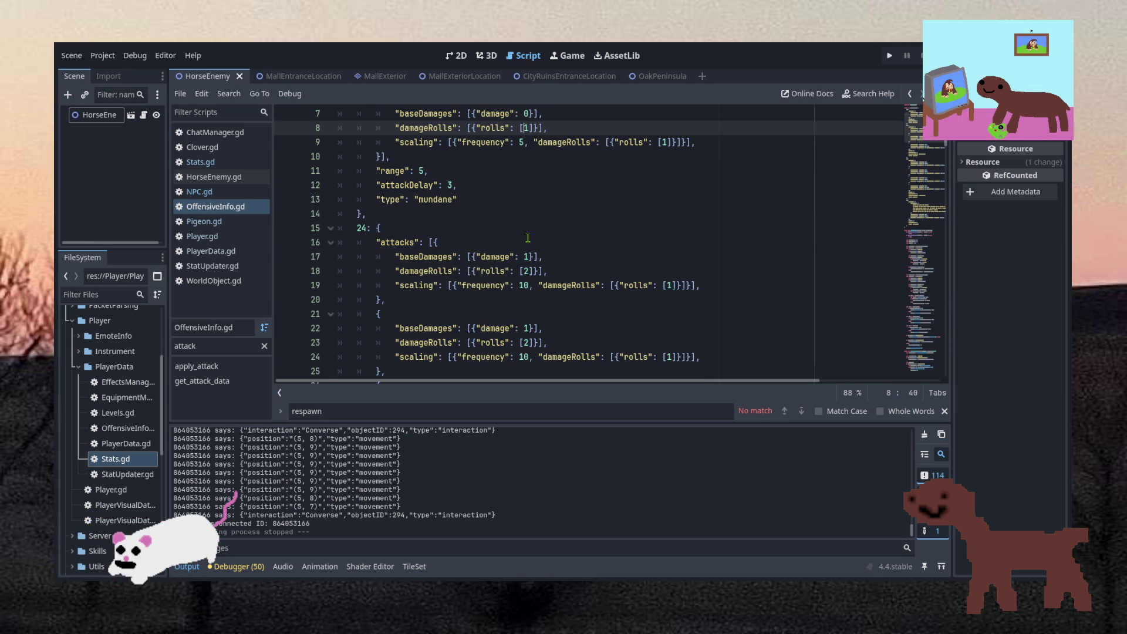
{"action": "left_click", "coordinate": [515, 142]}
{"action": "scroll", "coordinate": [515, 154], "scroll_direction": "up", "scroll_amount": 1}
{"action": "key", "text": "Right"}
{"action": "key", "text": "Right"}
{"action": "scroll", "coordinate": [534, 165], "scroll_direction": "down", "scroll_amount": 2}
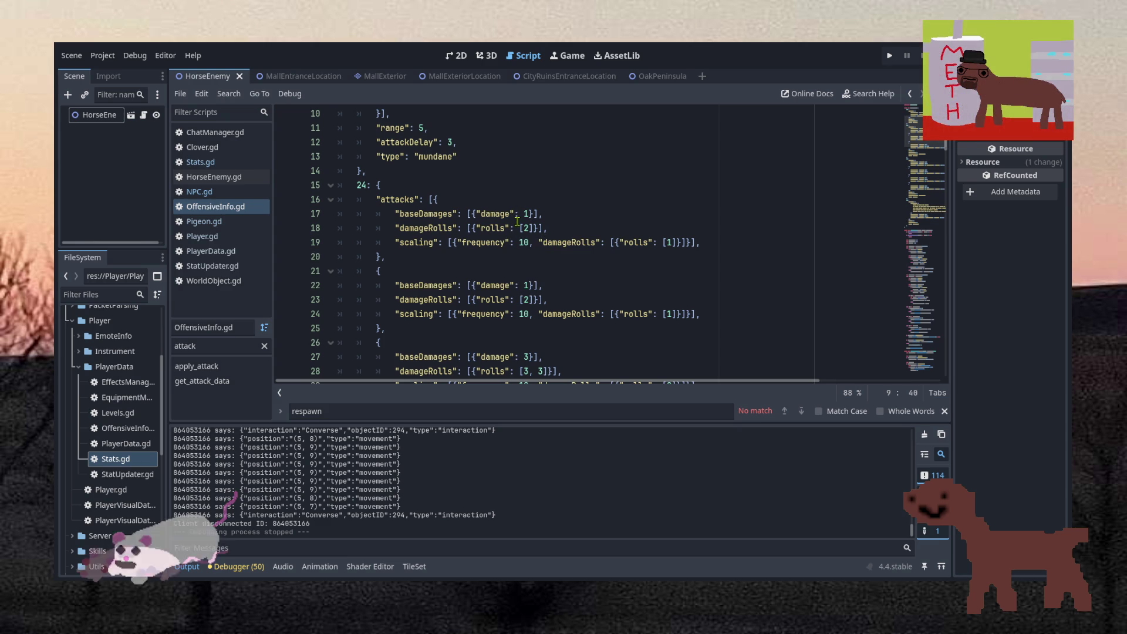
{"action": "scroll", "coordinate": [547, 217], "scroll_direction": "up", "scroll_amount": 2}
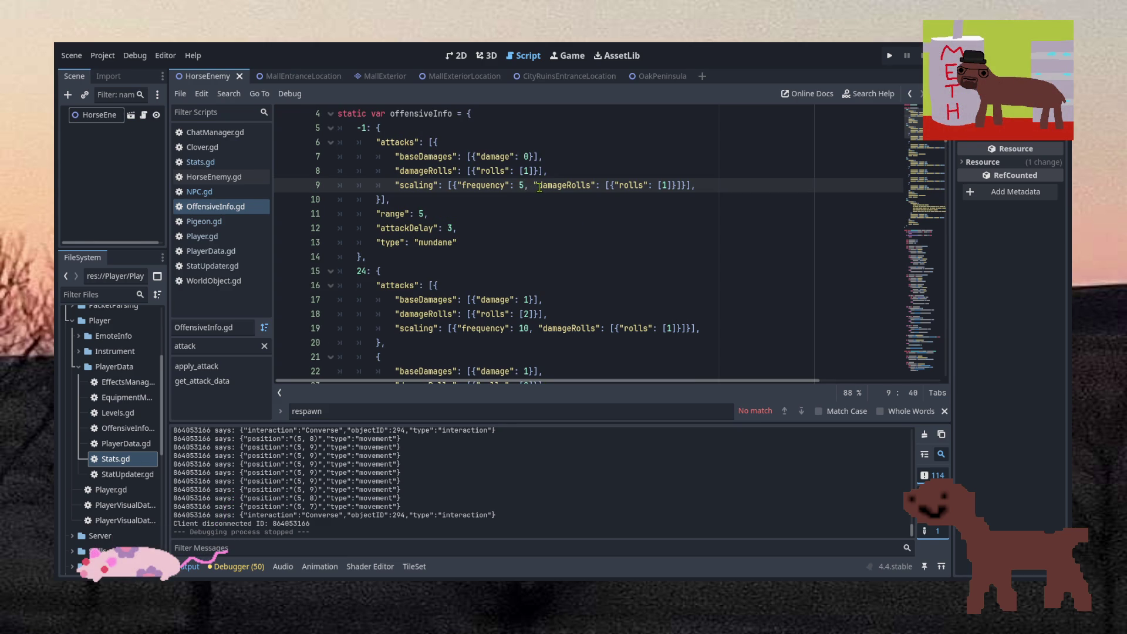
{"action": "scroll", "coordinate": [528, 240], "scroll_direction": "down", "scroll_amount": 1}
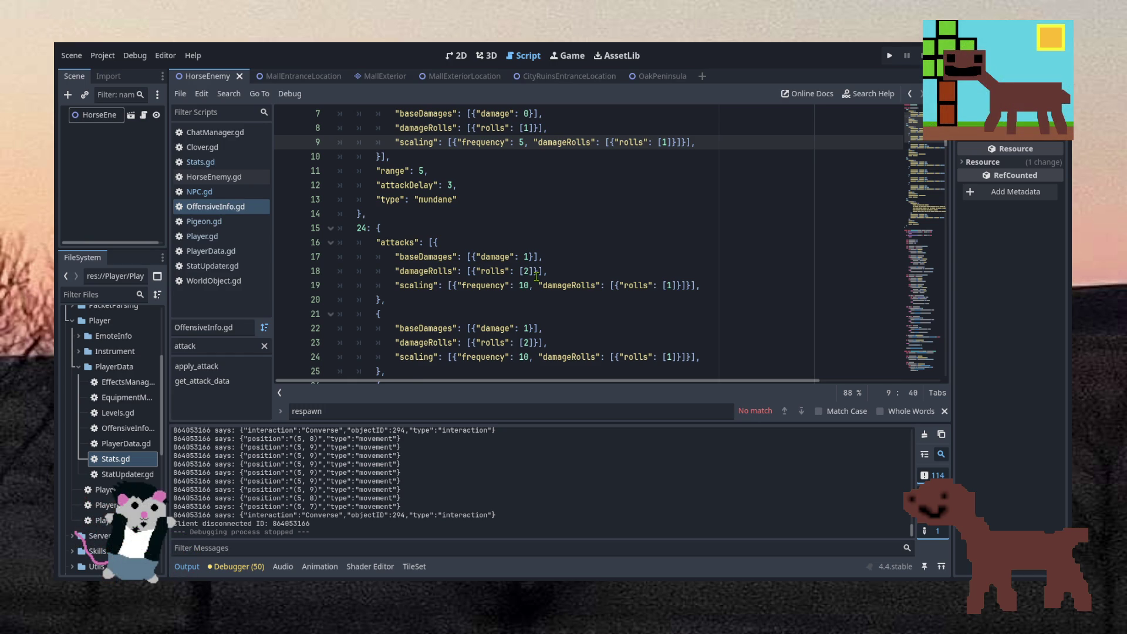
{"action": "scroll", "coordinate": [536, 278], "scroll_direction": "down", "scroll_amount": 5}
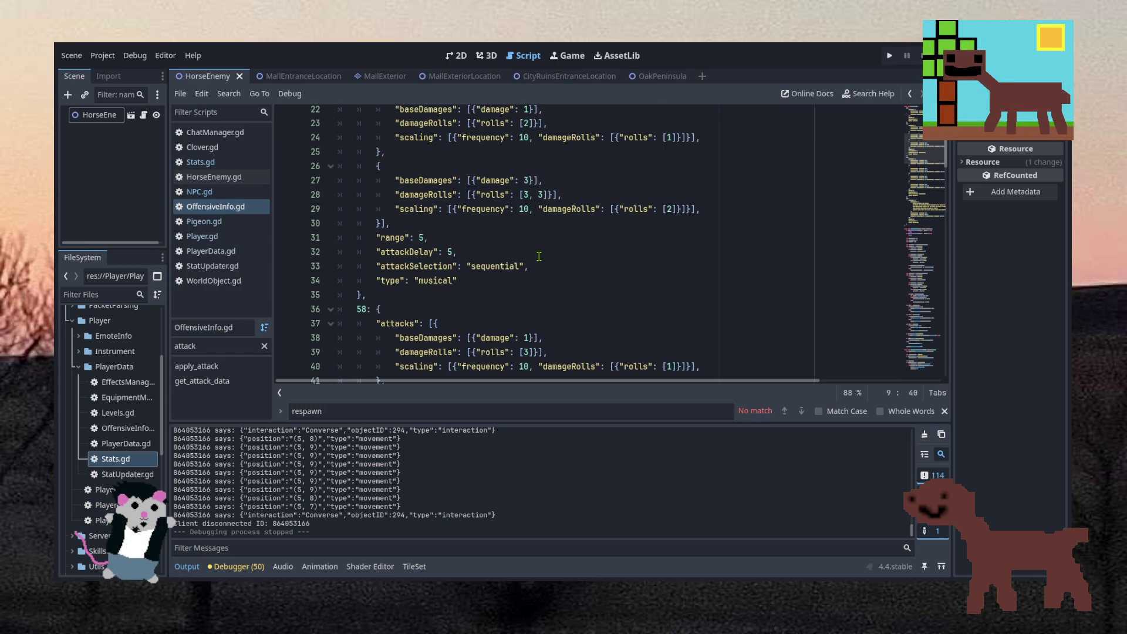
{"action": "scroll", "coordinate": [538, 256], "scroll_direction": "up", "scroll_amount": 7}
{"action": "left_click", "coordinate": [478, 259]}
{"action": "left_click", "coordinate": [453, 270]}
{"action": "left_click", "coordinate": [473, 259]}
{"action": "key", "text": "ctrl+s"}
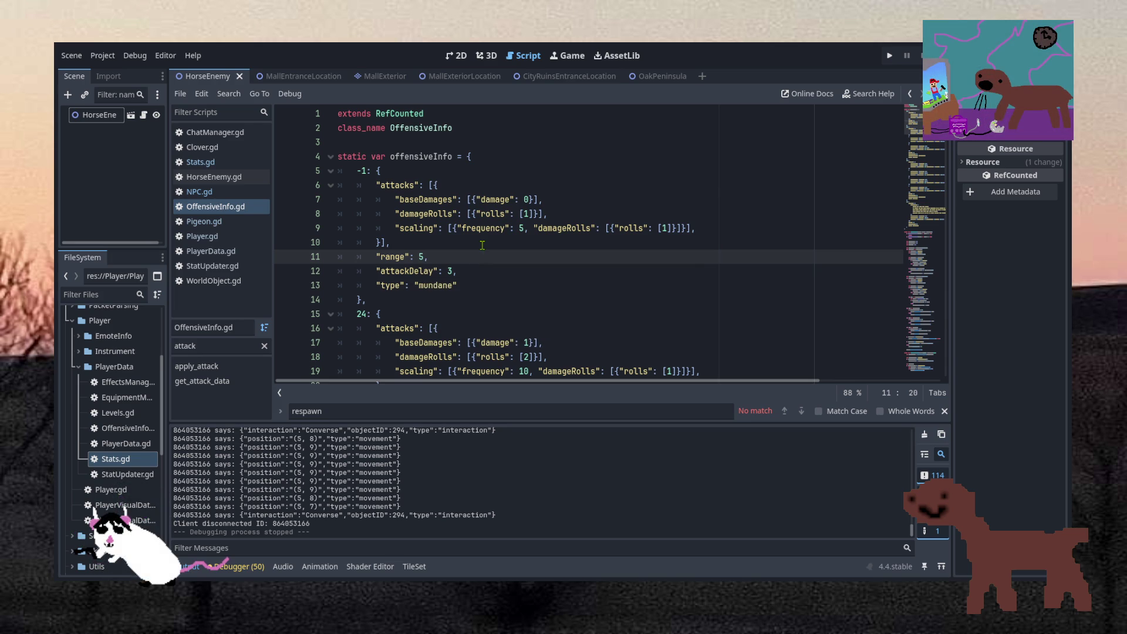
{"action": "left_click", "coordinate": [481, 245]}
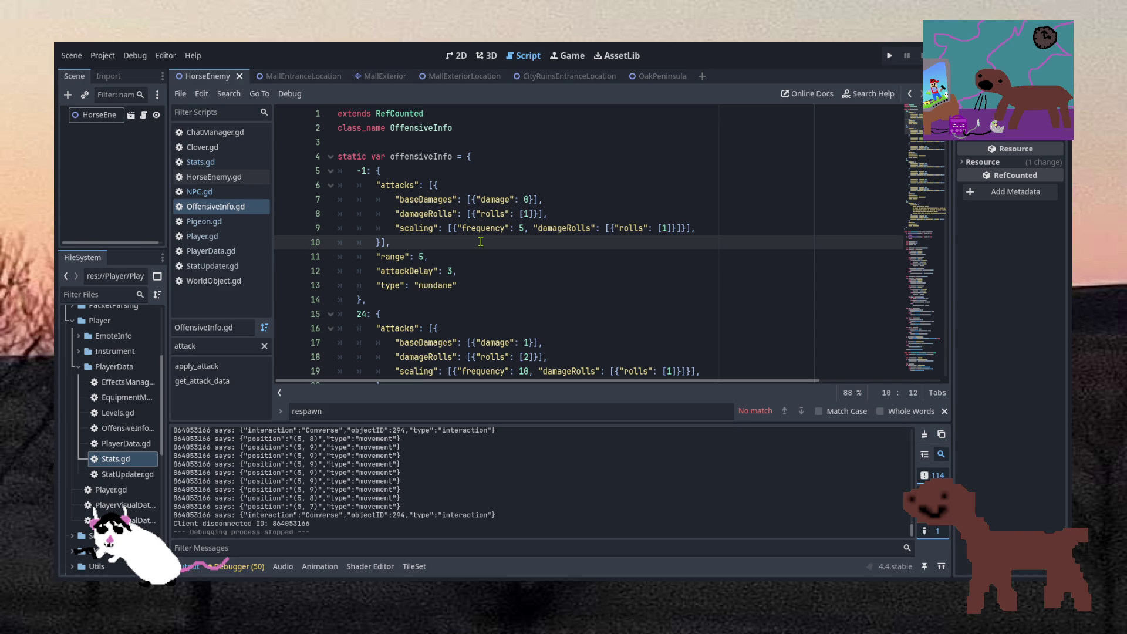
{"action": "key", "text": "Up"}
{"action": "key", "text": "Up"}
{"action": "key", "text": "Down"}
{"action": "key", "text": "Down"}
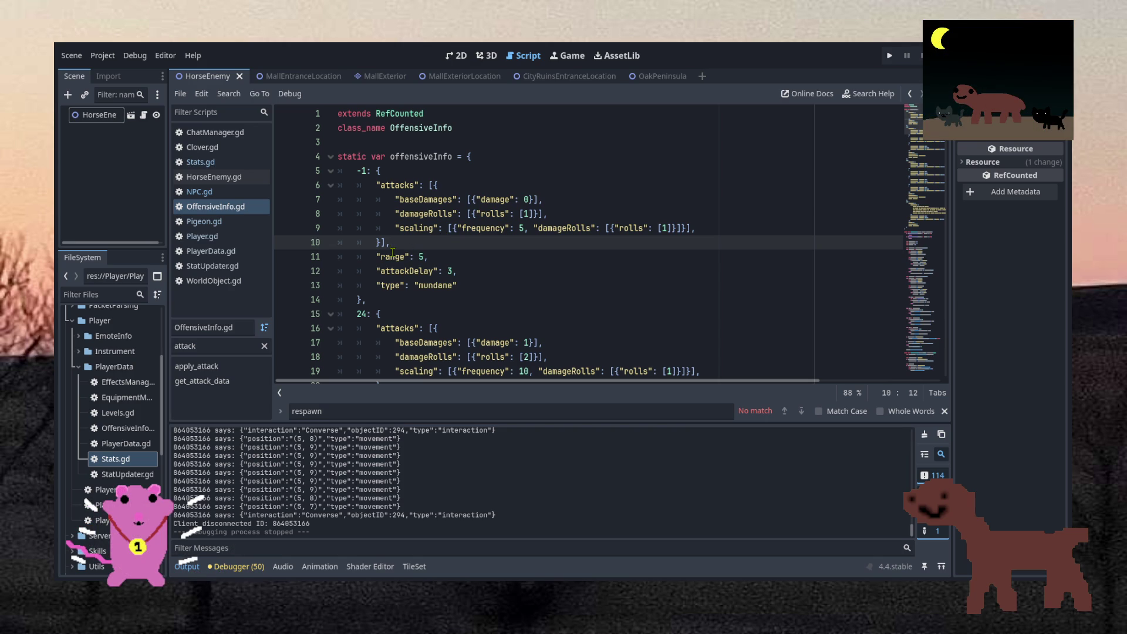
{"action": "left_click", "coordinate": [470, 292]}
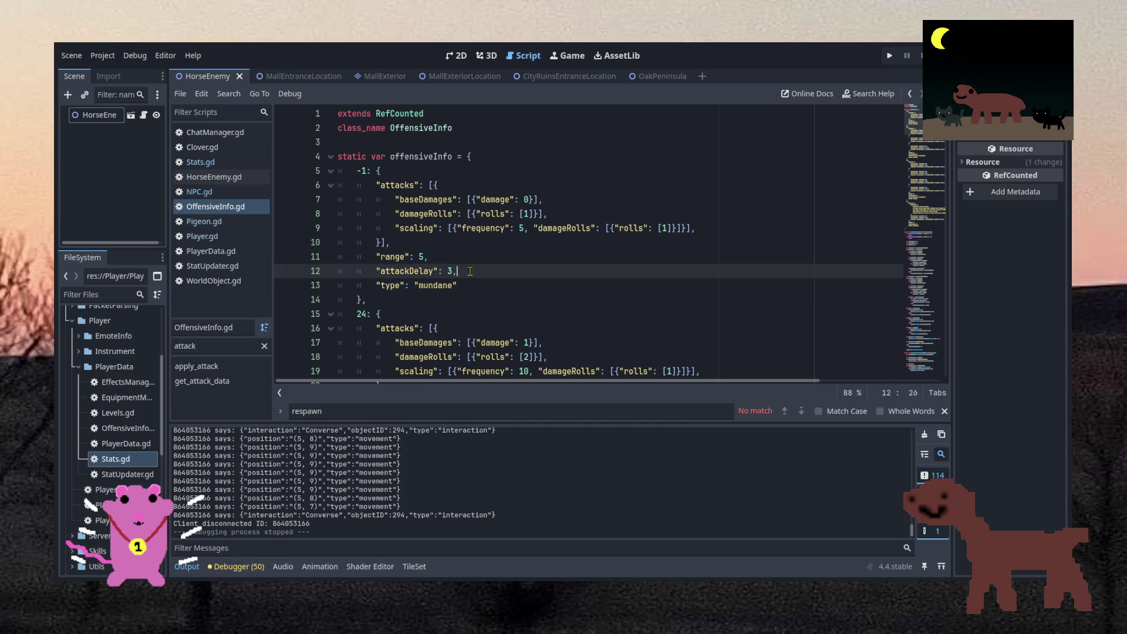
{"action": "left_click", "coordinate": [470, 263]}
{"action": "left_click", "coordinate": [473, 241]}
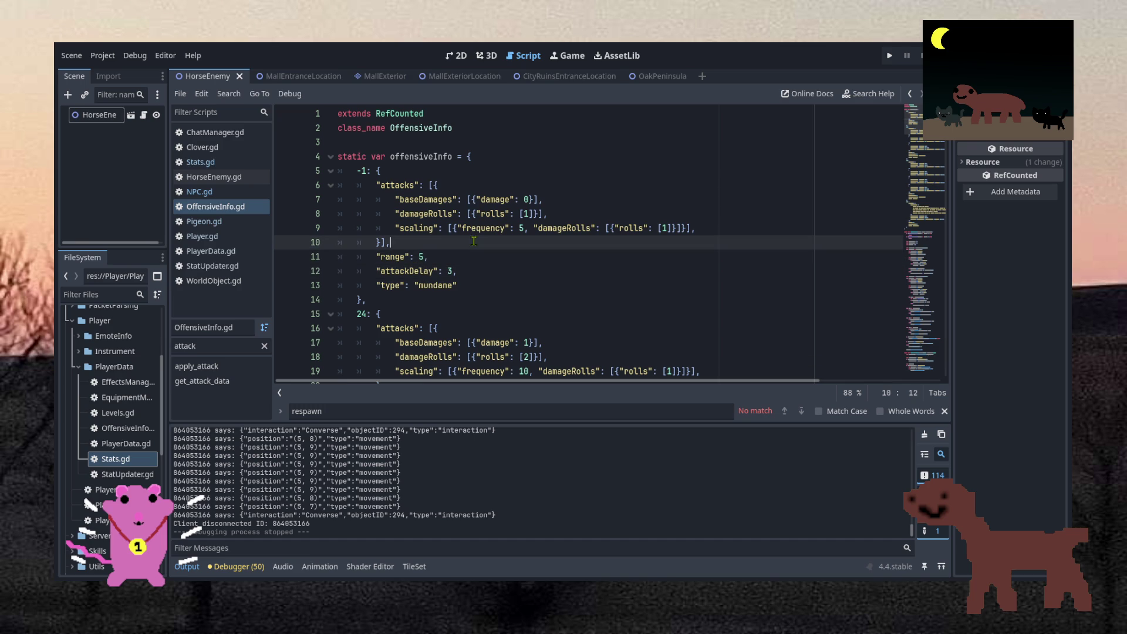
{"action": "left_click", "coordinate": [204, 221]}
{"action": "left_click", "coordinate": [202, 236]}
{"action": "left_click", "coordinate": [215, 207]}
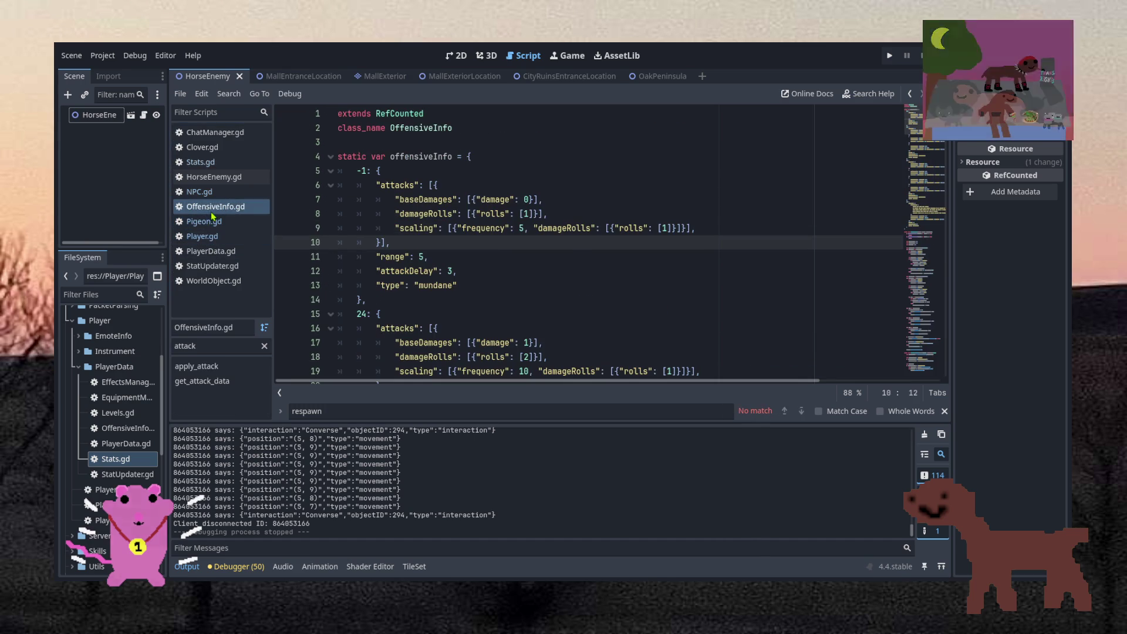
{"action": "left_click", "coordinate": [514, 270]}
{"action": "left_click", "coordinate": [487, 280]}
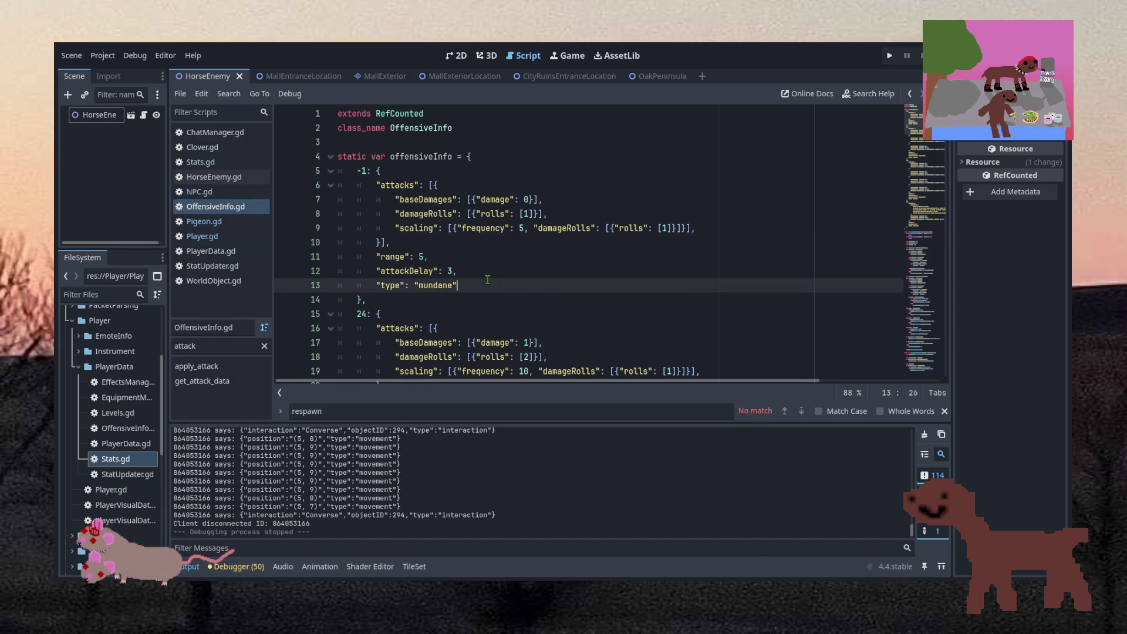
{"action": "left_click", "coordinate": [483, 272]}
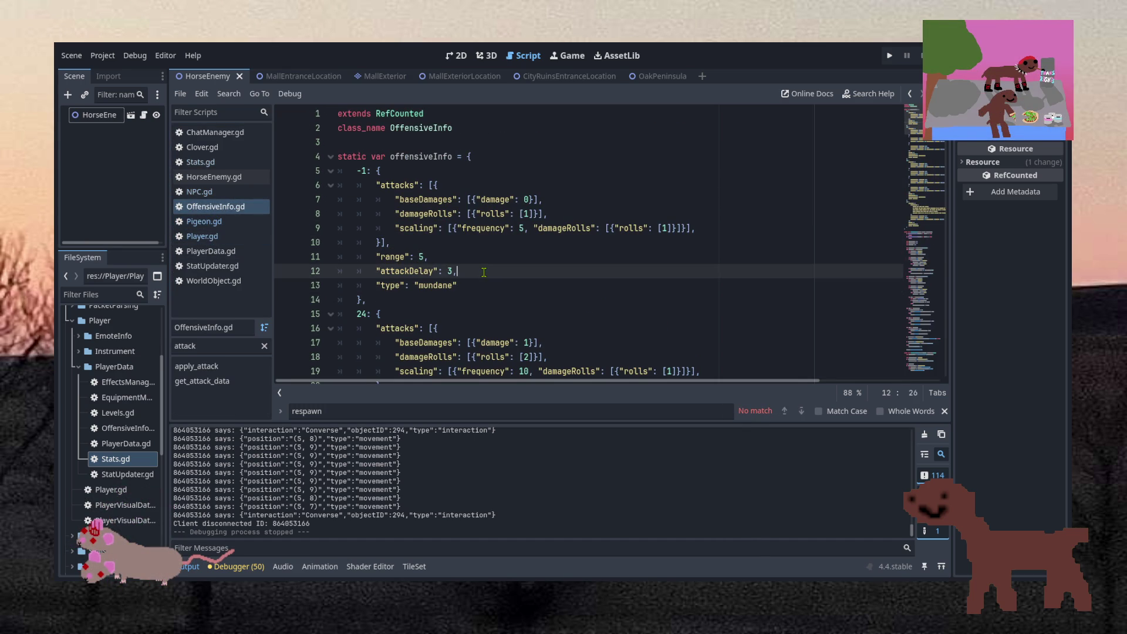
{"action": "left_click", "coordinate": [200, 191]}
Open NPC.gd and look through its stat variables and reset function
{"action": "left_click", "coordinate": [528, 199]}
{"action": "scroll", "coordinate": [545, 231], "scroll_direction": "up", "scroll_amount": 6}
{"action": "scroll", "coordinate": [545, 230], "scroll_direction": "up", "scroll_amount": 5}
{"action": "scroll", "coordinate": [546, 229], "scroll_direction": "down", "scroll_amount": 15}
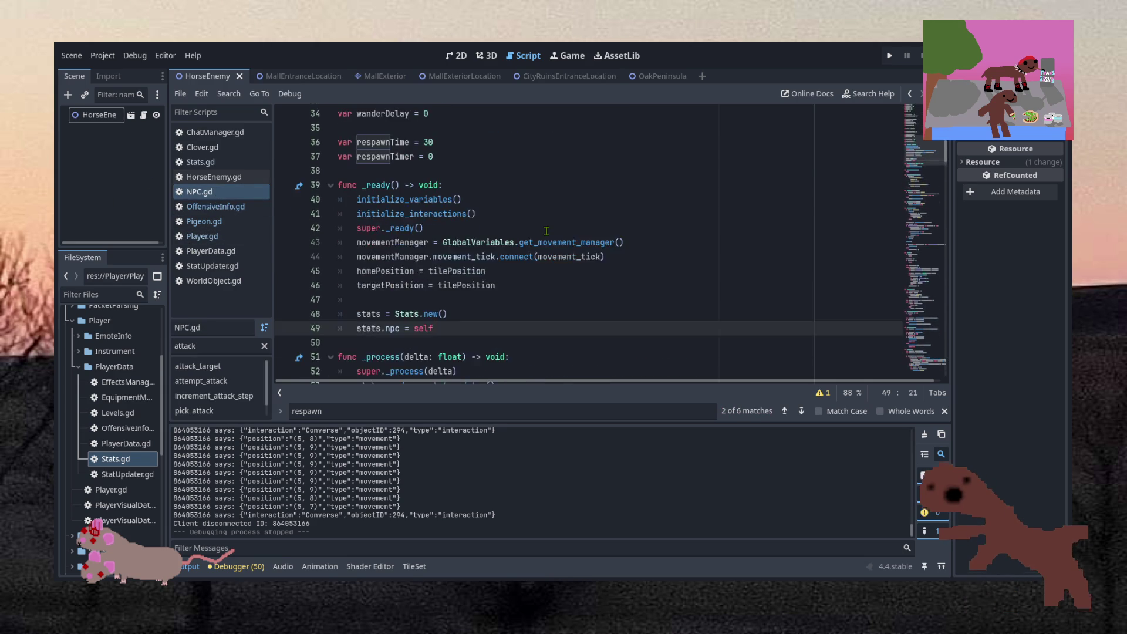
{"action": "scroll", "coordinate": [546, 226], "scroll_direction": "up", "scroll_amount": 3}
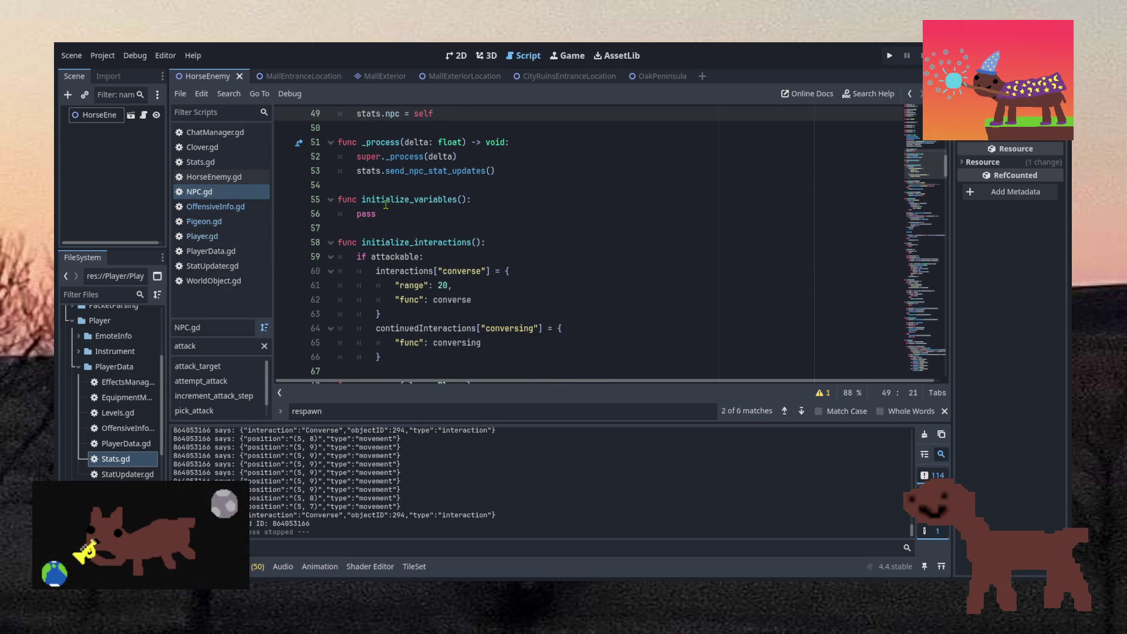
{"action": "scroll", "coordinate": [498, 235], "scroll_direction": "up", "scroll_amount": 2}
{"action": "scroll", "coordinate": [454, 241], "scroll_direction": "down", "scroll_amount": 5}
{"action": "scroll", "coordinate": [454, 240], "scroll_direction": "down", "scroll_amount": 7}
{"action": "scroll", "coordinate": [446, 240], "scroll_direction": "up", "scroll_amount": 3}
{"action": "scroll", "coordinate": [440, 241], "scroll_direction": "up", "scroll_amount": 2}
{"action": "scroll", "coordinate": [428, 239], "scroll_direction": "down", "scroll_amount": 5}
{"action": "scroll", "coordinate": [431, 235], "scroll_direction": "down", "scroll_amount": 10}
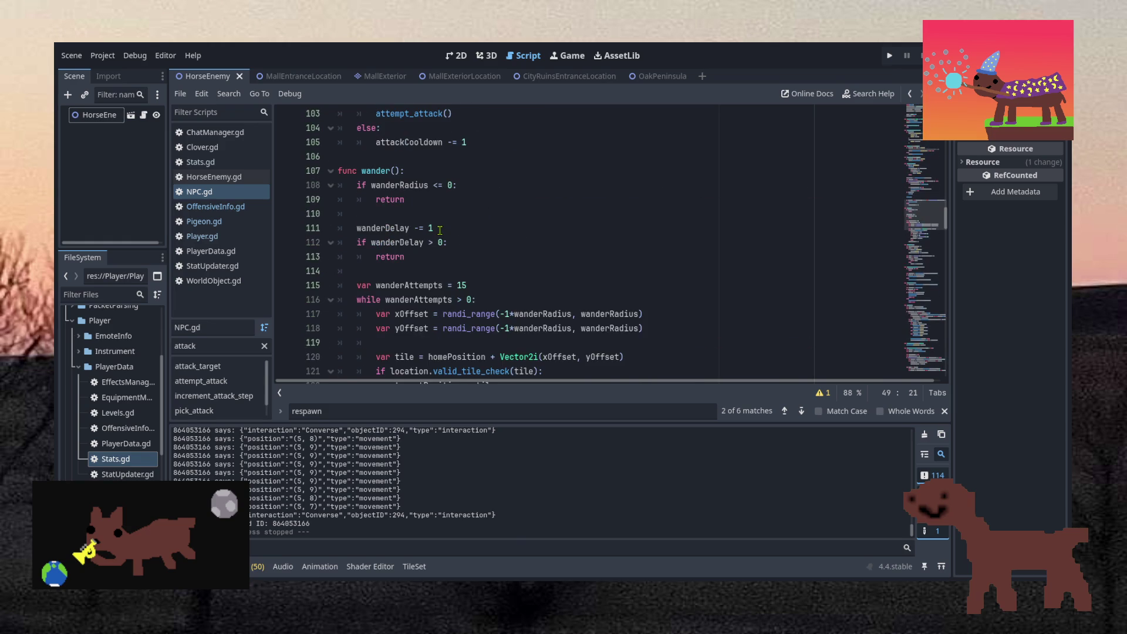
{"action": "scroll", "coordinate": [440, 230], "scroll_direction": "down", "scroll_amount": 3}
{"action": "scroll", "coordinate": [440, 229], "scroll_direction": "up", "scroll_amount": 6}
{"action": "scroll", "coordinate": [440, 230], "scroll_direction": "up", "scroll_amount": 2}
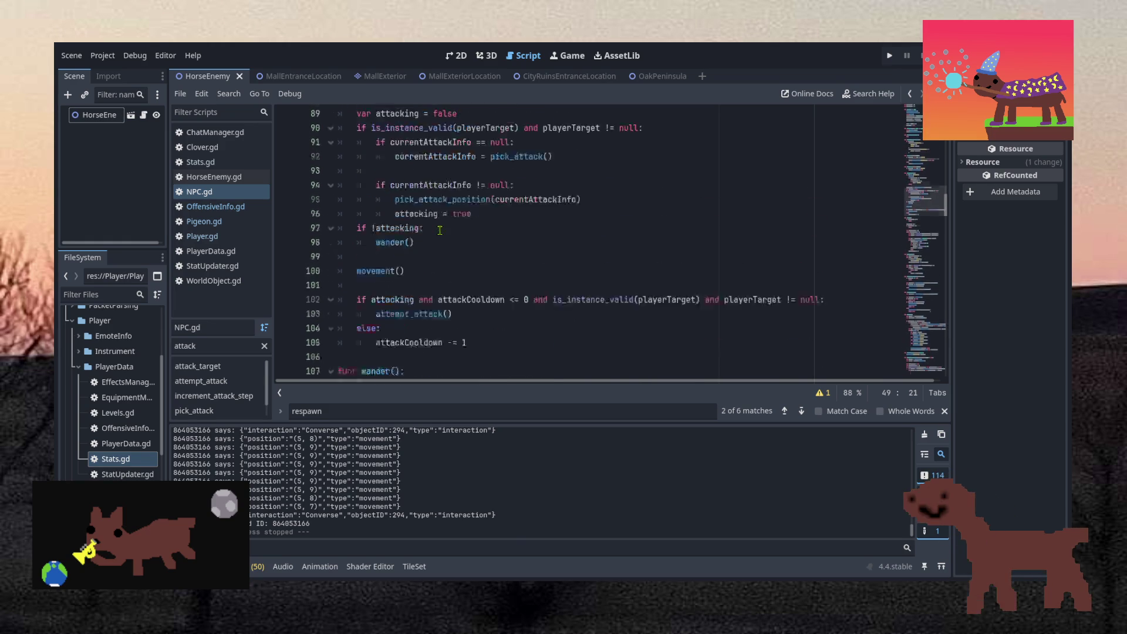
{"action": "scroll", "coordinate": [441, 229], "scroll_direction": "down", "scroll_amount": 6}
{"action": "scroll", "coordinate": [441, 229], "scroll_direction": "down", "scroll_amount": 7}
{"action": "scroll", "coordinate": [440, 229], "scroll_direction": "down", "scroll_amount": 3}
{"action": "scroll", "coordinate": [441, 229], "scroll_direction": "up", "scroll_amount": 5}
{"action": "scroll", "coordinate": [441, 228], "scroll_direction": "down", "scroll_amount": 18}
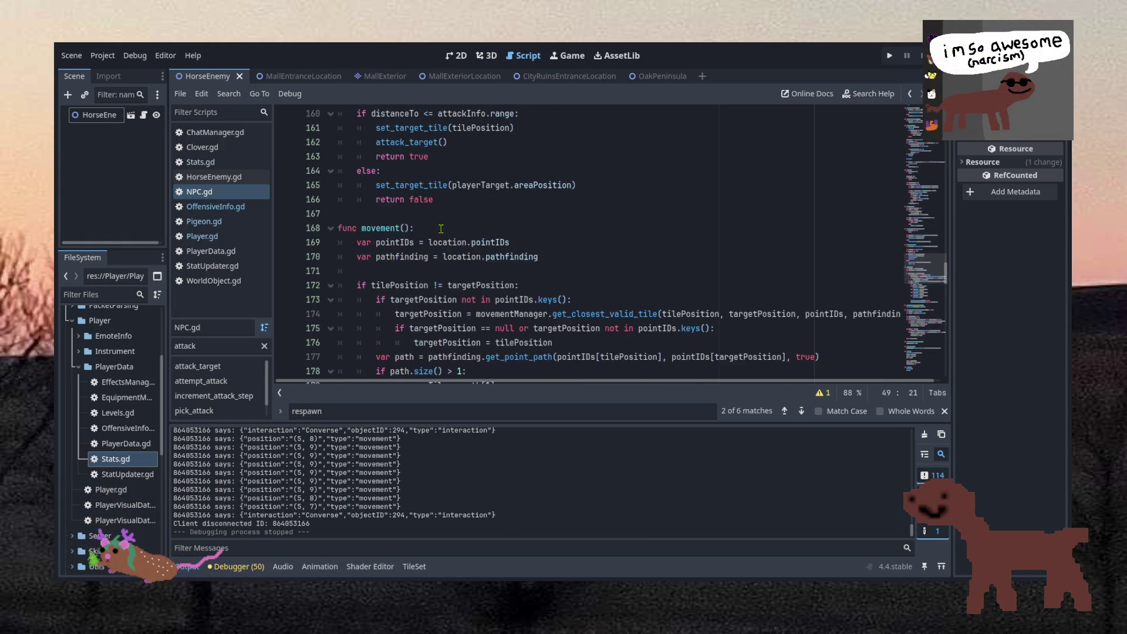
{"action": "scroll", "coordinate": [440, 229], "scroll_direction": "down", "scroll_amount": 5}
{"action": "scroll", "coordinate": [440, 229], "scroll_direction": "up", "scroll_amount": 1}
{"action": "scroll", "coordinate": [450, 178], "scroll_direction": "down", "scroll_amount": 5}
{"action": "scroll", "coordinate": [451, 178], "scroll_direction": "down", "scroll_amount": 4}
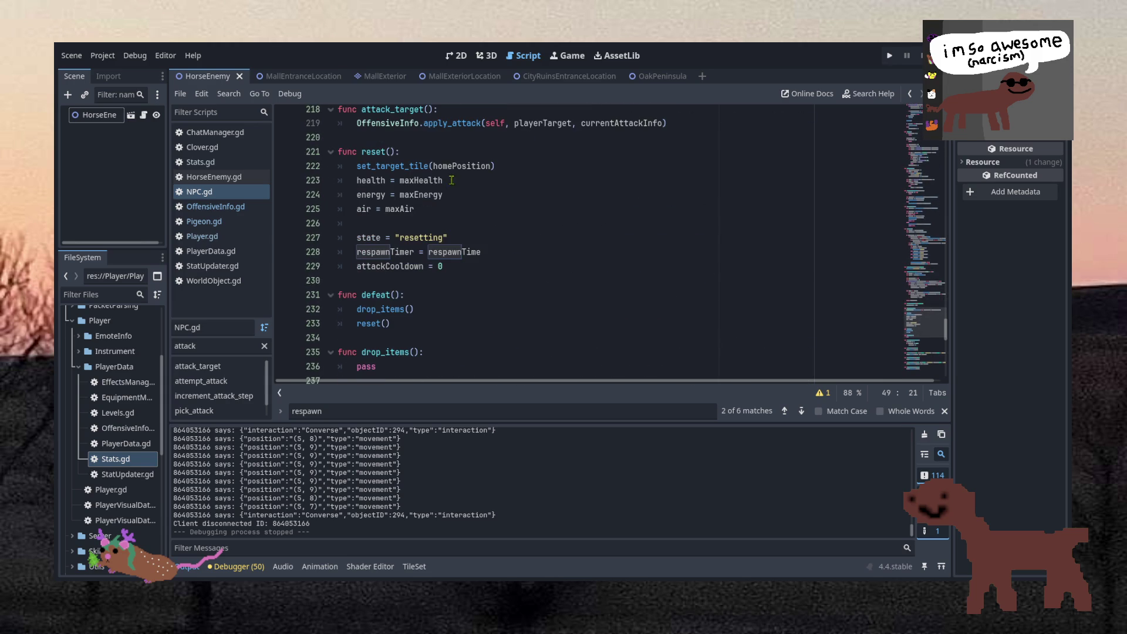
Delete NPC.gd's maxHealth, health, maxEnergy, energy, maxAir and air declarations on lines 12–18
{"action": "left_click", "coordinate": [469, 269]}
{"action": "left_click", "coordinate": [463, 209]}
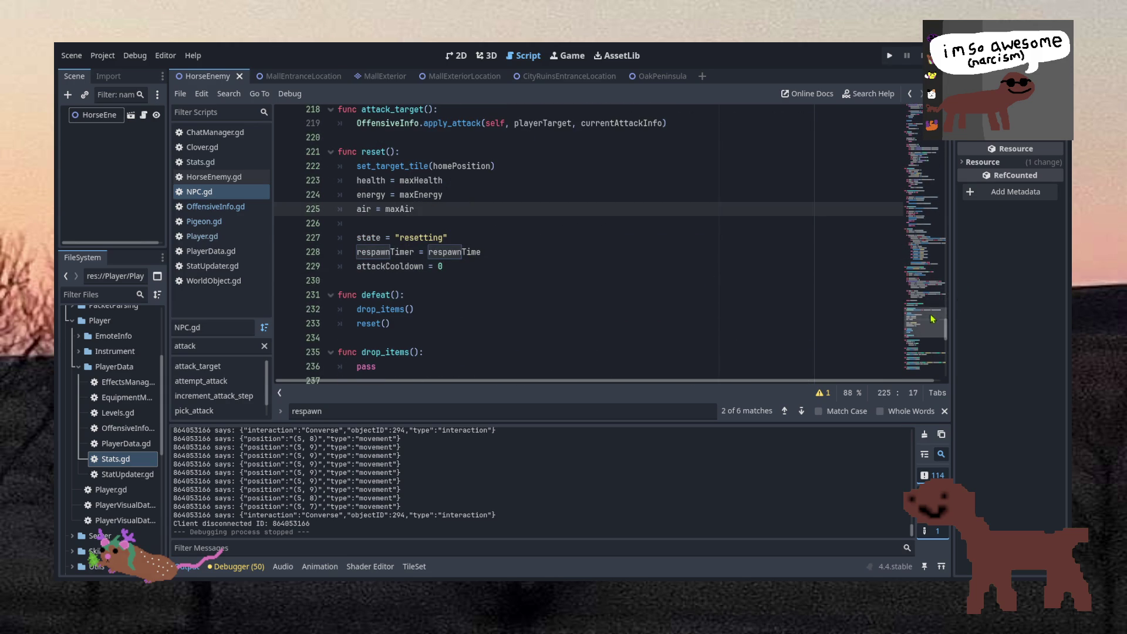
{"action": "left_click_drag", "start_coordinate": [933, 320], "coordinate": [933, 111]}
{"action": "left_click_drag", "start_coordinate": [431, 346], "coordinate": [411, 258]}
{"action": "key", "text": "Delete"}
{"action": "scroll", "coordinate": [461, 252], "scroll_direction": "down", "scroll_amount": 3}
Remove the statUpdates and statUpdatePacket lines from NPC.gd and save it
{"action": "left_click", "coordinate": [461, 251]}
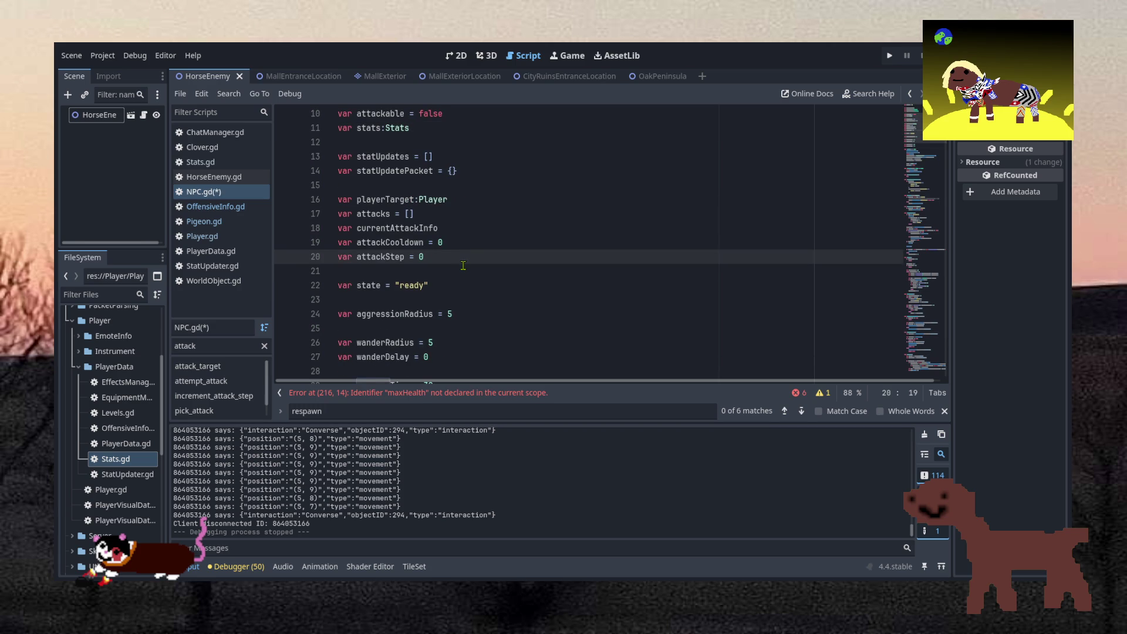
{"action": "left_click", "coordinate": [463, 265]}
{"action": "scroll", "coordinate": [463, 265], "scroll_direction": "down", "scroll_amount": 2}
{"action": "scroll", "coordinate": [463, 265], "scroll_direction": "up", "scroll_amount": 2}
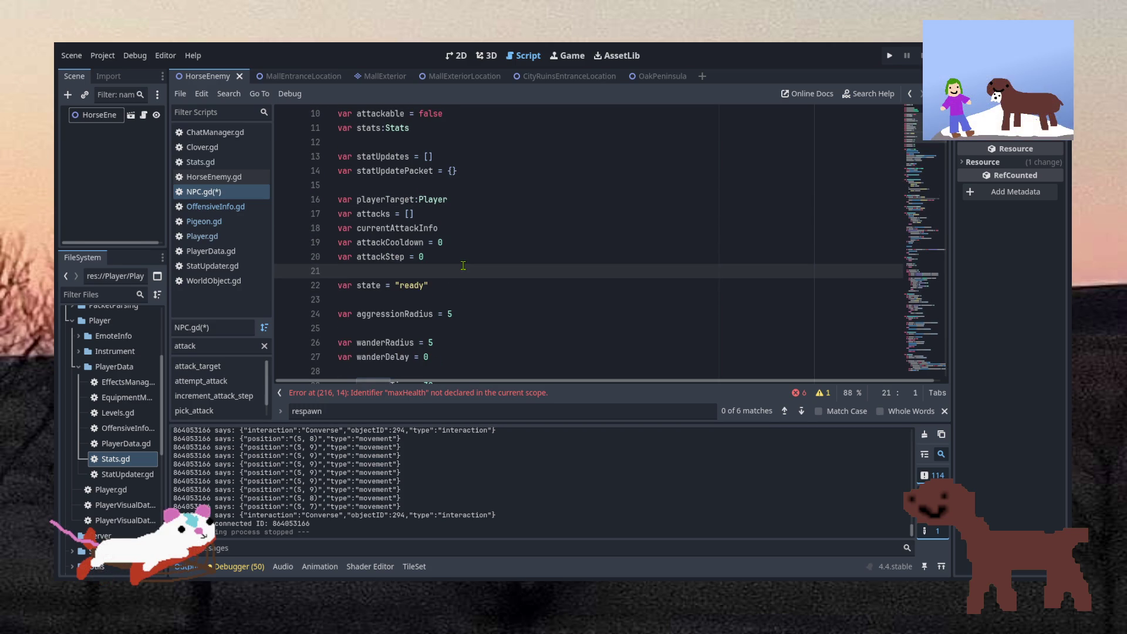
{"action": "scroll", "coordinate": [447, 227], "scroll_direction": "up", "scroll_amount": 2}
{"action": "left_click", "coordinate": [464, 257]}
{"action": "left_click", "coordinate": [477, 208], "text": "shift"}
{"action": "key", "text": "BackSpace"}
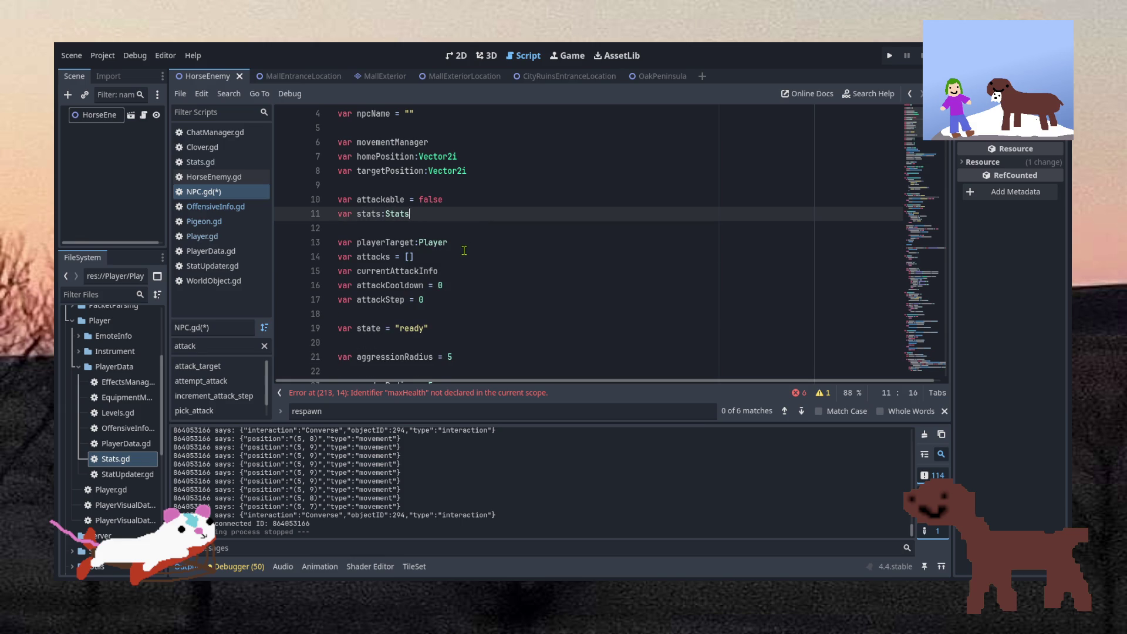
{"action": "left_click", "coordinate": [464, 254]}
{"action": "scroll", "coordinate": [463, 254], "scroll_direction": "down", "scroll_amount": 7}
{"action": "key", "text": "ctrl+s"}
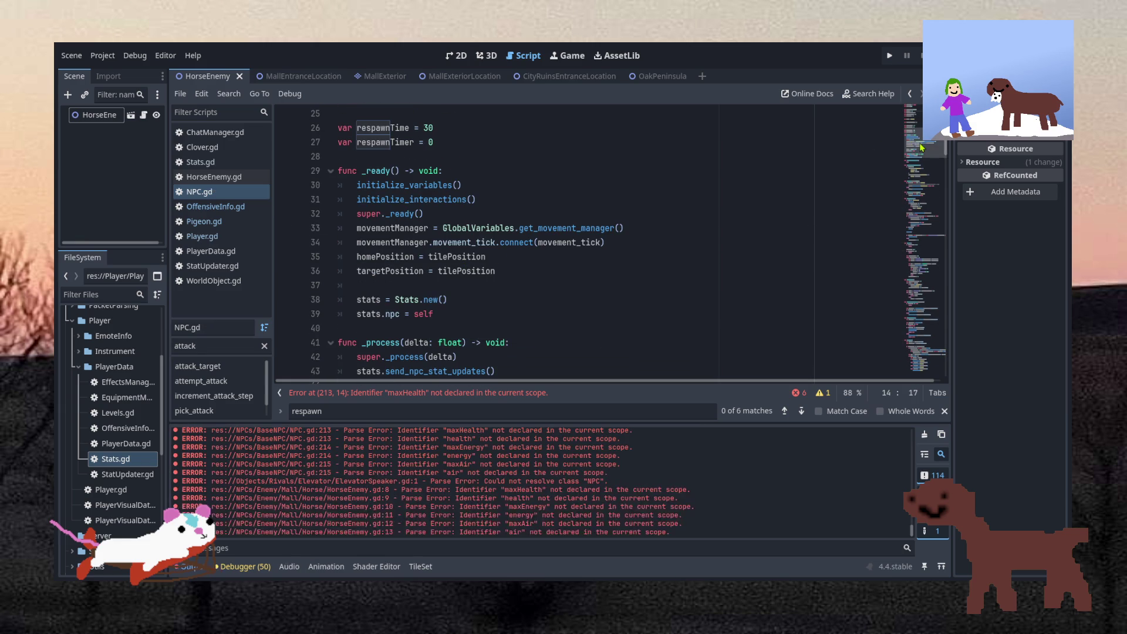
In reset(), change health on line 213 to stats.health
{"action": "left_click_drag", "start_coordinate": [921, 148], "coordinate": [915, 325]}
{"action": "left_click", "coordinate": [362, 205]}
{"action": "left_click", "coordinate": [357, 178]}
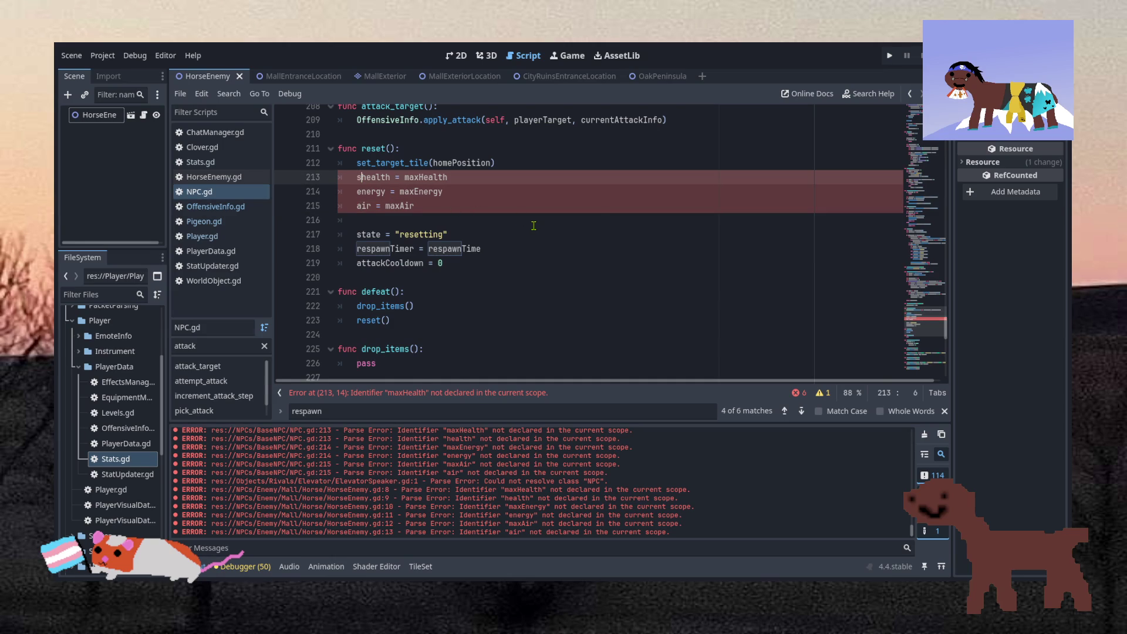
{"action": "type", "text": "stat"}
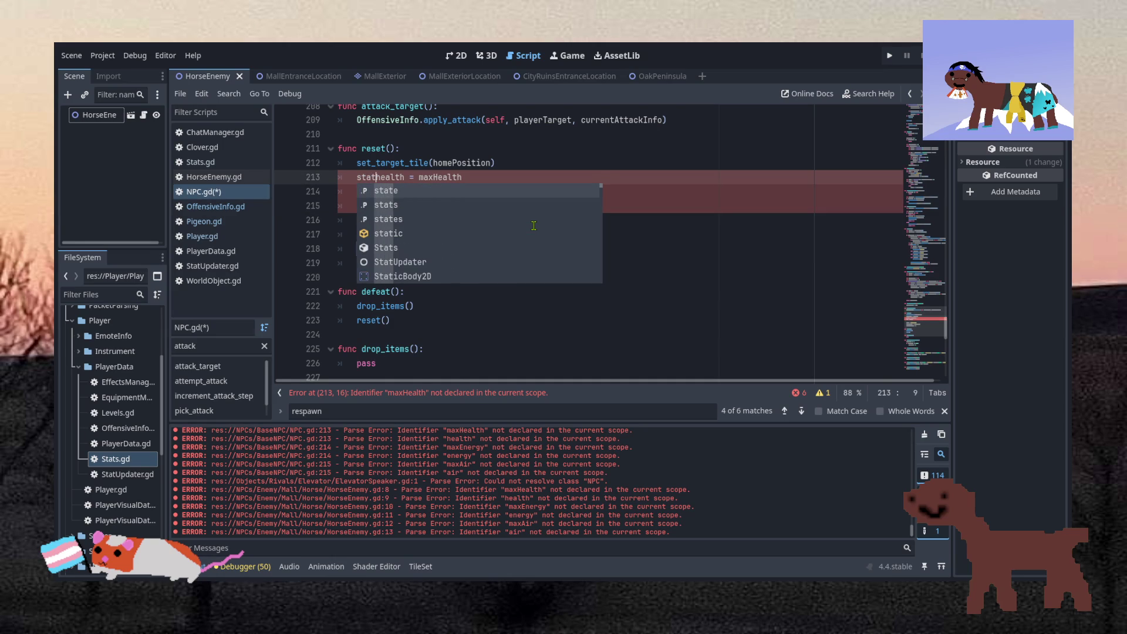
{"action": "key", "text": "Escape"}
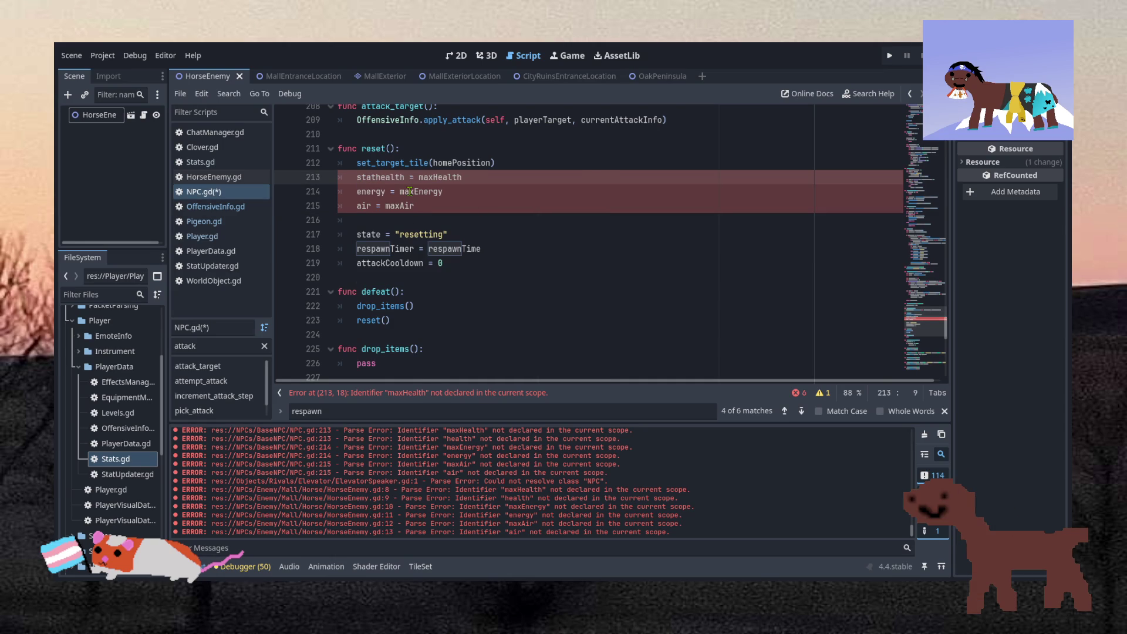
{"action": "type", "text": "."}
{"action": "left_click_drag", "start_coordinate": [409, 177], "coordinate": [367, 179]}
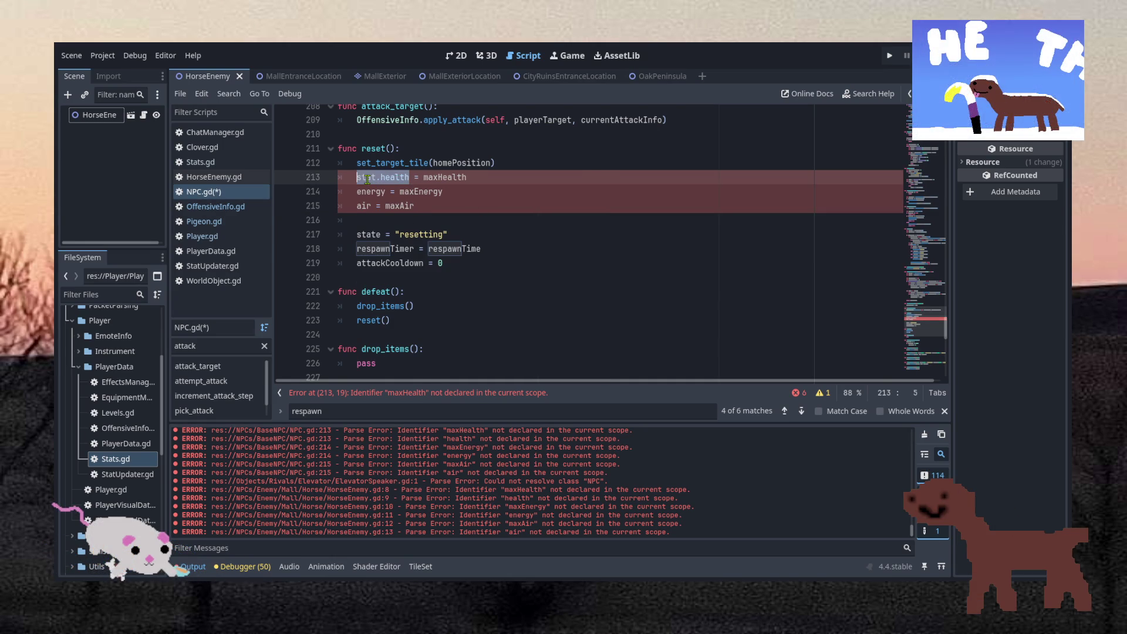
{"action": "left_click", "coordinate": [371, 178]}
{"action": "type", "text": "s"}
{"action": "key", "text": "Escape"}
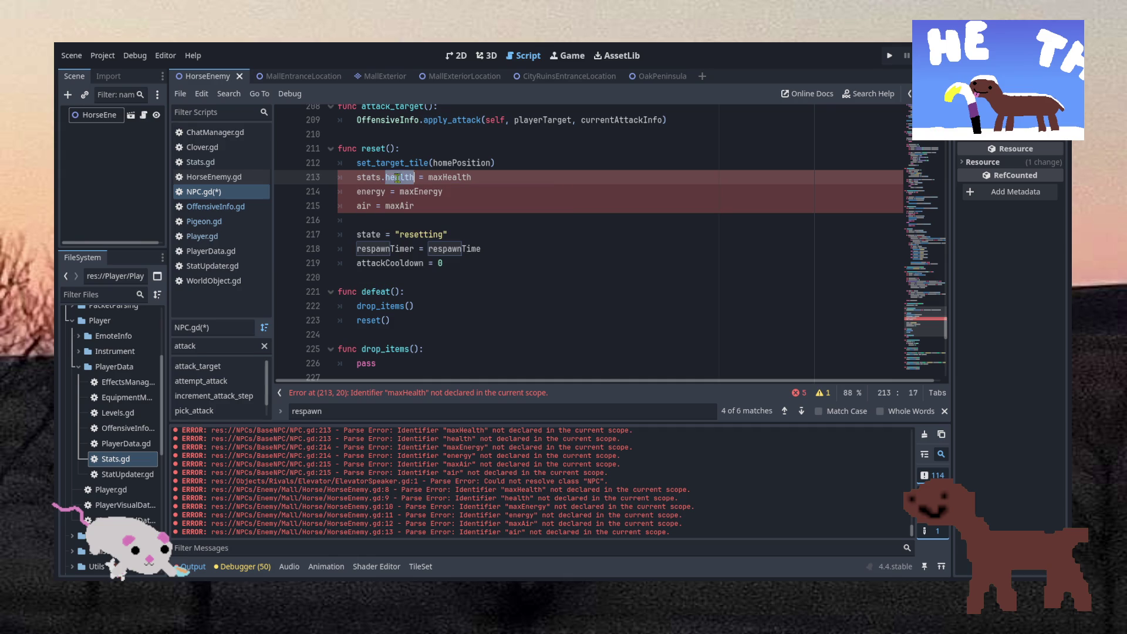
{"action": "left_click_drag", "start_coordinate": [385, 179], "coordinate": [354, 179]}
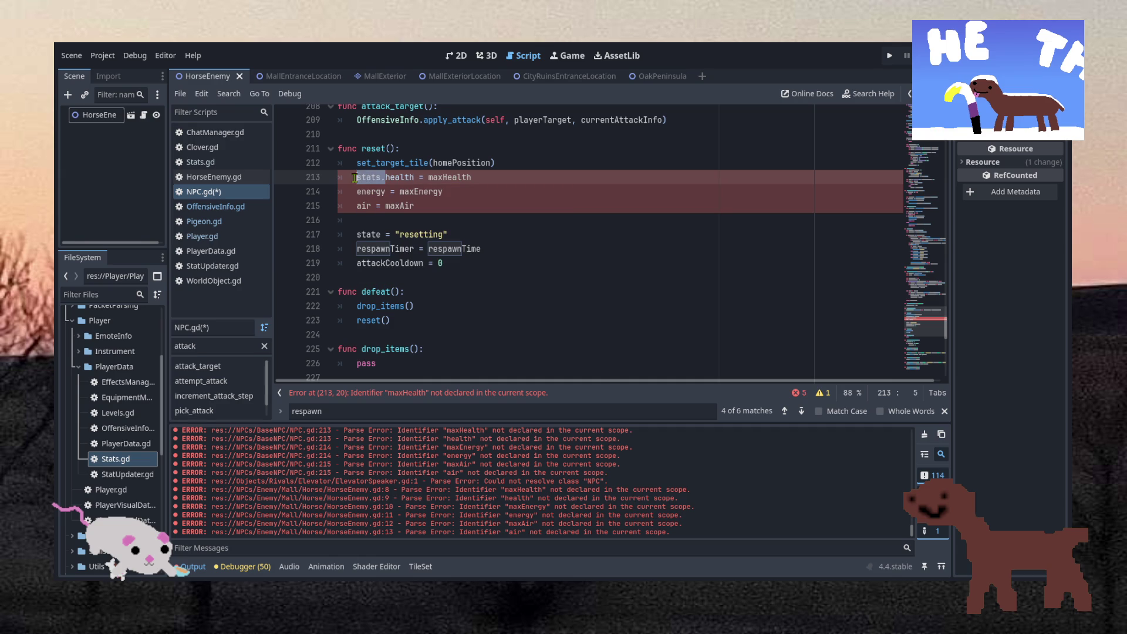
{"action": "key", "text": "ctrl+c"}
Prefix energy, air, maxAir, maxEnergy and maxHealth in reset() with 'stats.' and save NPC.gd
{"action": "left_click", "coordinate": [356, 191]}
{"action": "key", "text": "ctrl+v"}
{"action": "left_click", "coordinate": [356, 205]}
{"action": "key", "text": "ctrl+v"}
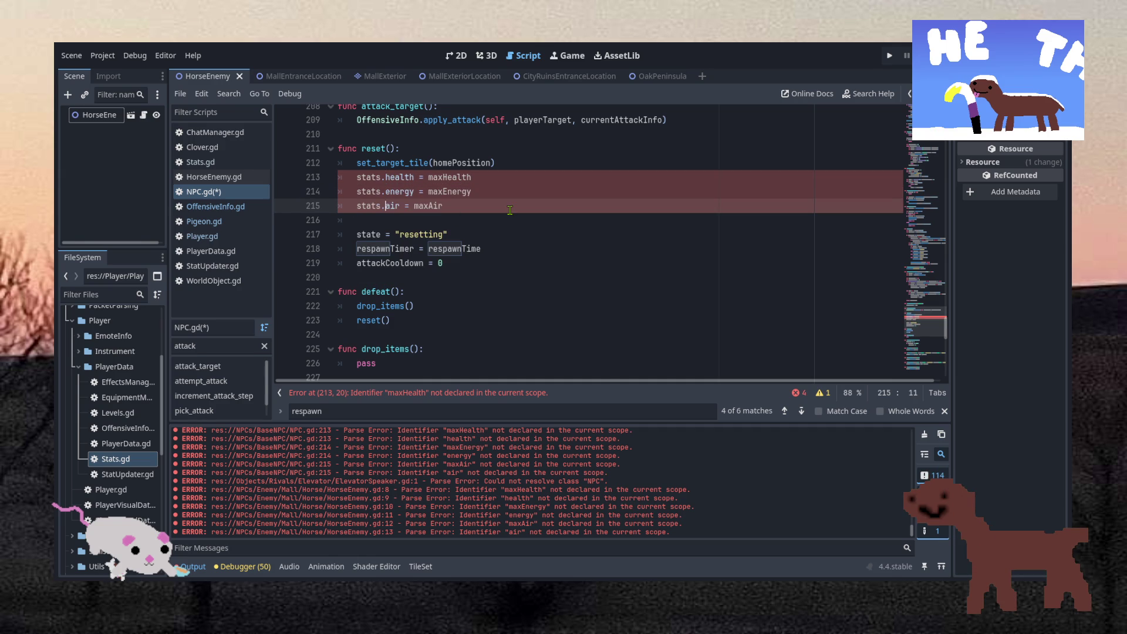
{"action": "left_click", "coordinate": [415, 205]}
{"action": "key", "text": "ctrl+v"}
{"action": "left_click", "coordinate": [428, 191]}
{"action": "key", "text": "ctrl+v"}
{"action": "left_click", "coordinate": [428, 177]}
{"action": "key", "text": "ctrl+v"}
{"action": "key", "text": "ctrl+s"}
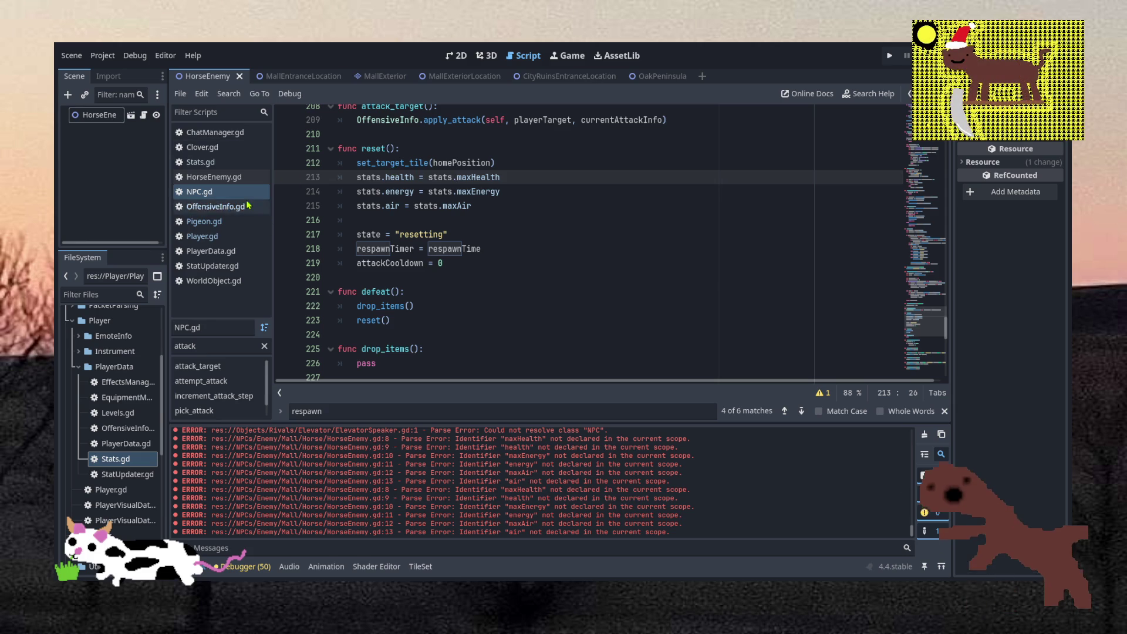
{"action": "left_click", "coordinate": [219, 177]}
Prefix HorseEnemy.gd's maxHealth, health, maxEnergy, energy, maxAir and air assignments with 'stats.' and save
{"action": "left_click", "coordinate": [371, 210]}
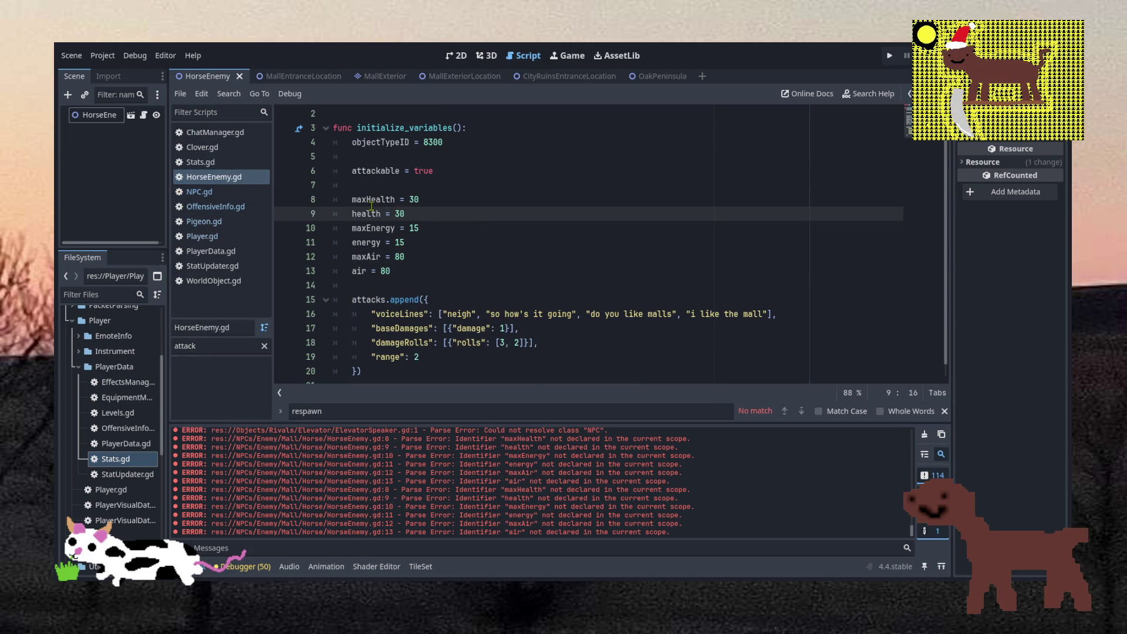
{"action": "left_click", "coordinate": [352, 199]}
{"action": "key", "text": "ctrl+v"}
{"action": "left_click", "coordinate": [352, 213]}
{"action": "key", "text": "ctrl+v"}
{"action": "left_click", "coordinate": [352, 228]}
{"action": "key", "text": "ctrl+v"}
{"action": "left_click", "coordinate": [352, 242]}
{"action": "key", "text": "ctrl+v"}
{"action": "left_click", "coordinate": [352, 257]}
{"action": "left_click", "coordinate": [352, 271]}
{"action": "key", "text": "ctrl+v"}
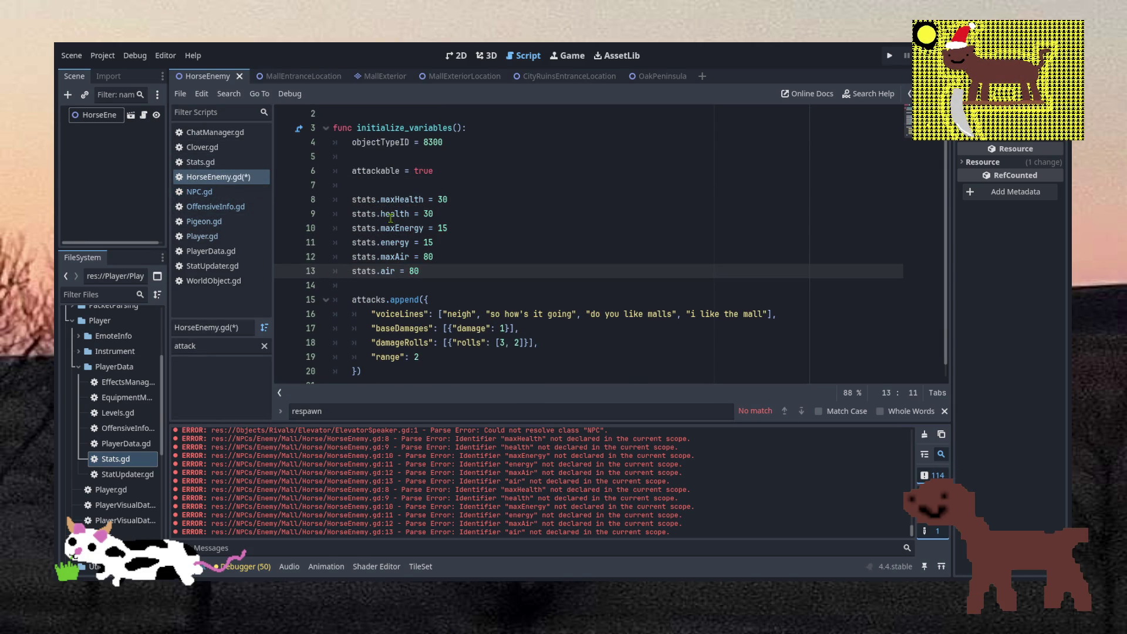
{"action": "left_click", "coordinate": [427, 200]}
{"action": "key", "text": "ctrl+s"}
Review HorseEnemy.gd's stat values: health 30, energy 15, air 80
{"action": "scroll", "coordinate": [427, 194], "scroll_direction": "down", "scroll_amount": 1}
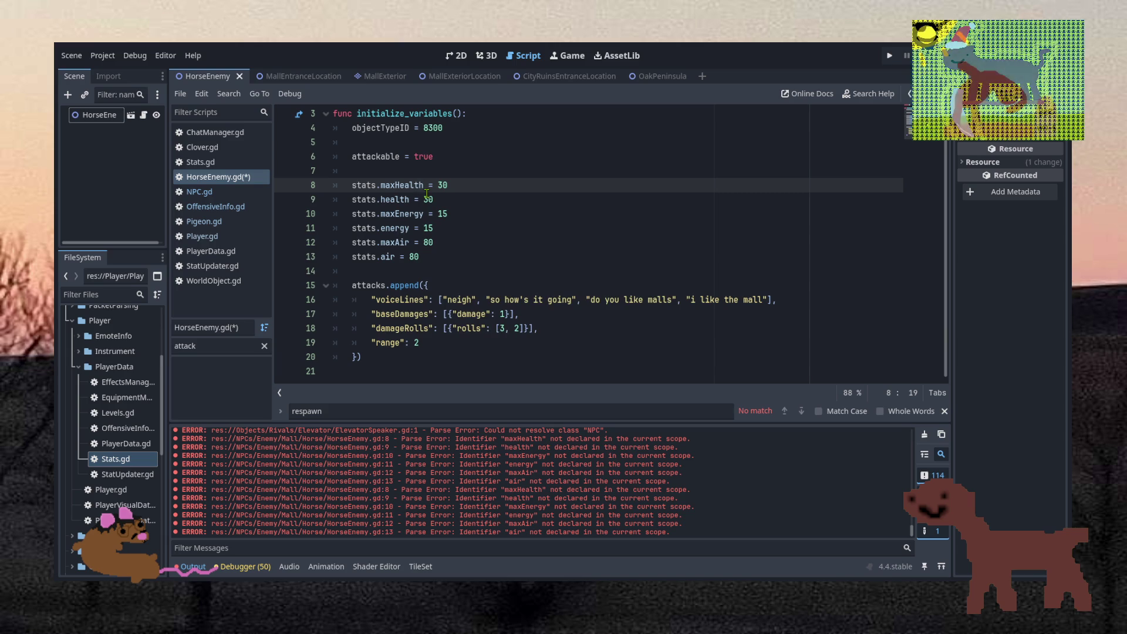
{"action": "left_click", "coordinate": [426, 194]}
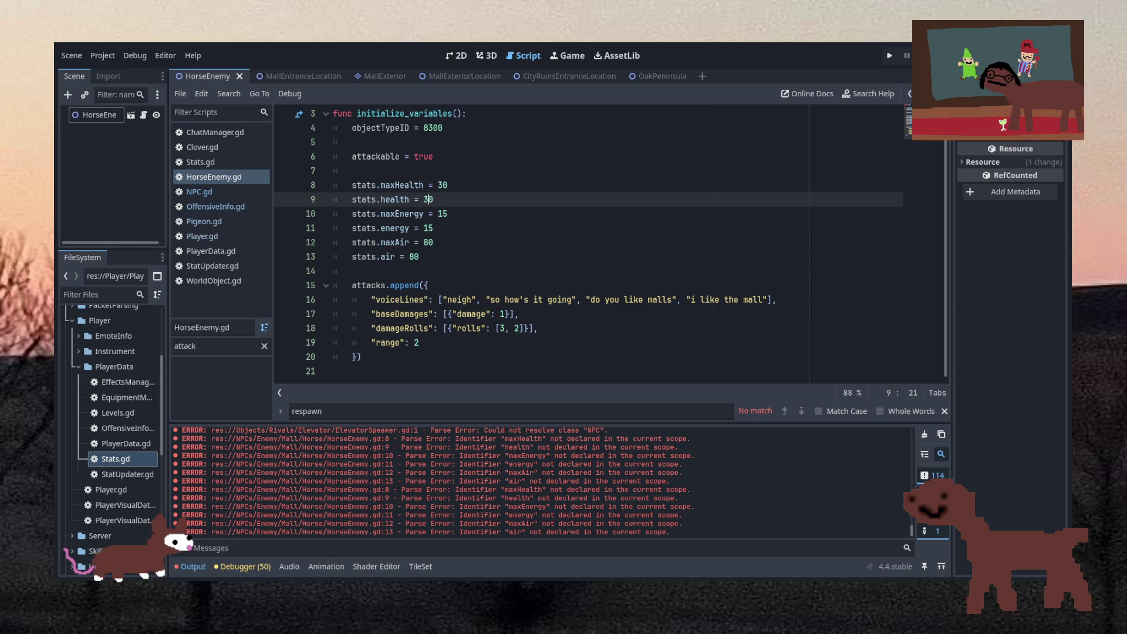
{"action": "key", "text": "Down"}
{"action": "key", "text": "Down"}
{"action": "key", "text": "Down"}
{"action": "key", "text": "Up"}
{"action": "key", "text": "Up"}
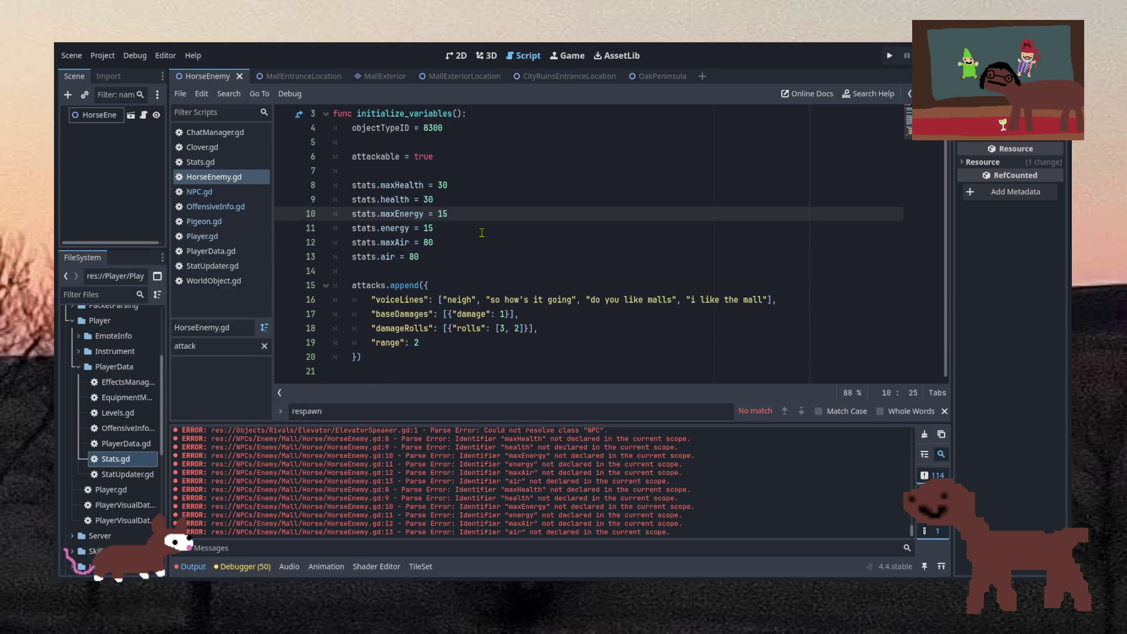
{"action": "key", "text": "Down"}
{"action": "key", "text": "Down"}
{"action": "key", "text": "Down"}
{"action": "key", "text": "Down"}
{"action": "key", "text": "Up"}
{"action": "key", "text": "alt+Left"}
{"action": "key", "text": "alt+Left"}
{"action": "key", "text": "alt+Left"}
Read through Stats.gd's send_npc and send_player_stat_updates, then return to the stat declarations near line 15
{"action": "scroll", "coordinate": [510, 245], "scroll_direction": "down", "scroll_amount": 6}
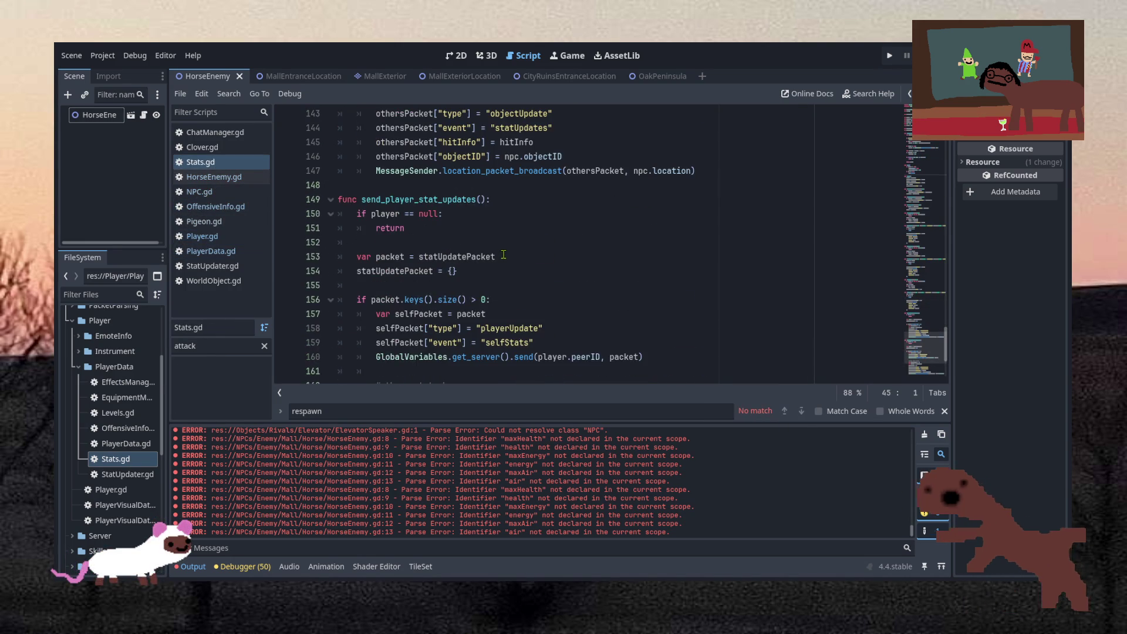
{"action": "scroll", "coordinate": [528, 258], "scroll_direction": "down", "scroll_amount": 2}
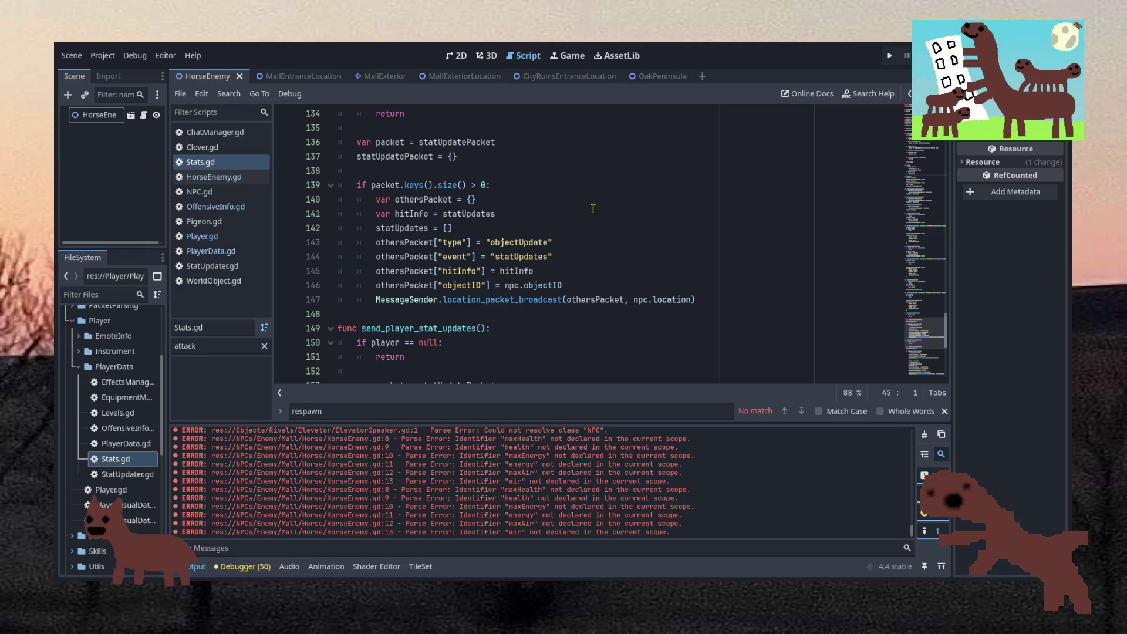
{"action": "scroll", "coordinate": [593, 208], "scroll_direction": "down", "scroll_amount": 6}
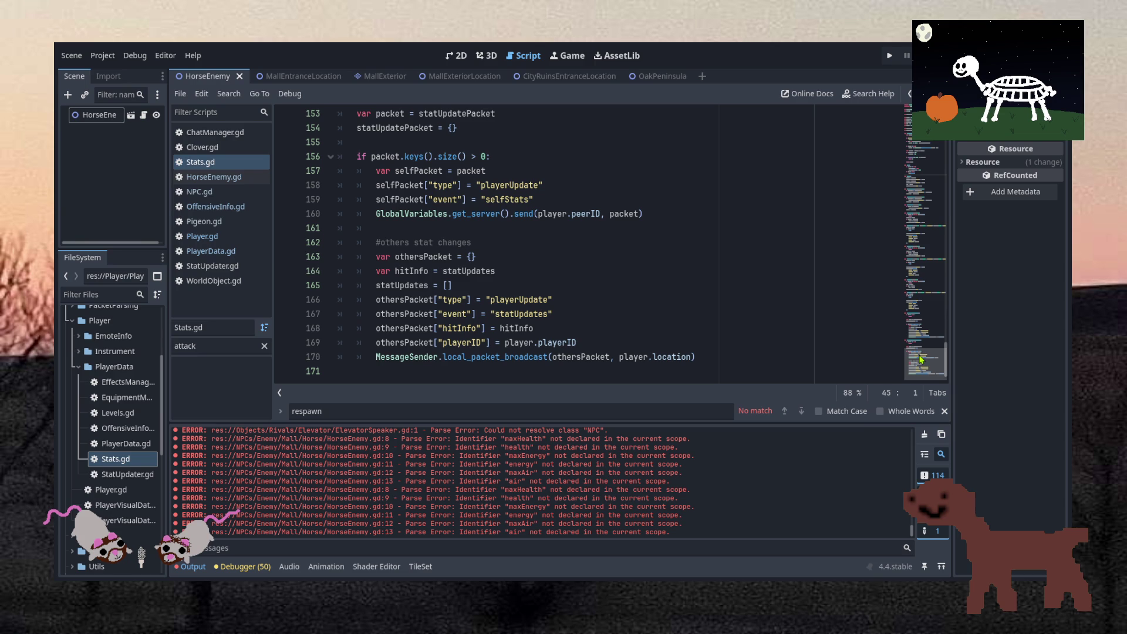
{"action": "left_click_drag", "start_coordinate": [921, 359], "coordinate": [920, 117]}
{"action": "left_click", "coordinate": [470, 313]}
{"action": "scroll", "coordinate": [470, 256], "scroll_direction": "down", "scroll_amount": 3}
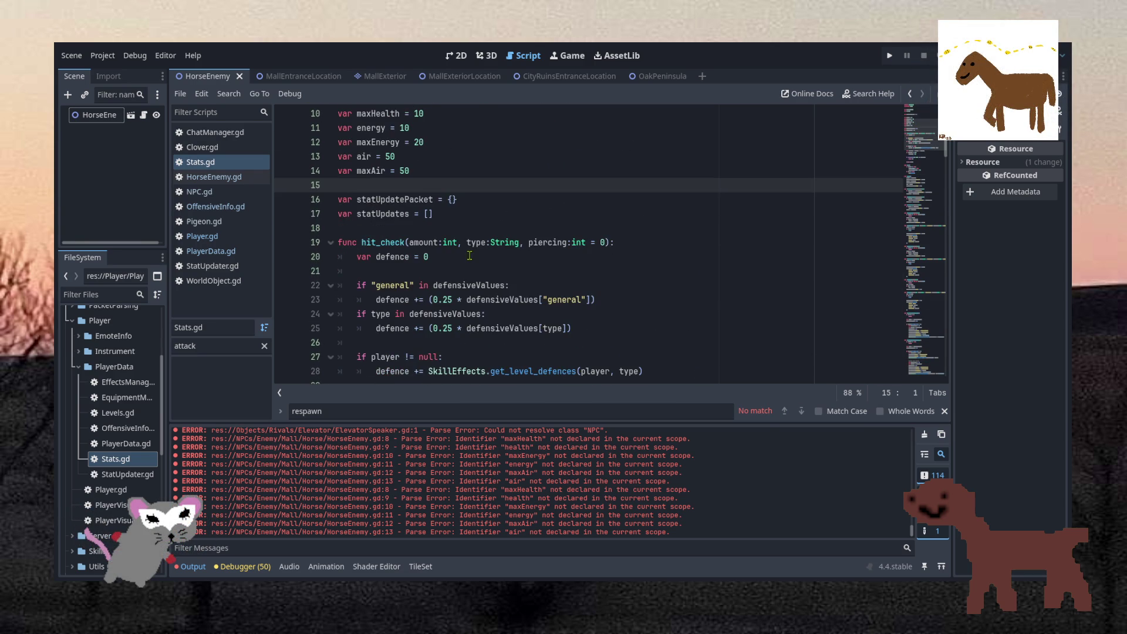
Add 'var statPercentages = []' below statUpdates in Stats.gd and save
{"action": "left_click", "coordinate": [471, 216]}
{"action": "key", "text": "Return"}
{"action": "type", "text": "var statP"}
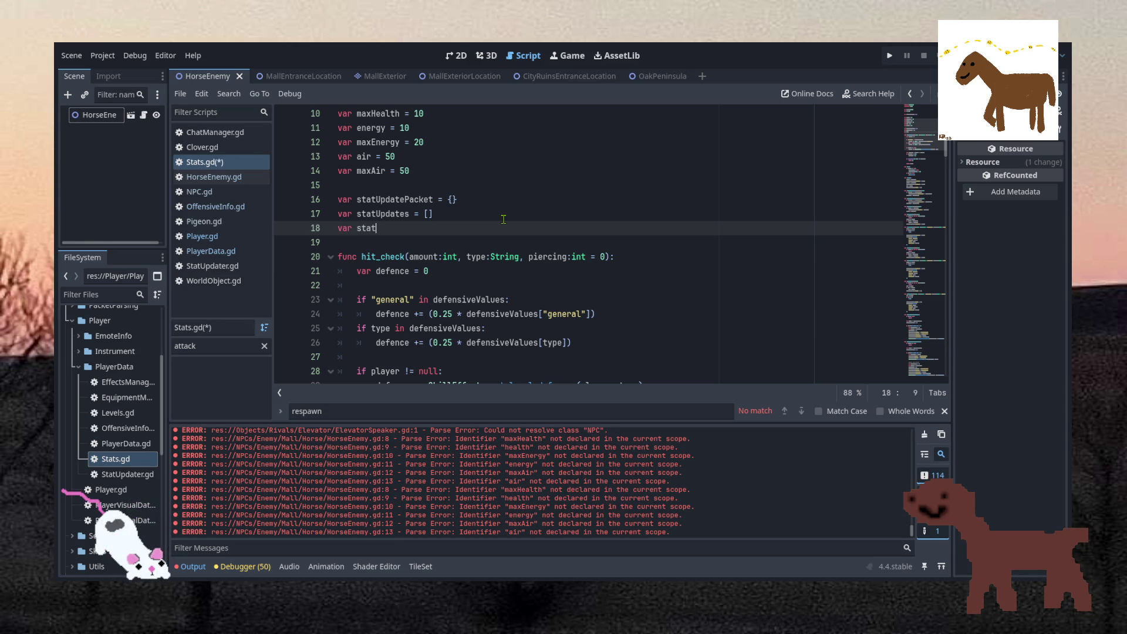
{"action": "type", "text": "ercentages = ["}
{"action": "key", "text": "ctrl+s"}
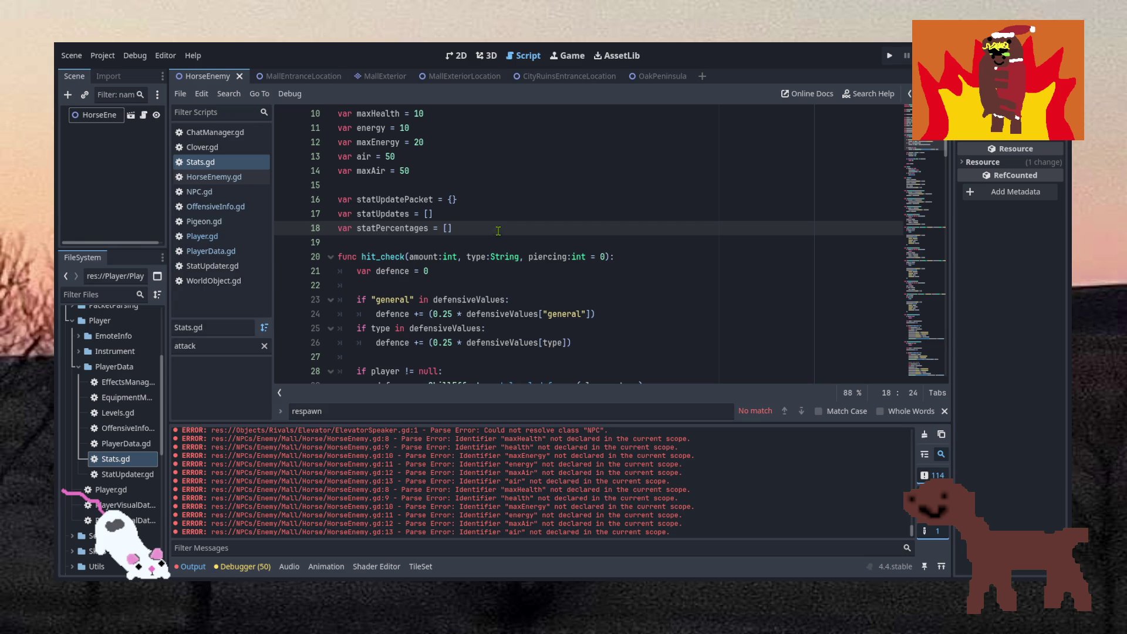
Insert blank lines after the maxEnergy and maxHealth assignments in the setters, then undo them
{"action": "double_click", "coordinate": [426, 228]}
{"action": "scroll", "coordinate": [446, 232], "scroll_direction": "down", "scroll_amount": 10}
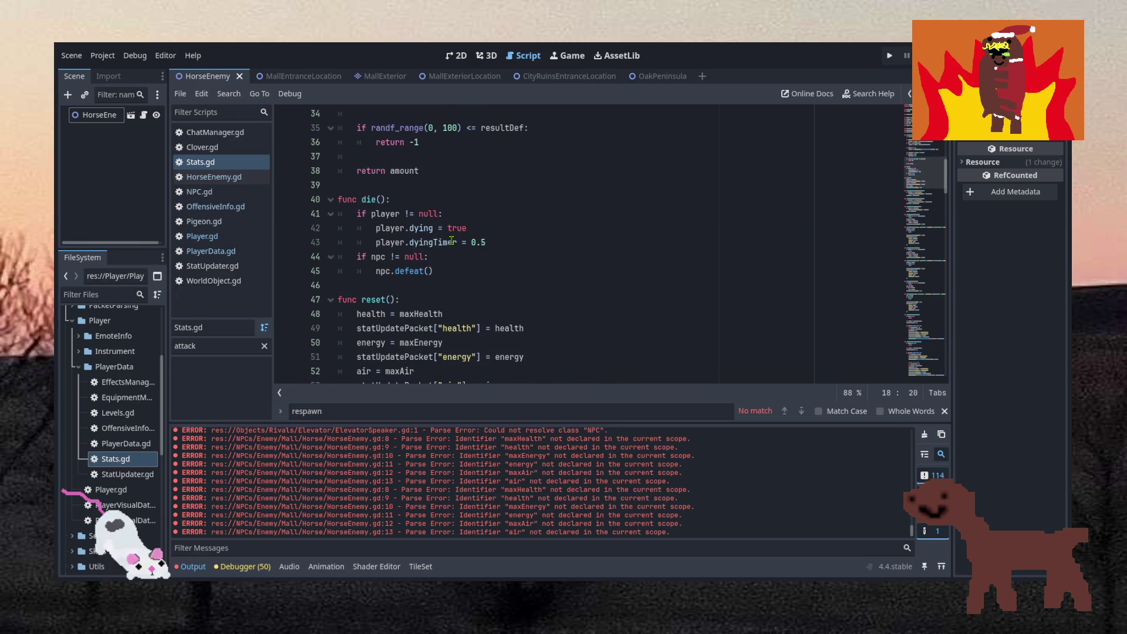
{"action": "scroll", "coordinate": [450, 234], "scroll_direction": "down", "scroll_amount": 4}
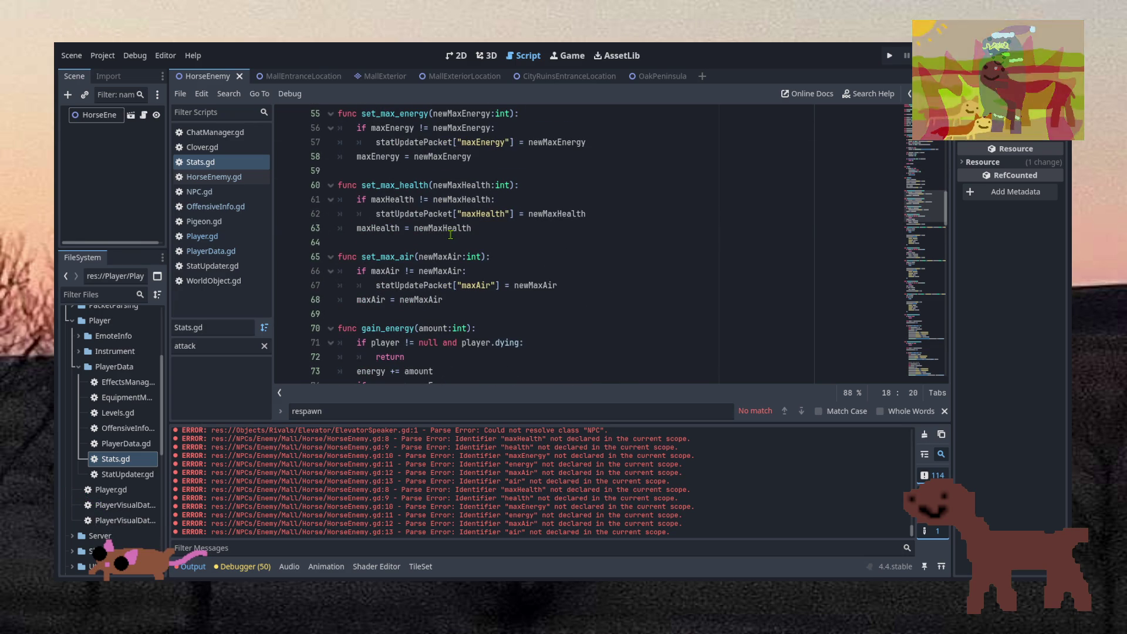
{"action": "left_click", "coordinate": [484, 158]}
{"action": "key", "text": "Return"}
{"action": "key", "text": "Return"}
{"action": "left_click", "coordinate": [478, 257]}
{"action": "key", "text": "Return"}
{"action": "key", "text": "Return"}
{"action": "scroll", "coordinate": [454, 234], "scroll_direction": "down", "scroll_amount": 3}
{"action": "scroll", "coordinate": [454, 234], "scroll_direction": "up", "scroll_amount": 3}
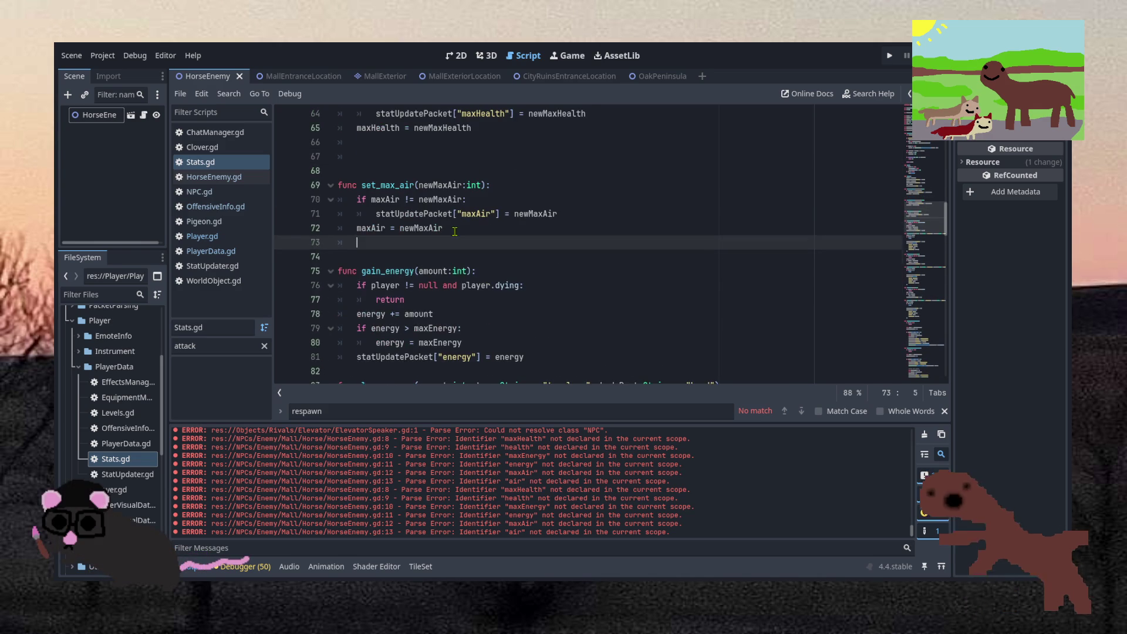
{"action": "left_click", "coordinate": [396, 183]}
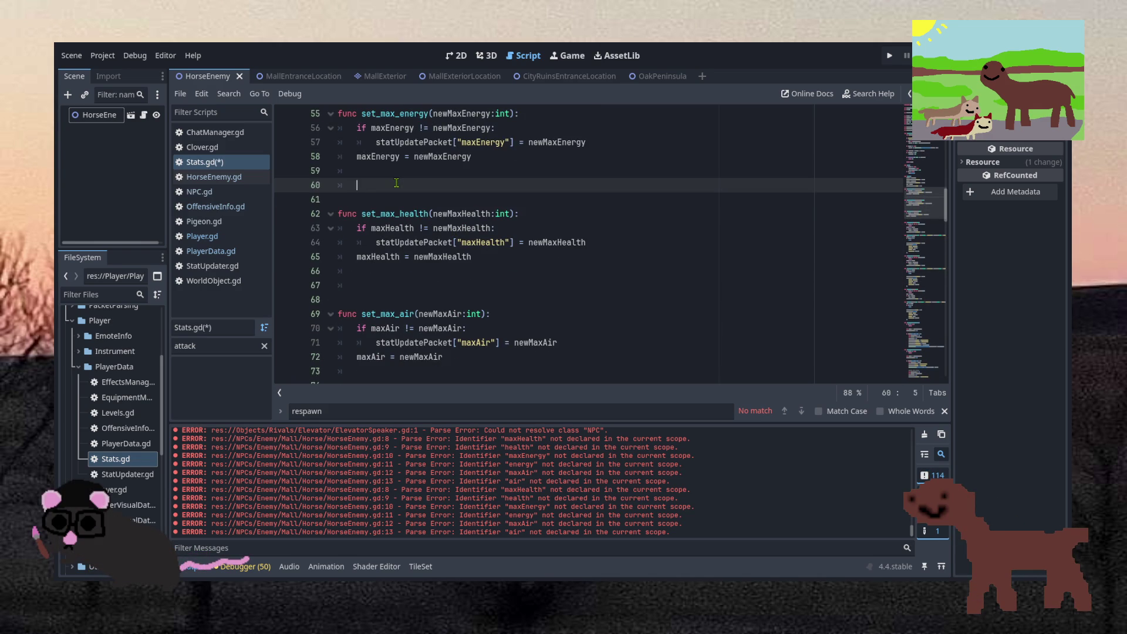
{"action": "key", "text": "ctrl+z"}
{"action": "key", "text": "ctrl+z"}
{"action": "key", "text": "ctrl+z"}
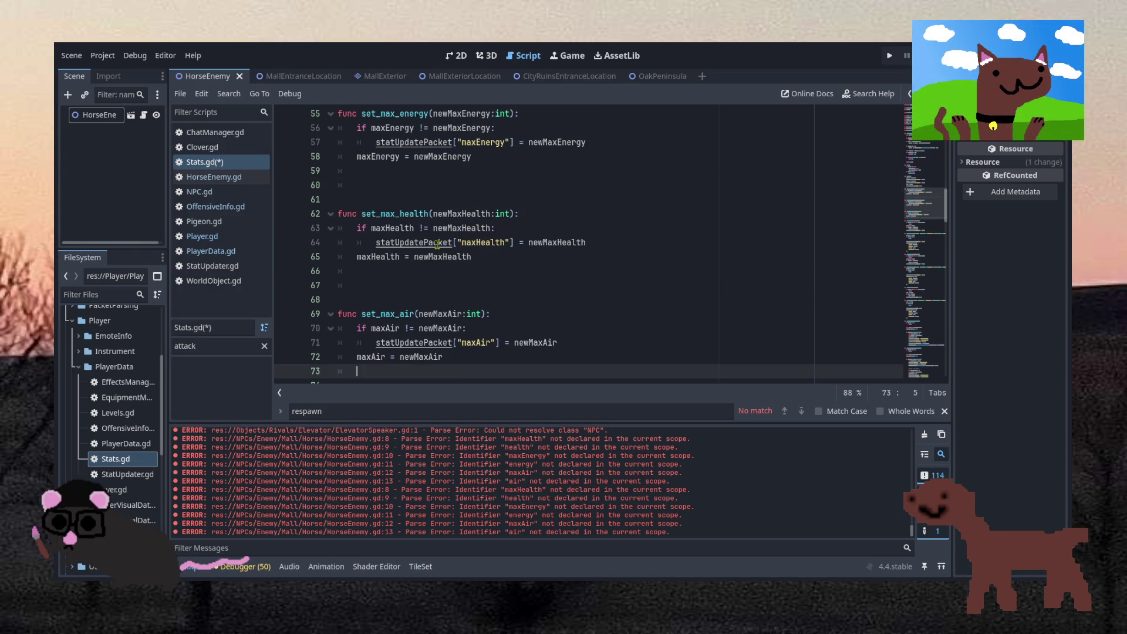
{"action": "key", "text": "ctrl+z"}
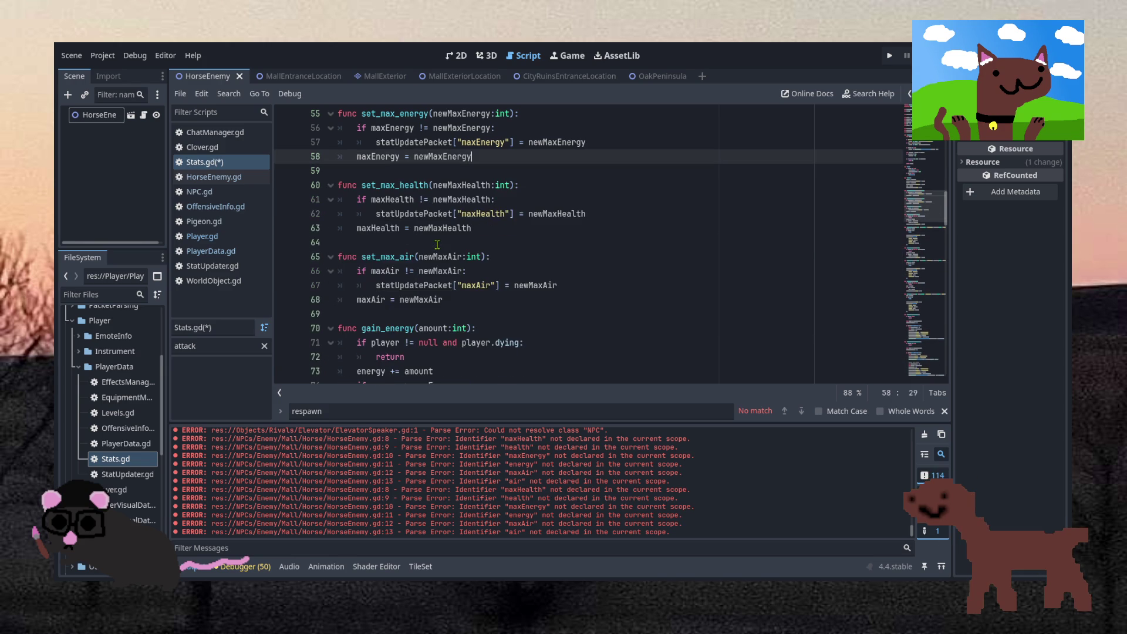
Check set_max_air's maxAir assignment and close the in-file search bar
{"action": "scroll", "coordinate": [438, 244], "scroll_direction": "down", "scroll_amount": 4}
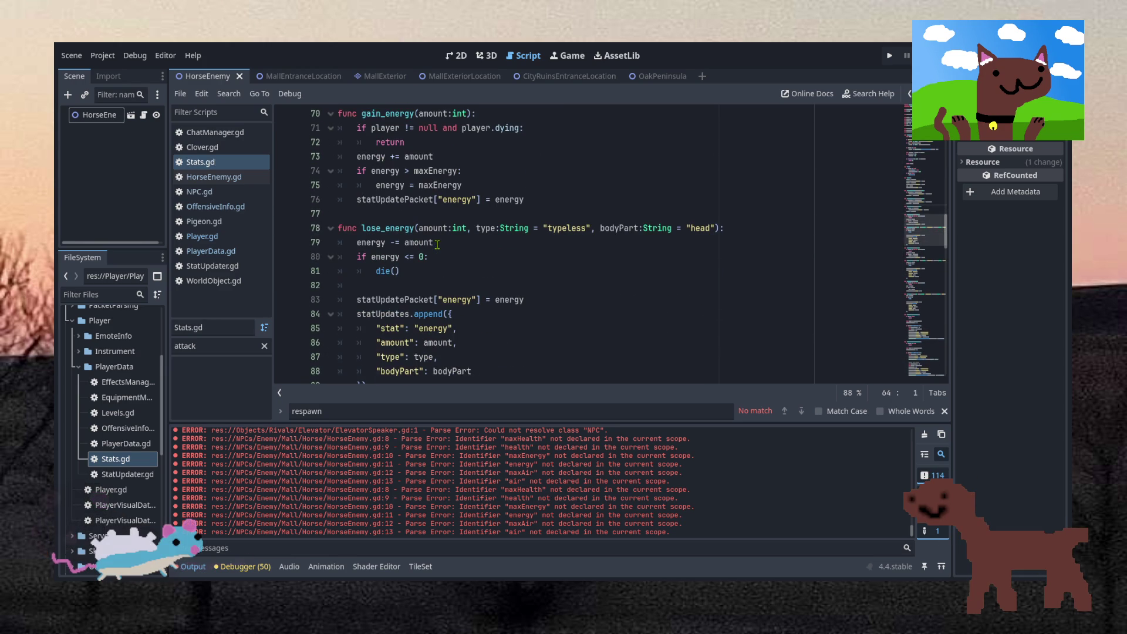
{"action": "scroll", "coordinate": [437, 245], "scroll_direction": "up", "scroll_amount": 2}
{"action": "scroll", "coordinate": [437, 243], "scroll_direction": "down", "scroll_amount": 1}
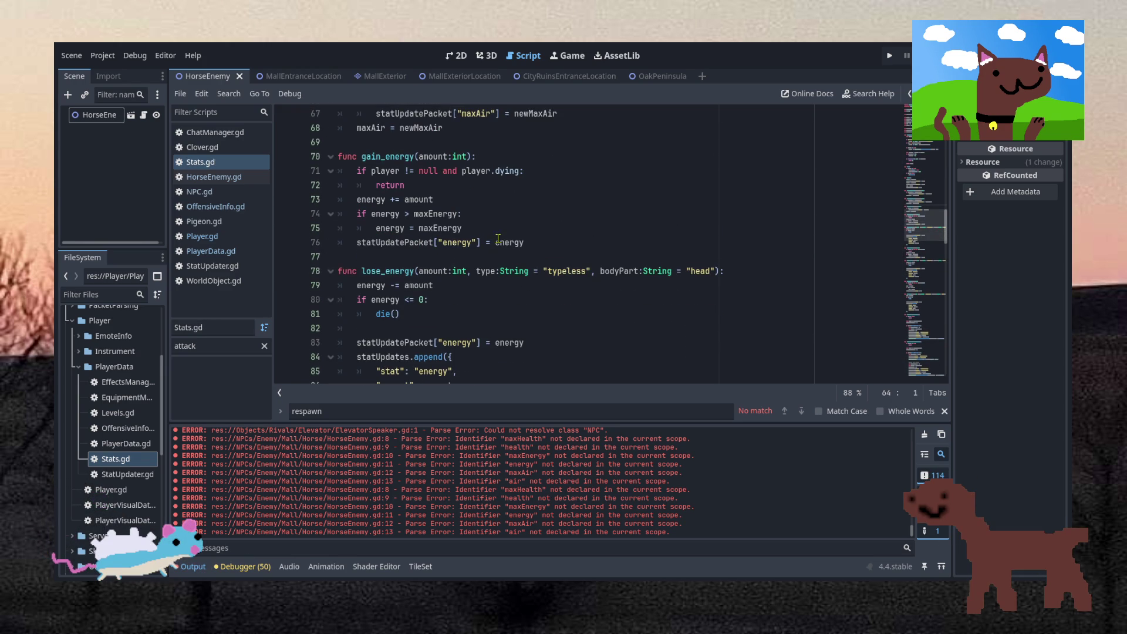
{"action": "scroll", "coordinate": [516, 239], "scroll_direction": "up", "scroll_amount": 3}
{"action": "left_click", "coordinate": [517, 239]}
{"action": "scroll", "coordinate": [517, 238], "scroll_direction": "up", "scroll_amount": 3}
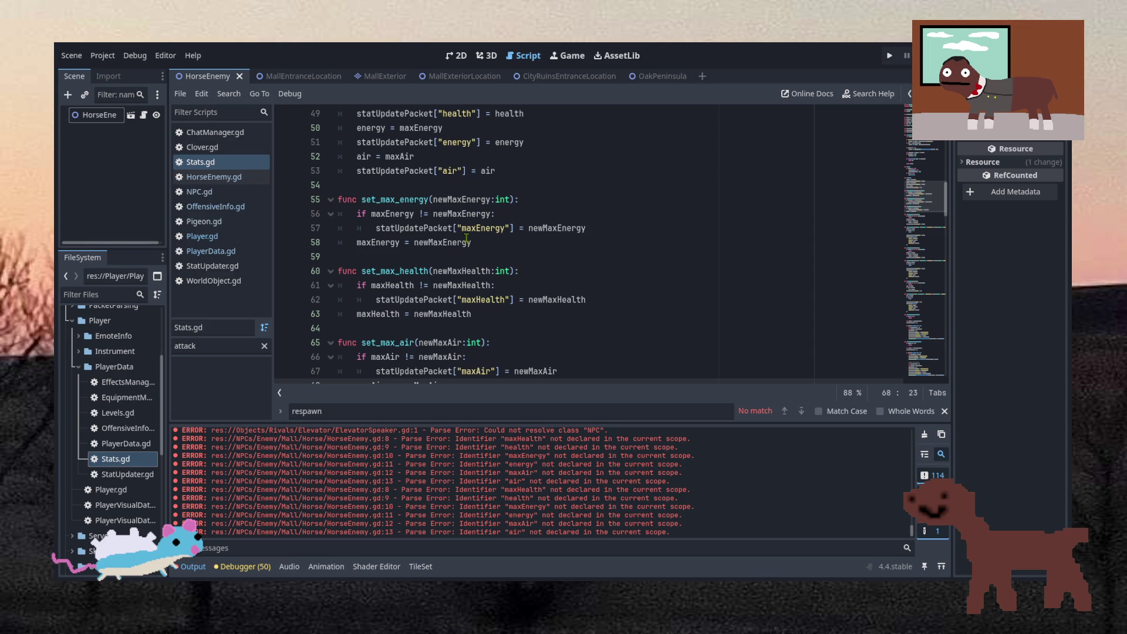
{"action": "scroll", "coordinate": [466, 238], "scroll_direction": "up", "scroll_amount": 1}
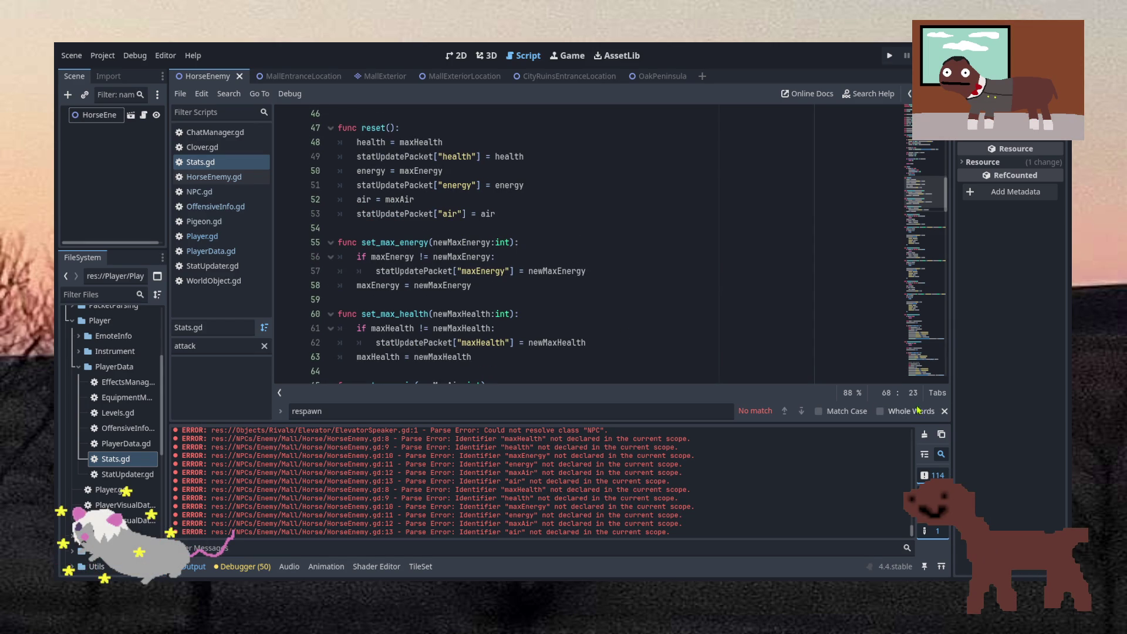
{"action": "left_click", "coordinate": [944, 411]}
Start a statPercentages["energy"] line below the maxEnergy assignment in set_max_energy
{"action": "scroll", "coordinate": [557, 245], "scroll_direction": "down", "scroll_amount": 1}
{"action": "left_click", "coordinate": [557, 244]}
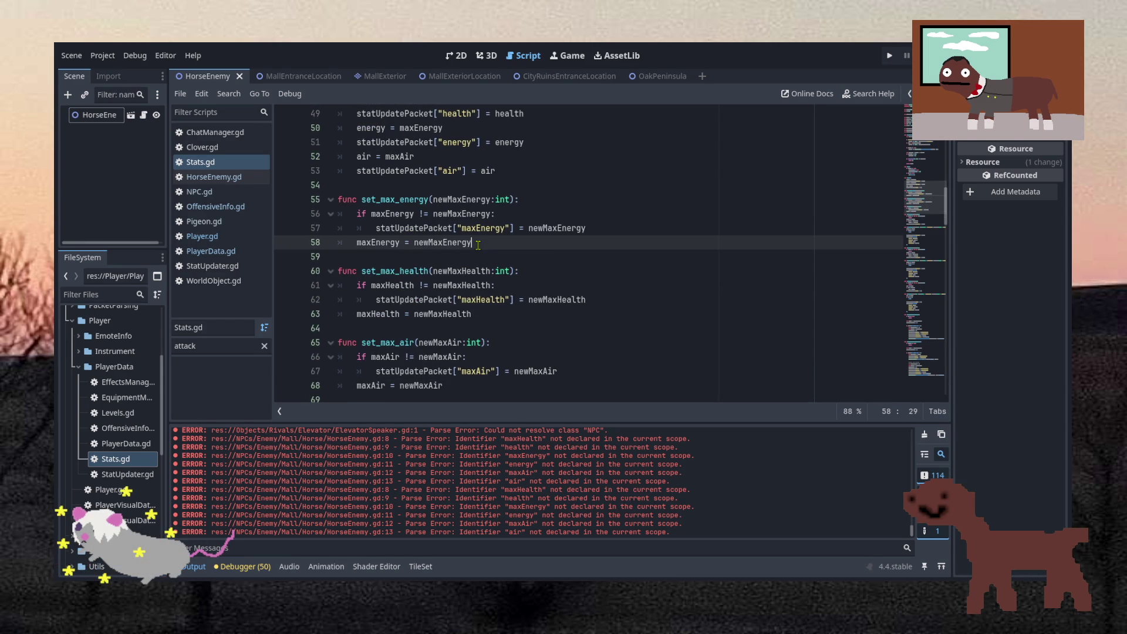
{"action": "key", "text": "Return"}
{"action": "key", "text": "Return"}
{"action": "type", "text": "statPercentages["}
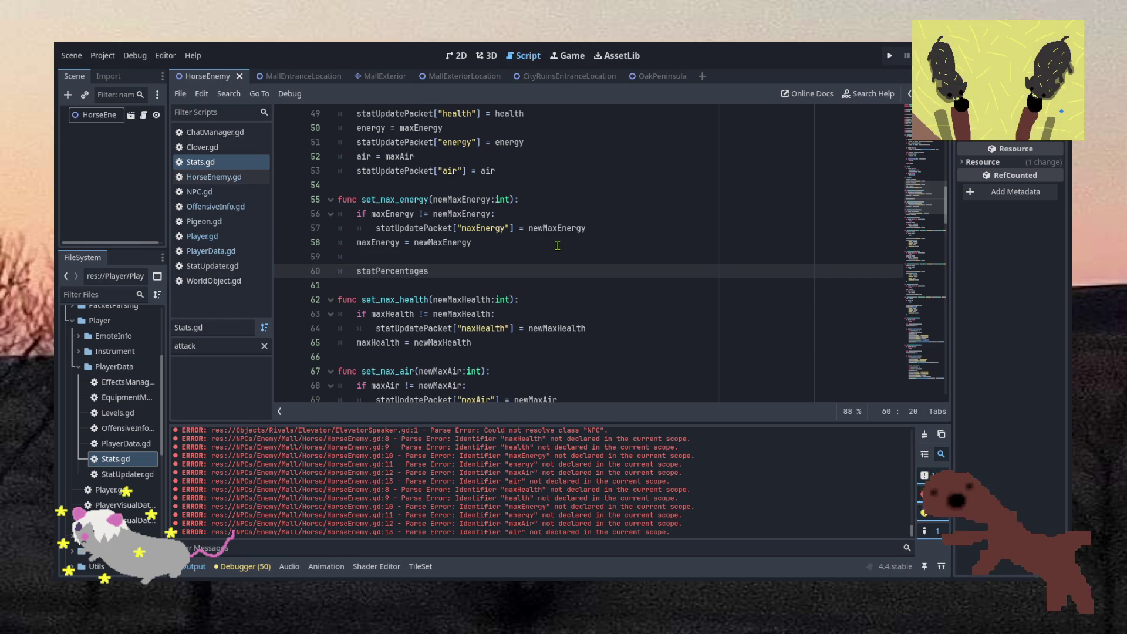
{"action": "type", "text": "\""}
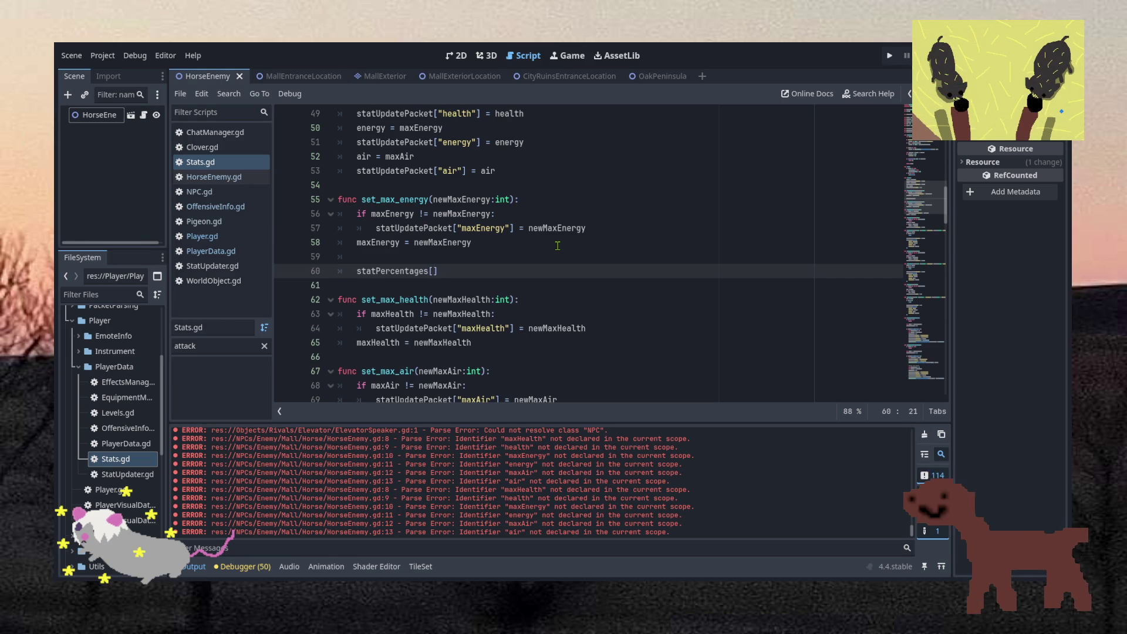
{"action": "type", "text": "energy\"]"}
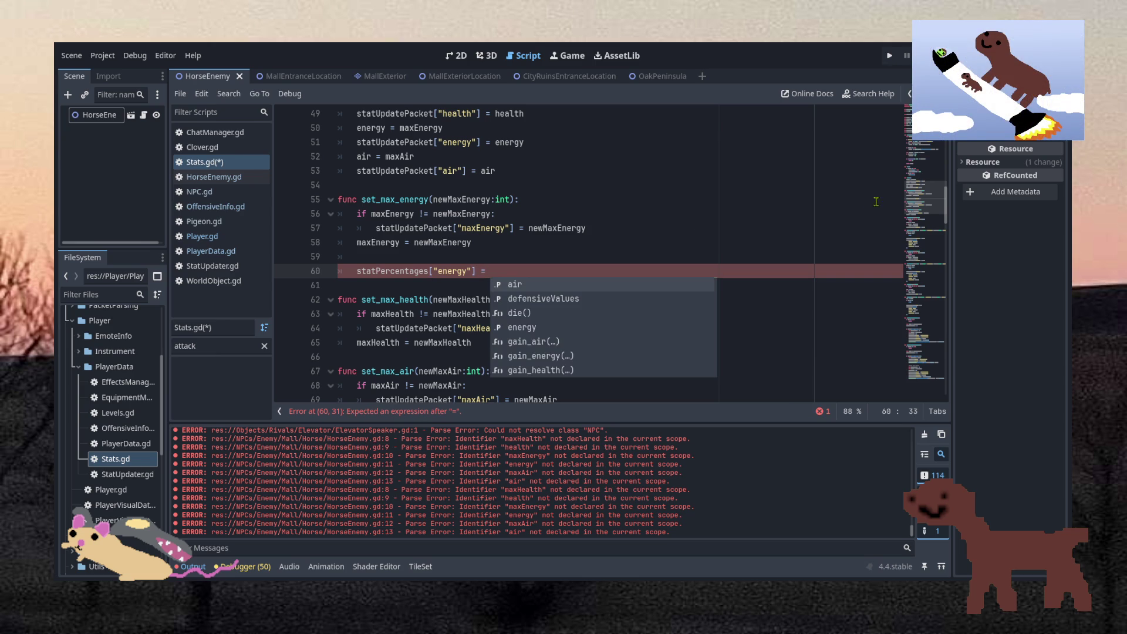
Change the statPercentages declaration from an empty array to an empty dictionary {} and save
{"action": "scroll", "coordinate": [586, 235], "scroll_direction": "up", "scroll_amount": 15}
{"action": "scroll", "coordinate": [528, 205], "scroll_direction": "down", "scroll_amount": 4}
{"action": "left_click", "coordinate": [466, 187]}
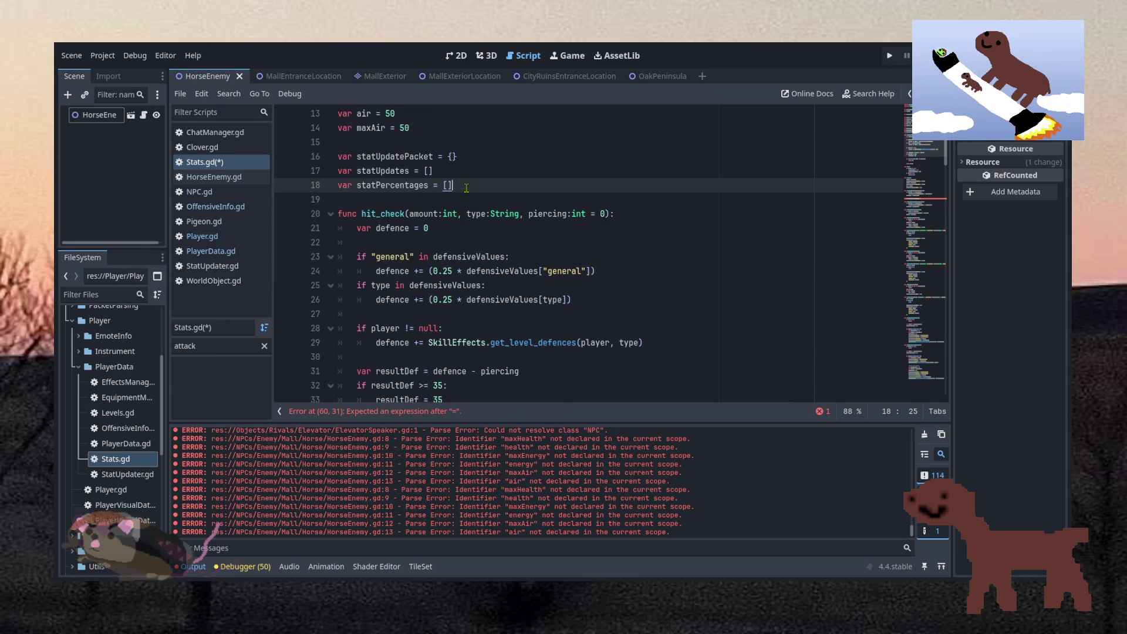
{"action": "key", "text": "BackSpace"}
{"action": "key", "text": "BackSpace"}
{"action": "type", "text": "{}"}
{"action": "key", "text": "ctrl+s"}
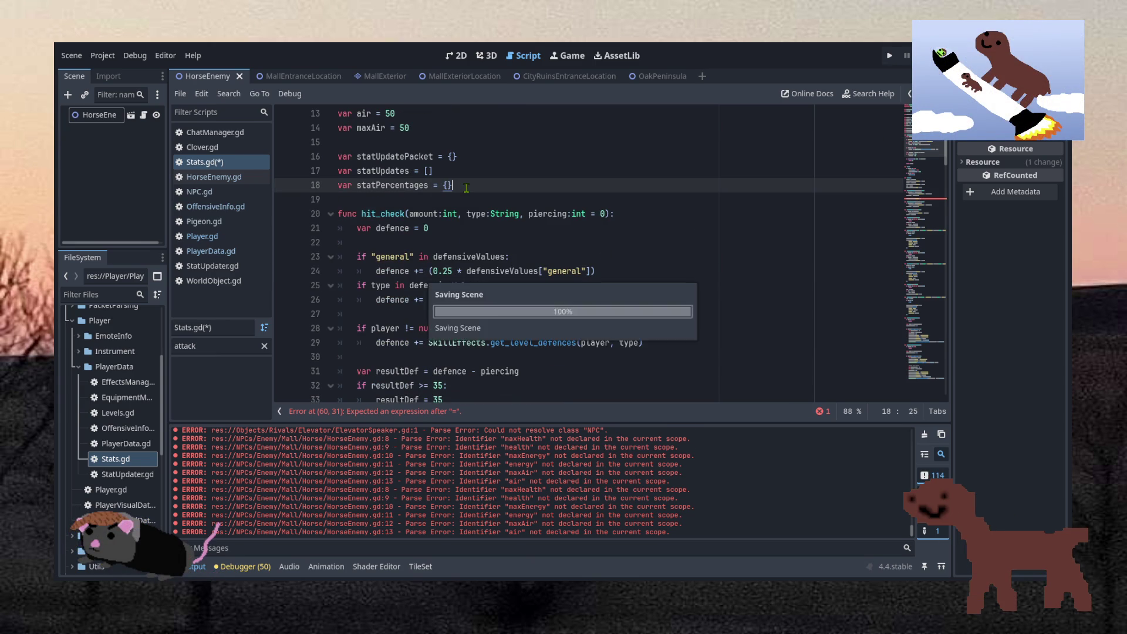
Complete the line as statPercentages["energy"] = int(float(energy)/float(maxEnergy))
{"action": "scroll", "coordinate": [509, 226], "scroll_direction": "down", "scroll_amount": 13}
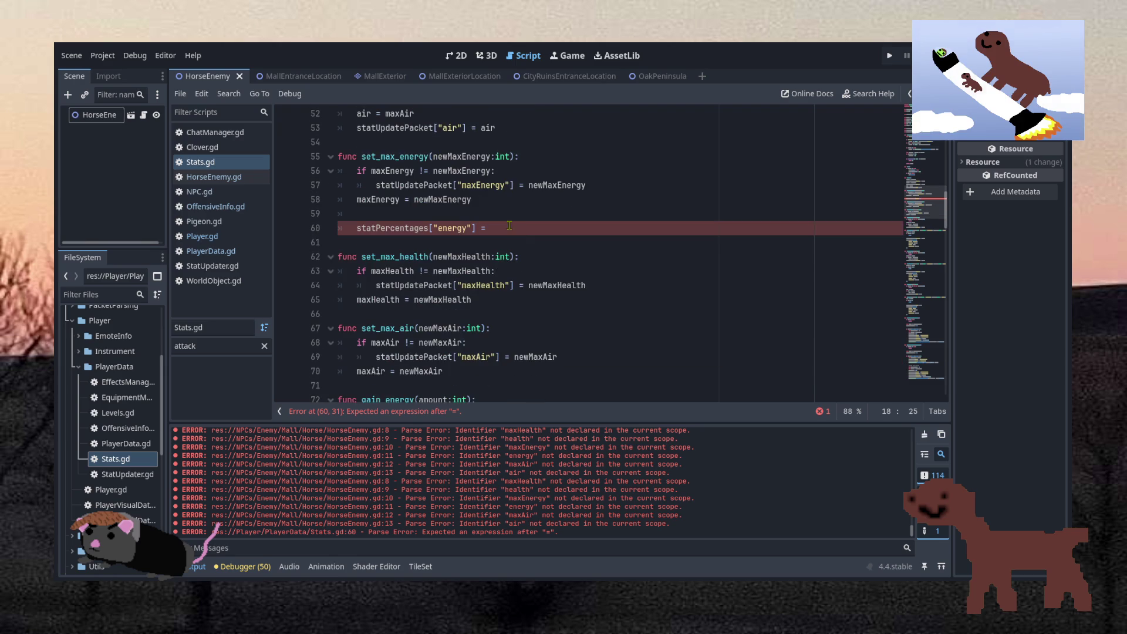
{"action": "left_click", "coordinate": [522, 228]}
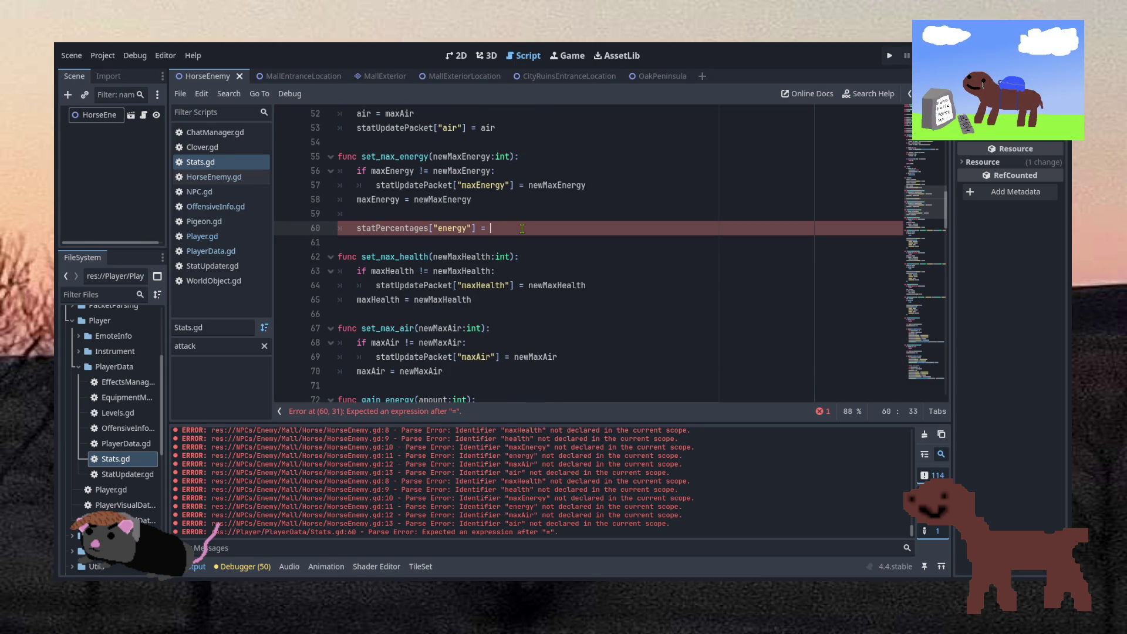
{"action": "type", "text": "nergy/m"}
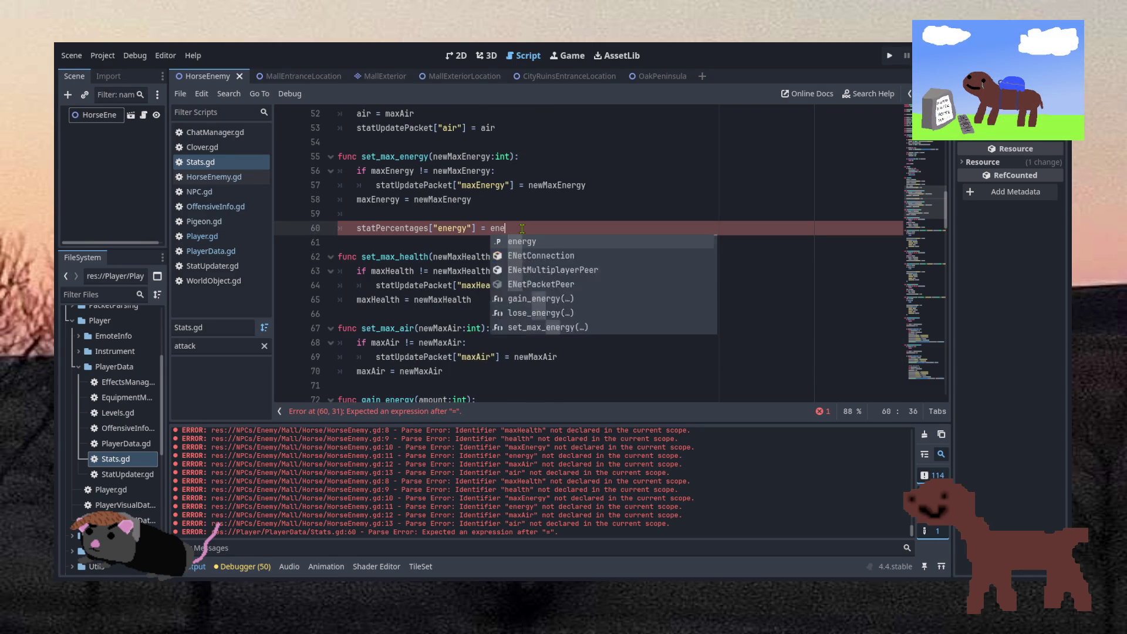
{"action": "type", "text": "a"}
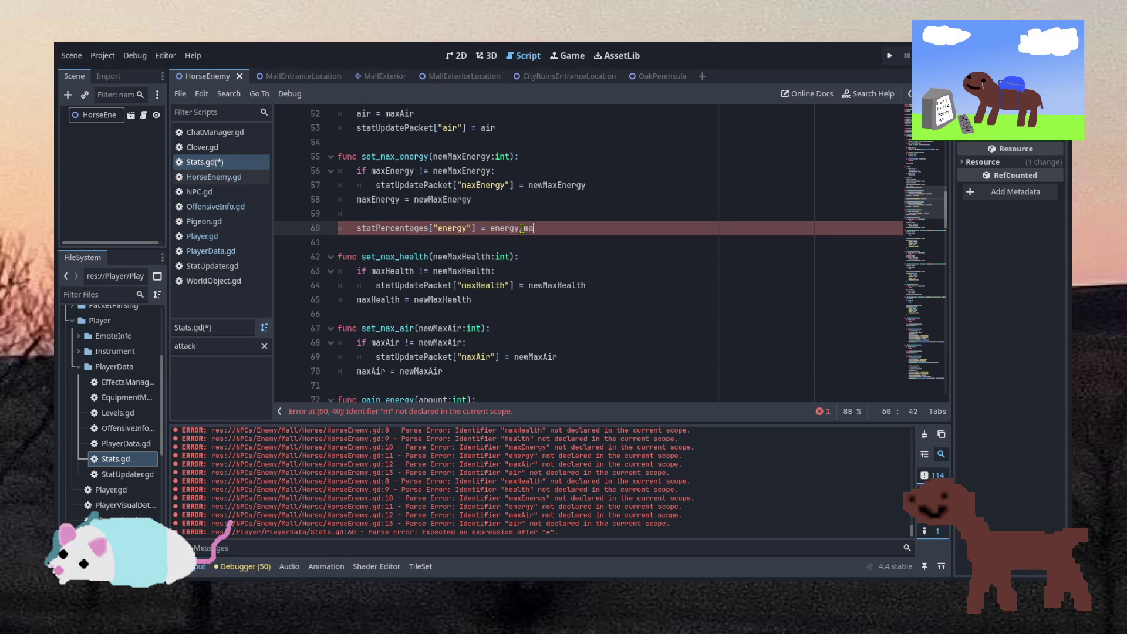
{"action": "type", "text": "Energy"}
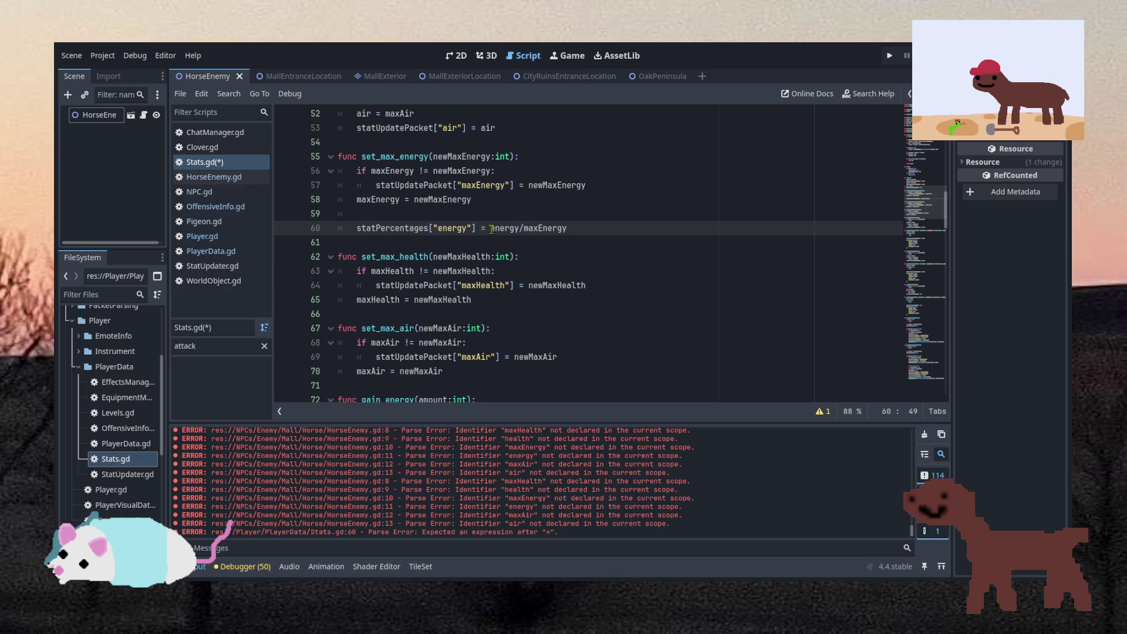
{"action": "type", "text": "flo"}
{"action": "key", "text": "Tab"}
{"action": "type", "text": "("}
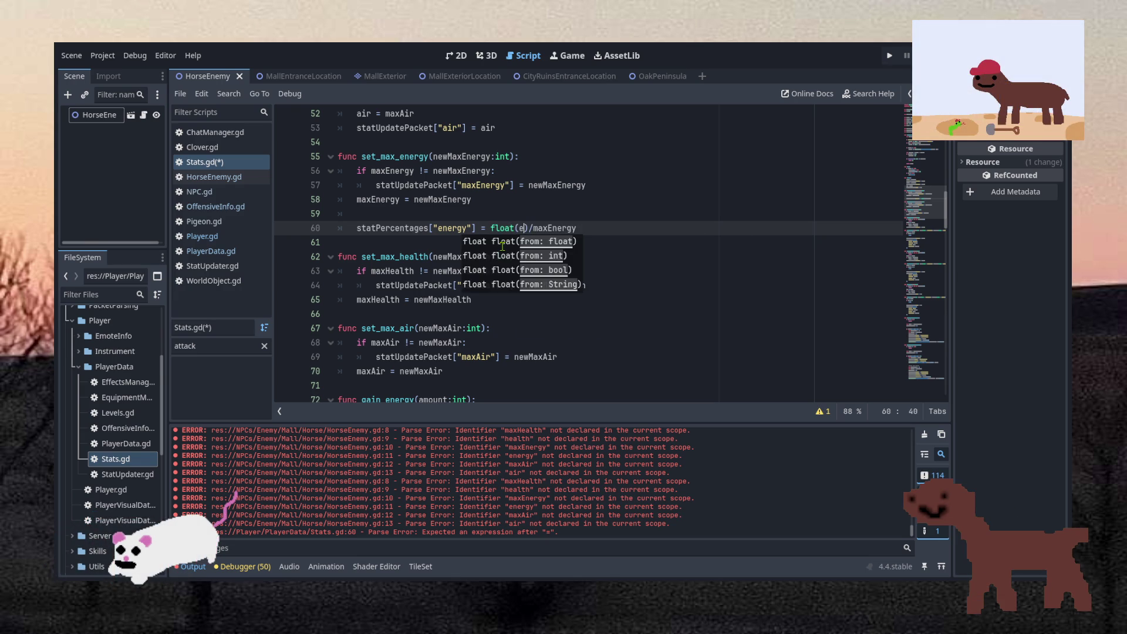
{"action": "type", "text": "ene"}
{"action": "key", "text": "Tab"}
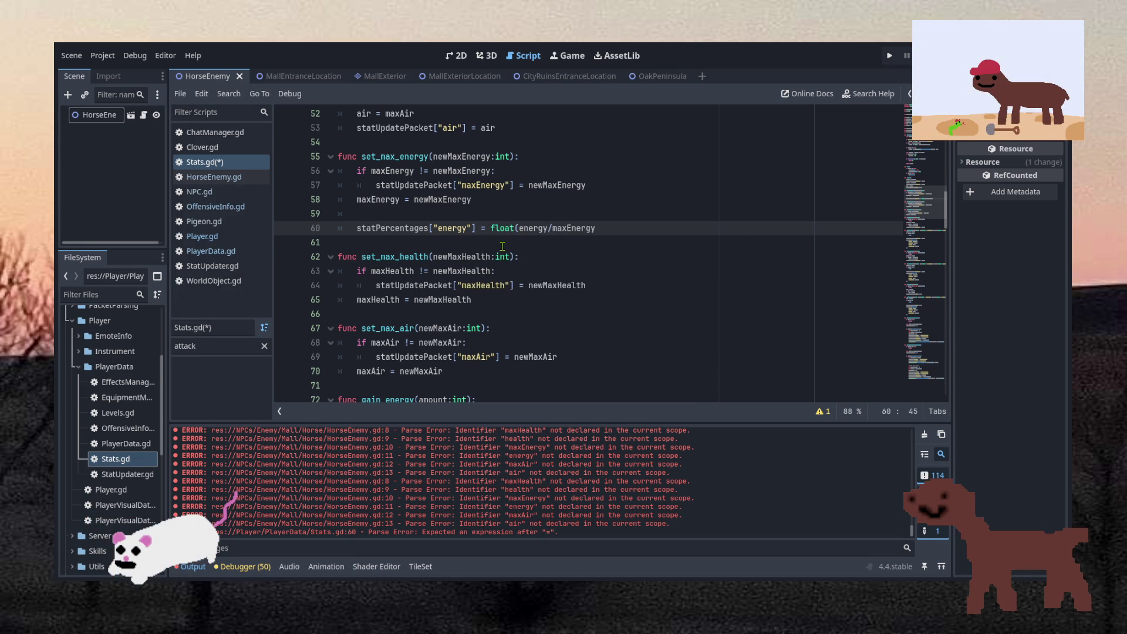
{"action": "type", "text": ")"}
{"action": "key", "text": "Right"}
{"action": "type", "text": "float("}
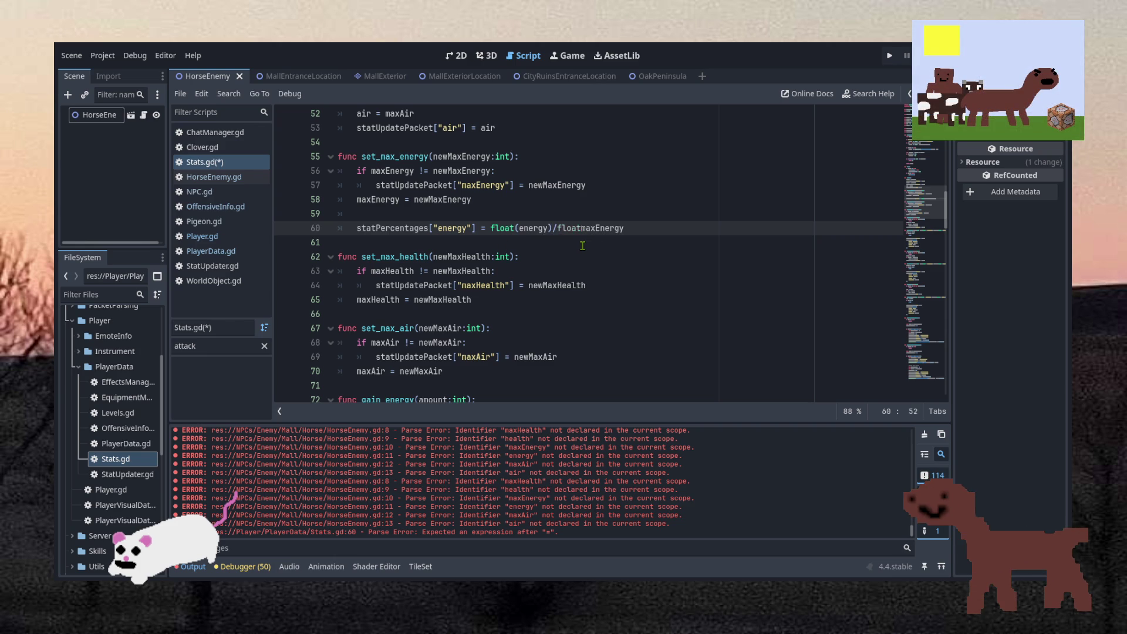
{"action": "left_click", "coordinate": [680, 228]}
{"action": "type", "text": ")"}
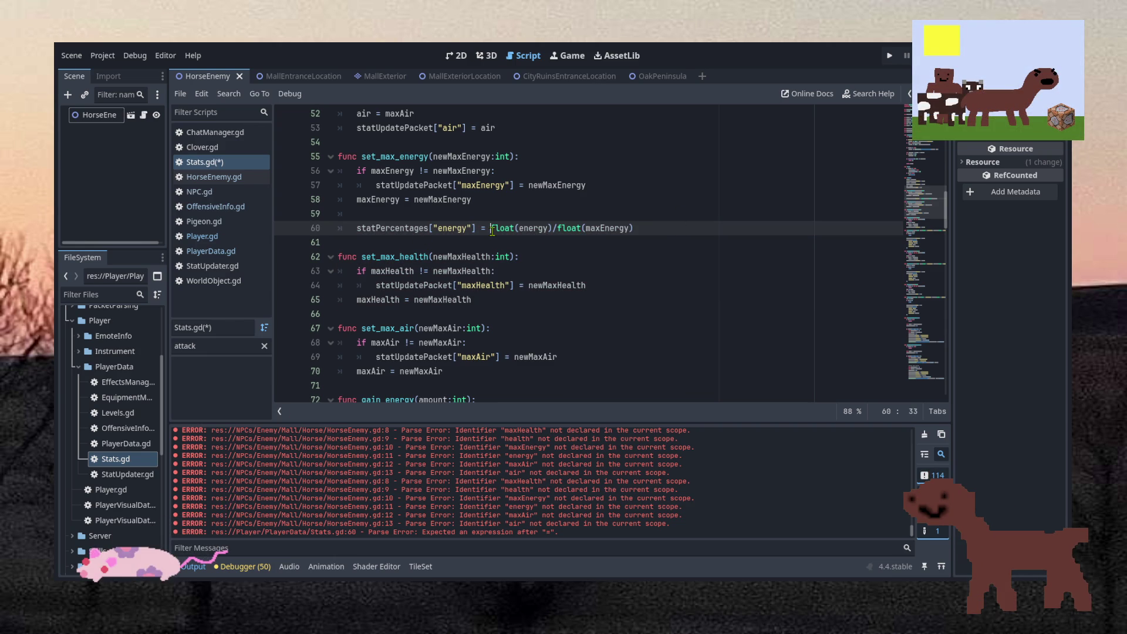
{"action": "type", "text": "int("}
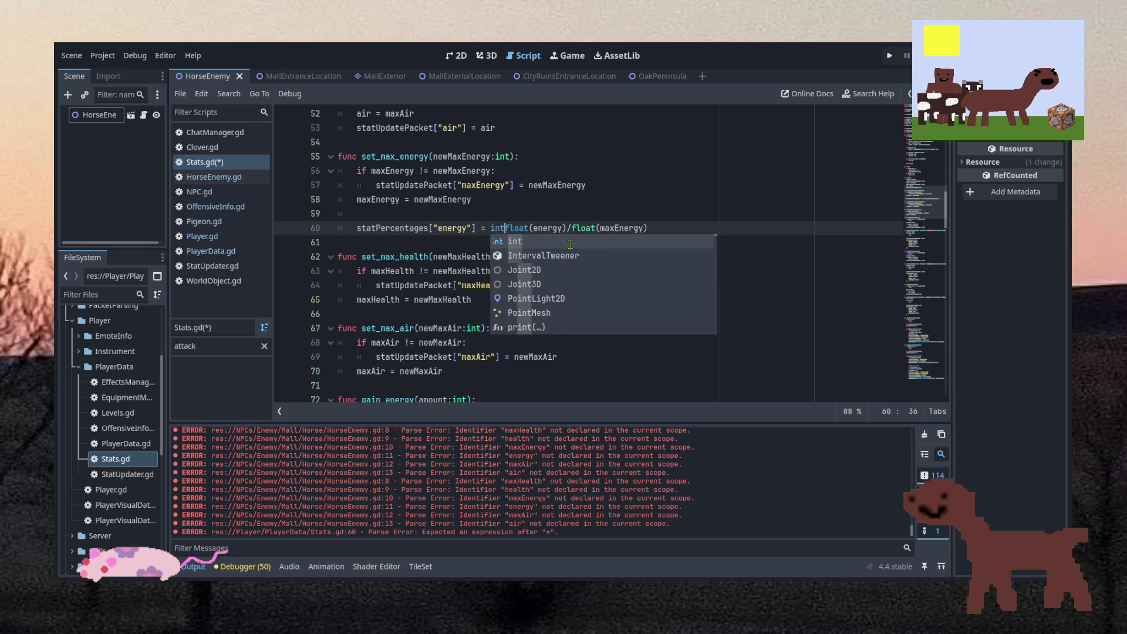
{"action": "left_click", "coordinate": [674, 228]}
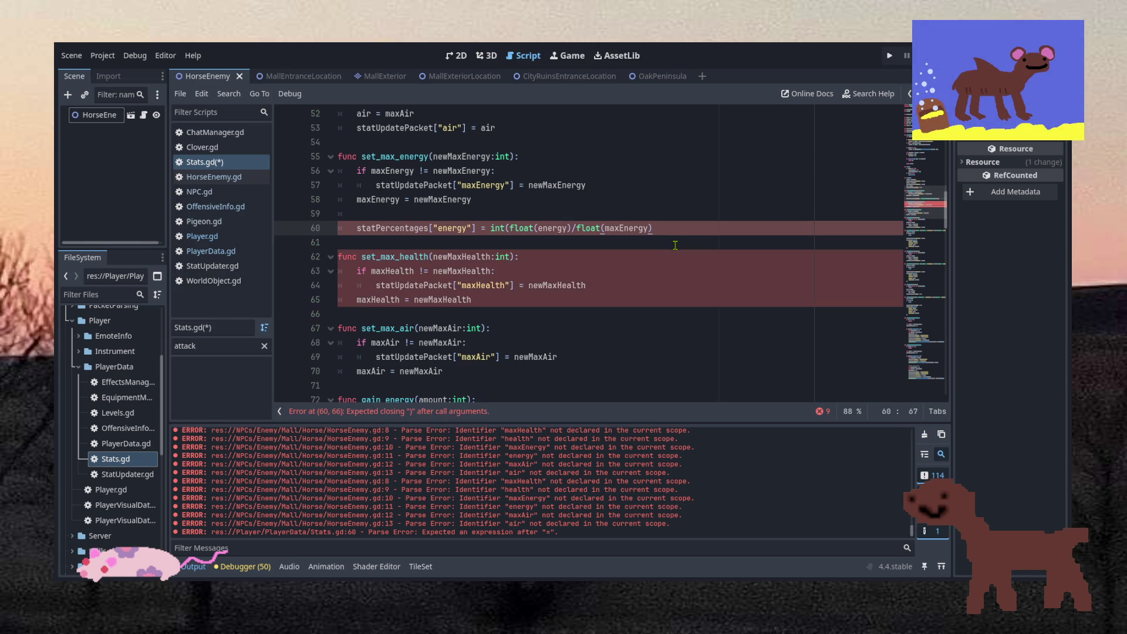
Copy the energy percentage line into set_max_health, replacing energy with health throughout
{"action": "left_click_drag", "start_coordinate": [683, 229], "coordinate": [688, 205]}
{"action": "key", "text": "ctrl+c"}
{"action": "left_click", "coordinate": [535, 304]}
{"action": "key", "text": "ctrl+v"}
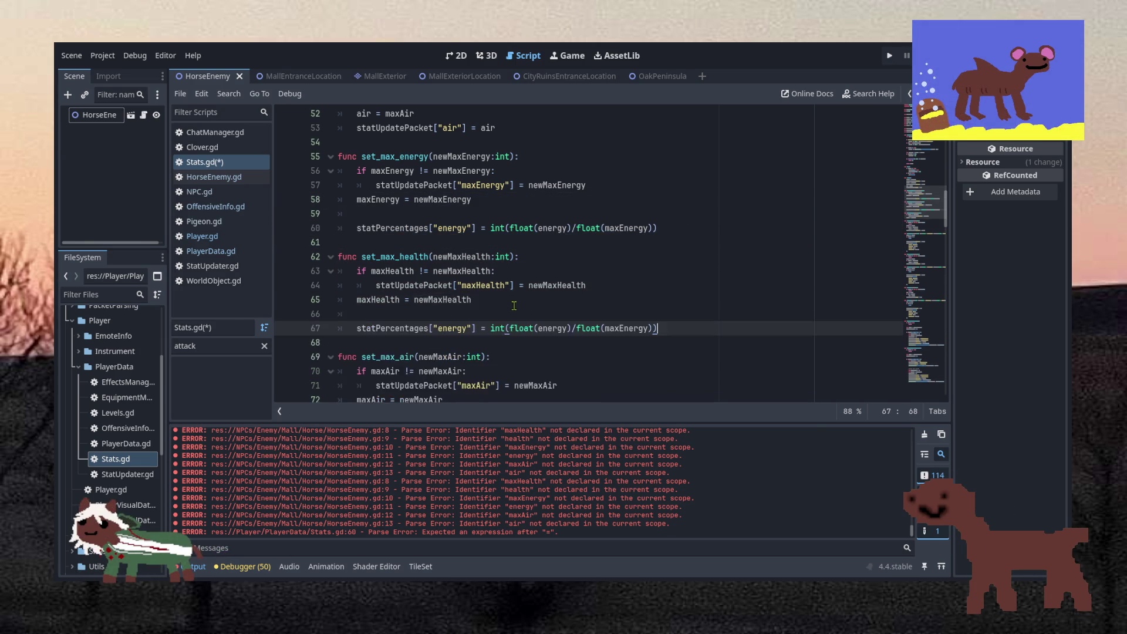
{"action": "scroll", "coordinate": [464, 273], "scroll_direction": "down", "scroll_amount": 1}
{"action": "double_click", "coordinate": [453, 285]}
{"action": "type", "text": "health"}
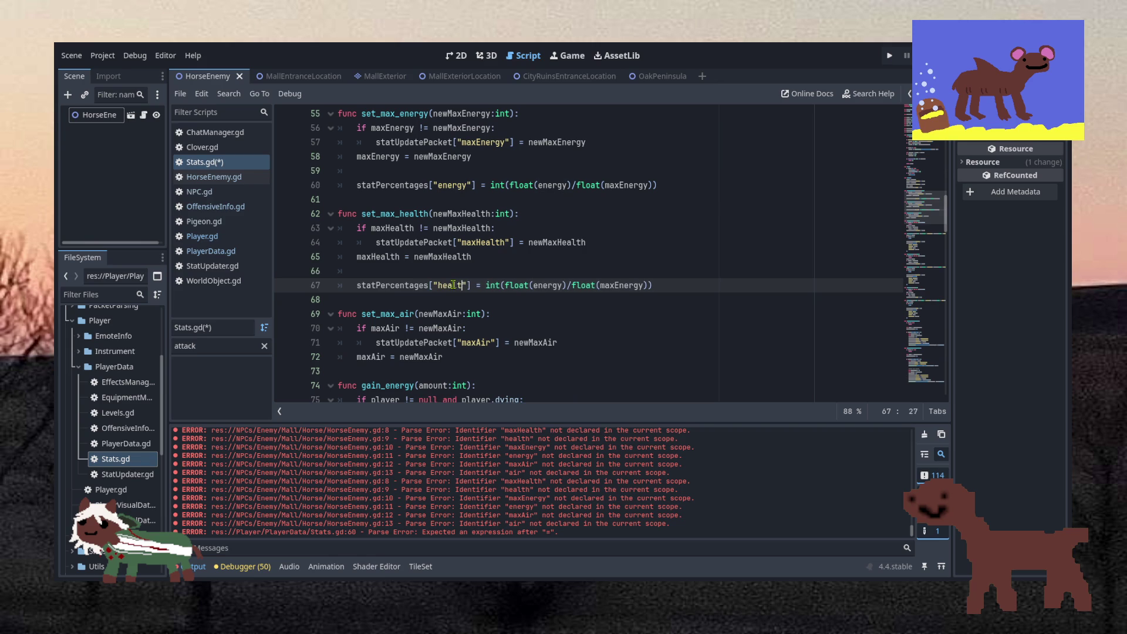
{"action": "double_click", "coordinate": [551, 285]}
{"action": "type", "text": "health"}
{"action": "double_click", "coordinate": [628, 285]}
{"action": "type", "text": "health"}
Copy the health line into set_max_air with air in place of health, and save Stats.gd
{"action": "left_click_drag", "start_coordinate": [689, 287], "coordinate": [690, 251]}
{"action": "key", "text": "ctrl+c"}
{"action": "left_click", "coordinate": [486, 355]}
{"action": "key", "text": "ctrl+v"}
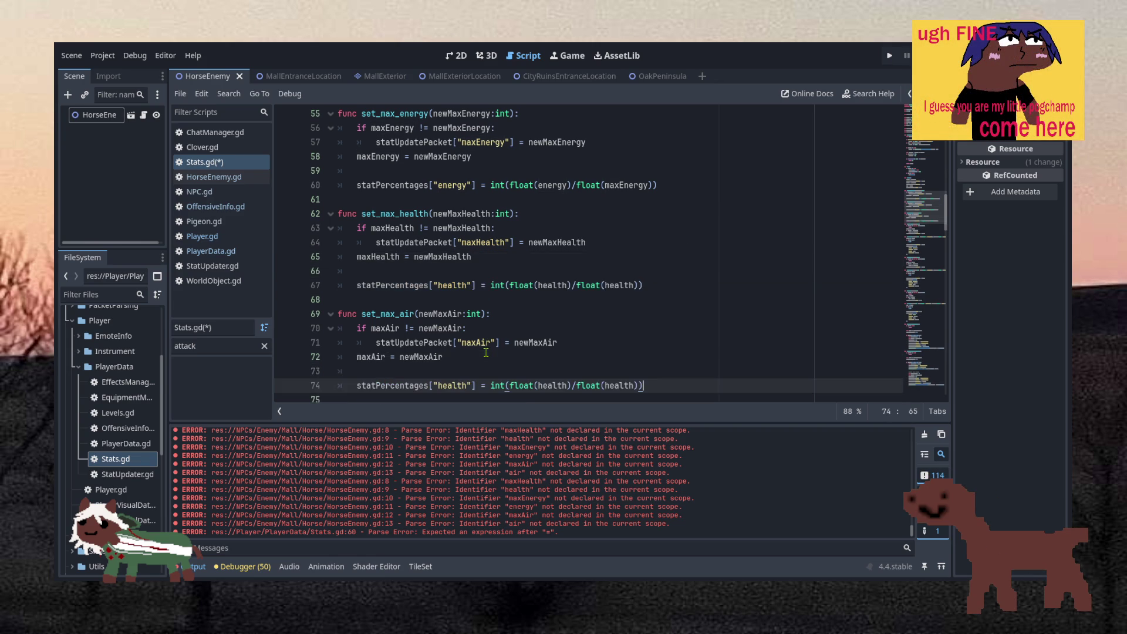
{"action": "scroll", "coordinate": [487, 347], "scroll_direction": "down", "scroll_amount": 2}
{"action": "double_click", "coordinate": [454, 300]}
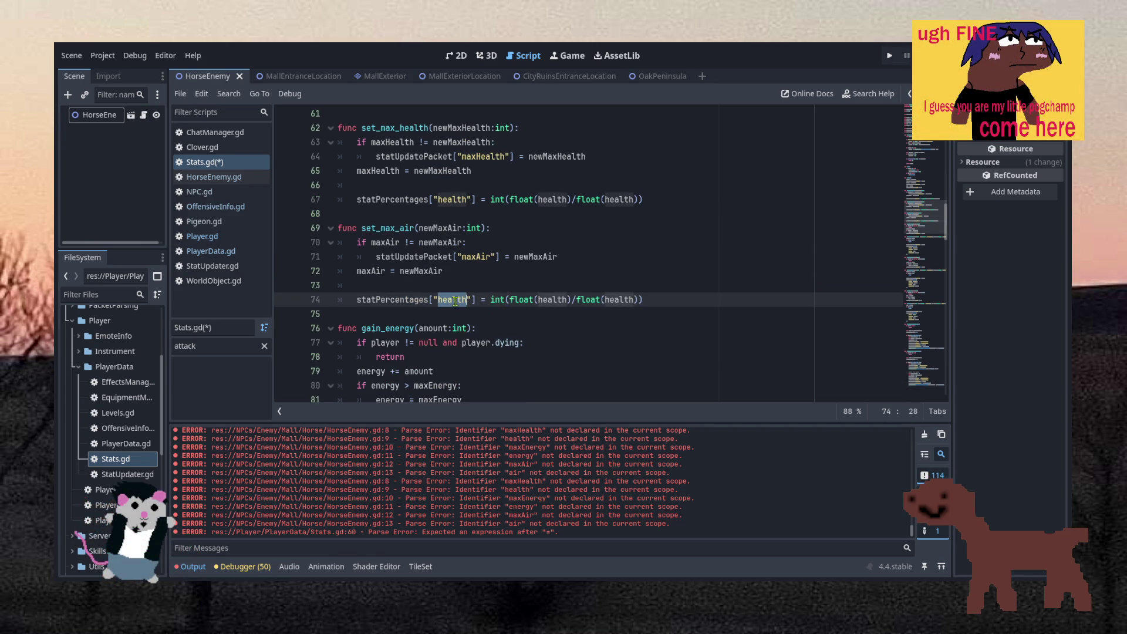
{"action": "type", "text": "air"}
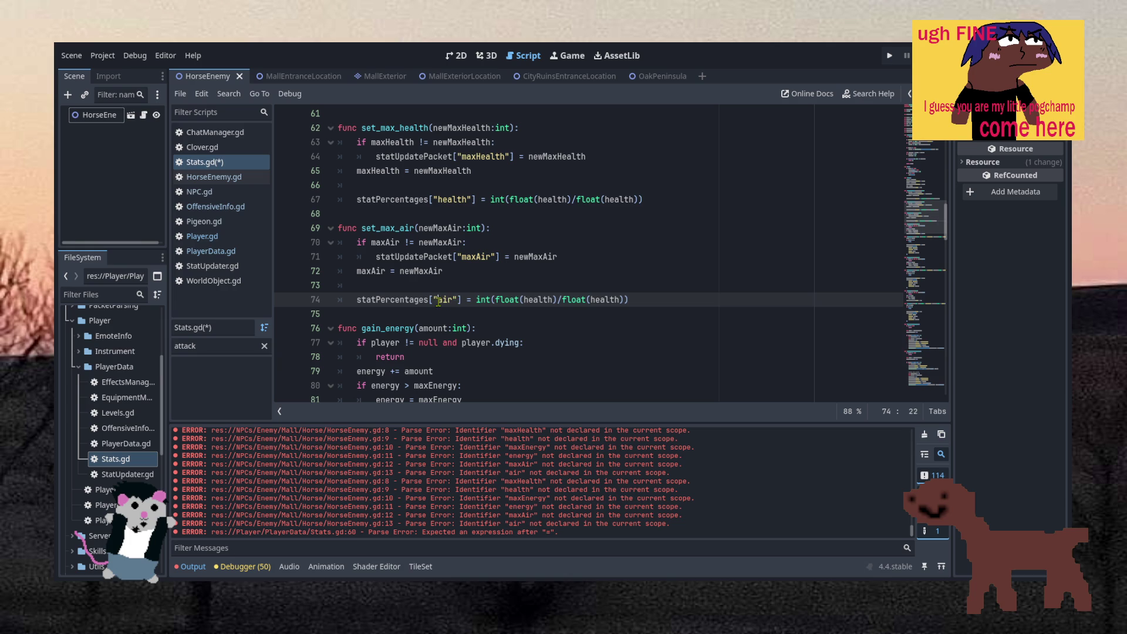
{"action": "double_click", "coordinate": [526, 300]}
{"action": "type", "text": "air"}
{"action": "double_click", "coordinate": [593, 300]}
{"action": "type", "text": "air"}
{"action": "key", "text": "ctrl+s"}
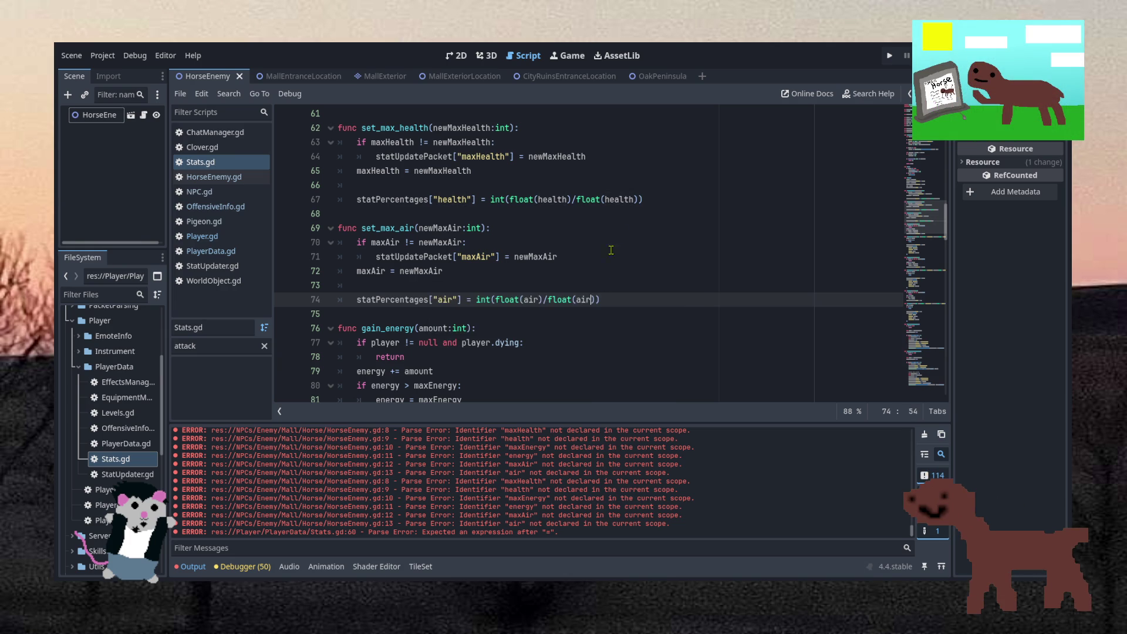
{"action": "scroll", "coordinate": [639, 206], "scroll_direction": "up", "scroll_amount": 2}
{"action": "left_click_drag", "start_coordinate": [685, 183], "coordinate": [686, 168]}
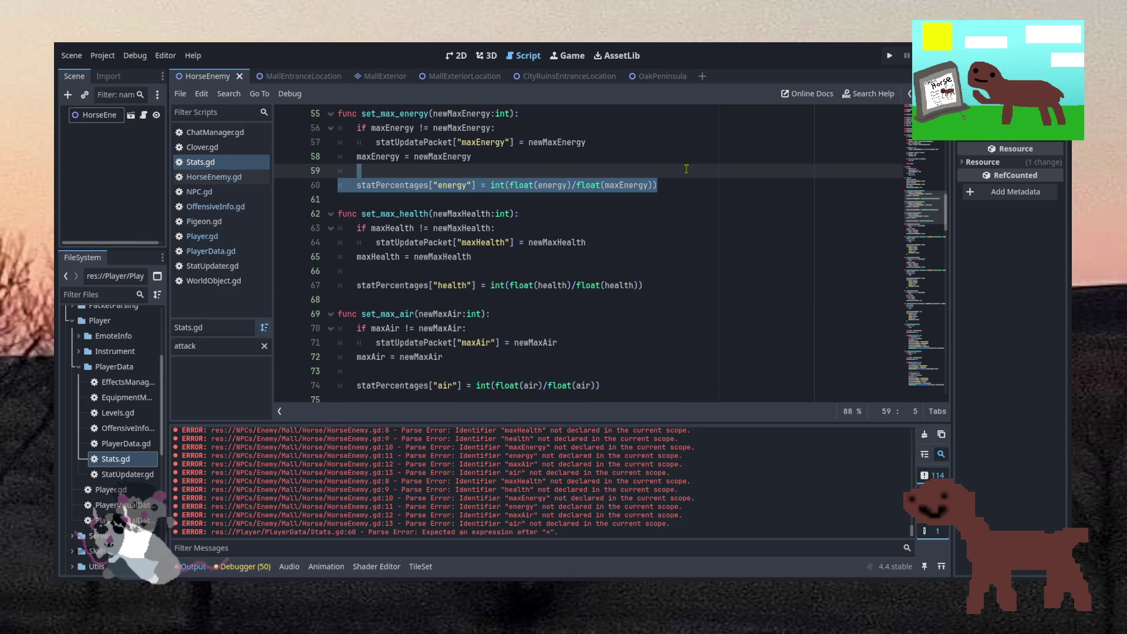
Add the statPercentages["energy"] line to the end of gain_energy and lose_energy
{"action": "left_click", "coordinate": [686, 165]}
{"action": "scroll", "coordinate": [587, 235], "scroll_direction": "down", "scroll_amount": 6}
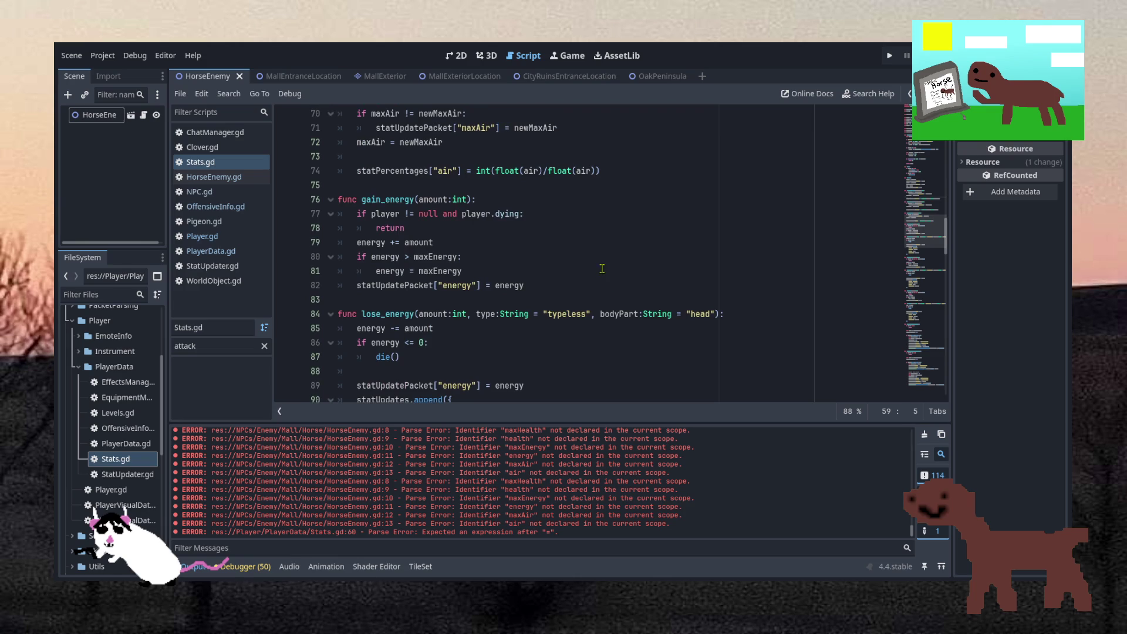
{"action": "left_click", "coordinate": [546, 245]}
{"action": "key", "text": "ctrl+v"}
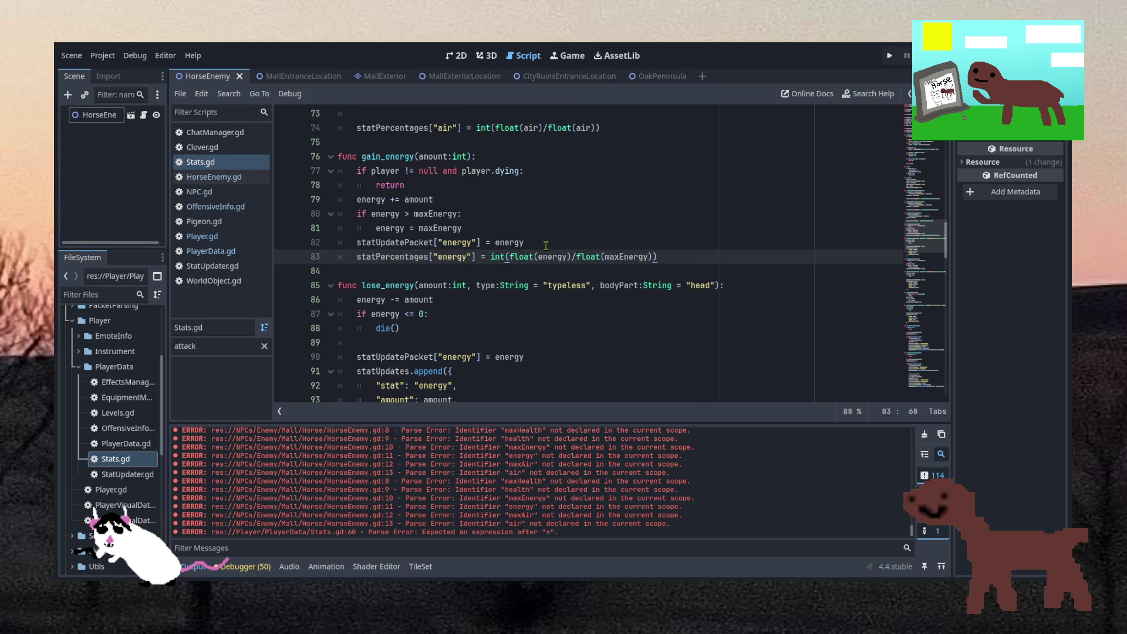
{"action": "scroll", "coordinate": [546, 245], "scroll_direction": "down", "scroll_amount": 4}
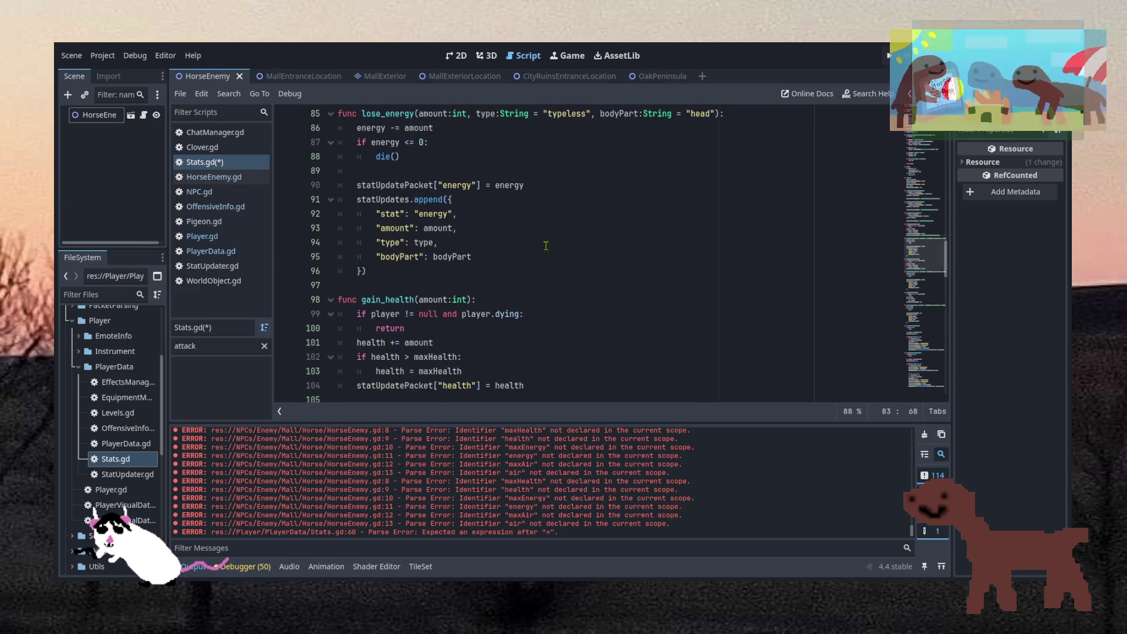
{"action": "left_click", "coordinate": [531, 271]}
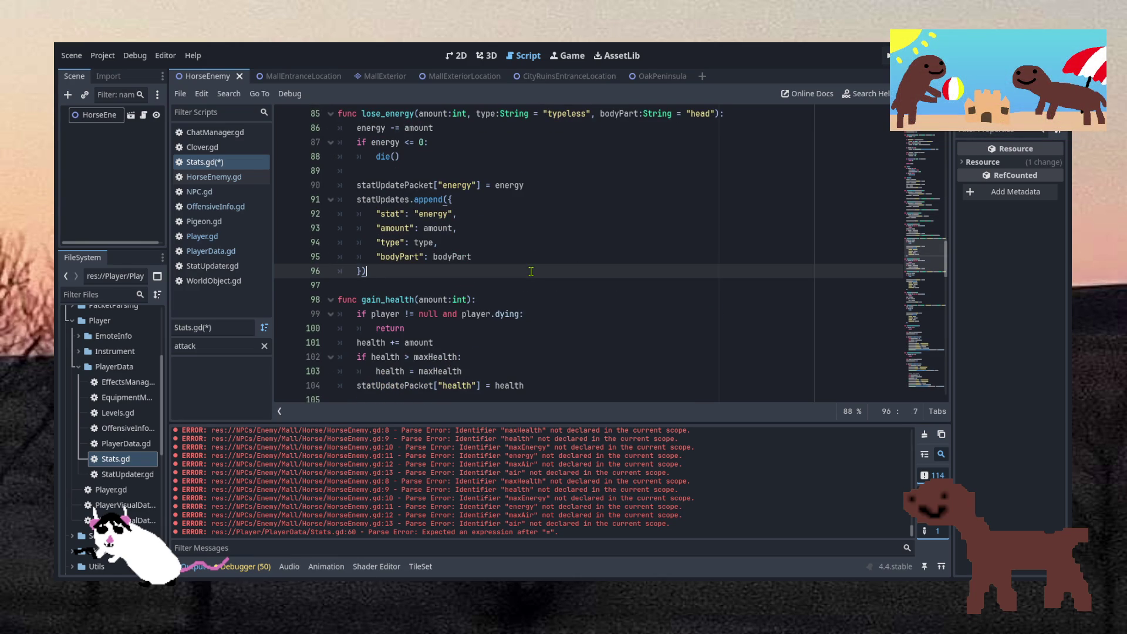
{"action": "key", "text": "ctrl+v"}
{"action": "scroll", "coordinate": [531, 271], "scroll_direction": "down", "scroll_amount": 3}
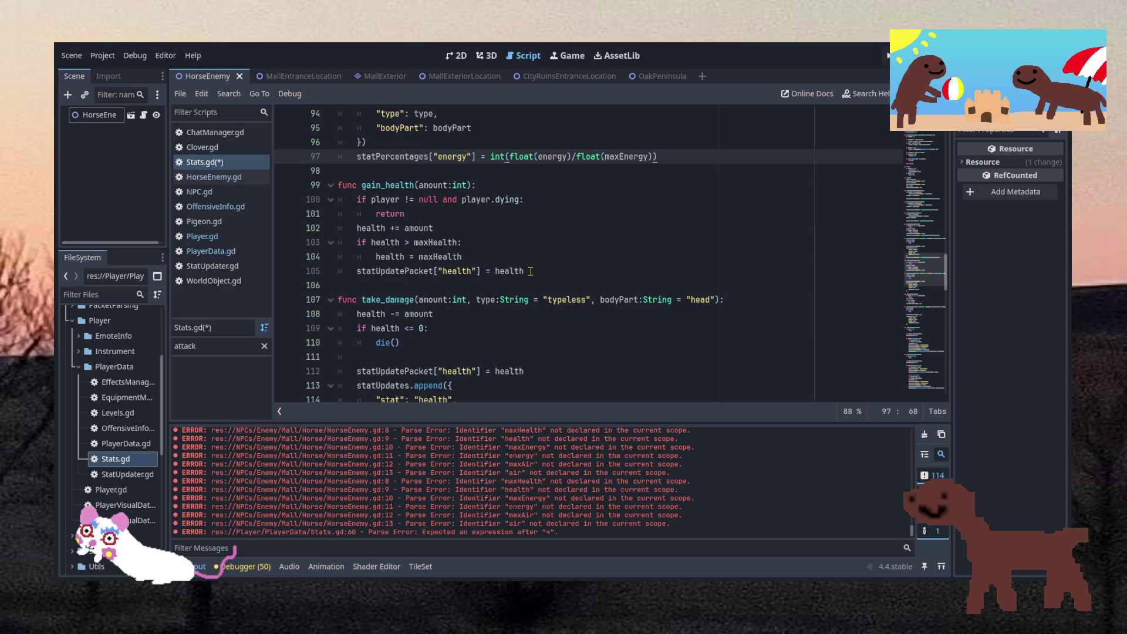
{"action": "scroll", "coordinate": [531, 271], "scroll_direction": "up", "scroll_amount": 11}
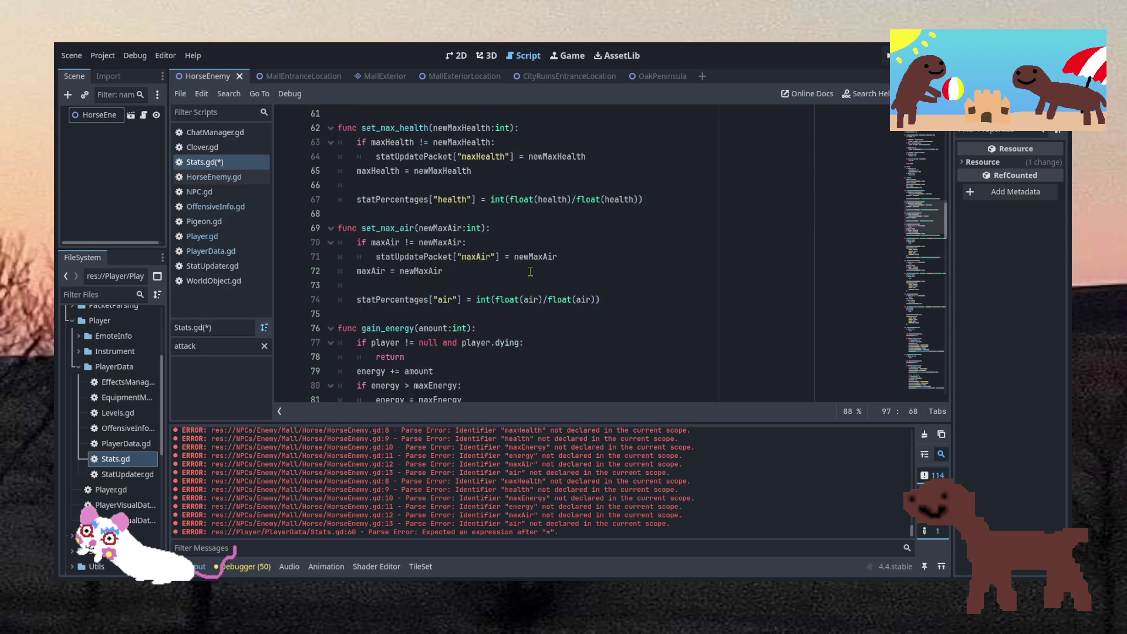
{"action": "scroll", "coordinate": [530, 271], "scroll_direction": "up", "scroll_amount": 4}
{"action": "scroll", "coordinate": [644, 275], "scroll_direction": "down", "scroll_amount": 3}
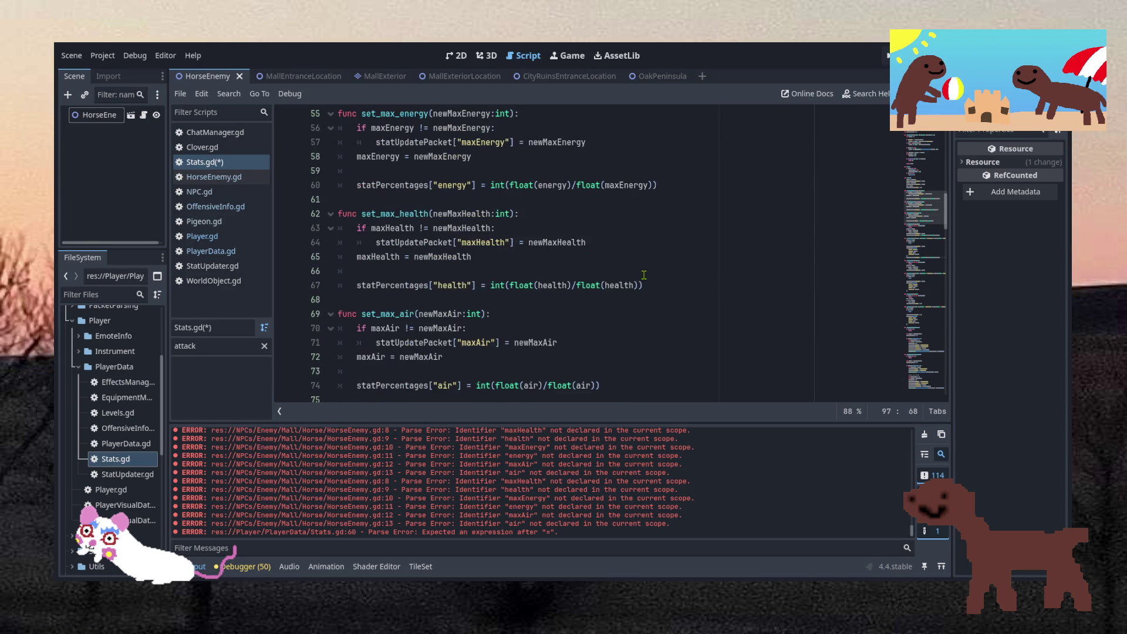
Copy the statPercentages["health"] line into gain_health and take_damage, then save
{"action": "left_click", "coordinate": [646, 285]}
{"action": "key", "text": "shift+Up"}
{"action": "scroll", "coordinate": [637, 288], "scroll_direction": "down", "scroll_amount": 14}
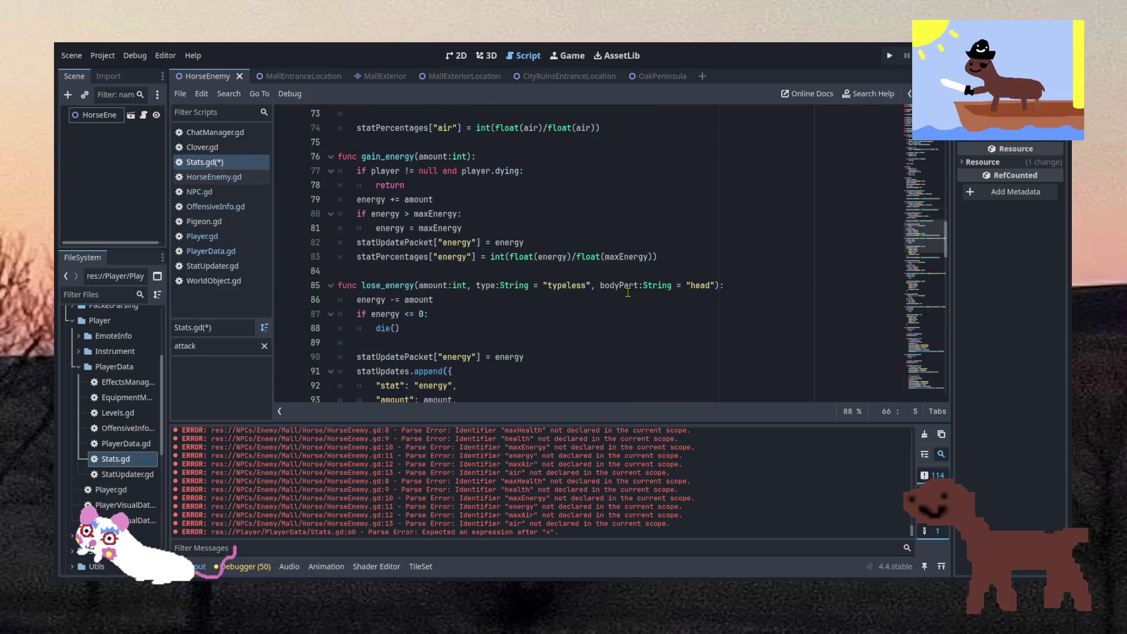
{"action": "scroll", "coordinate": [627, 293], "scroll_direction": "up", "scroll_amount": 4}
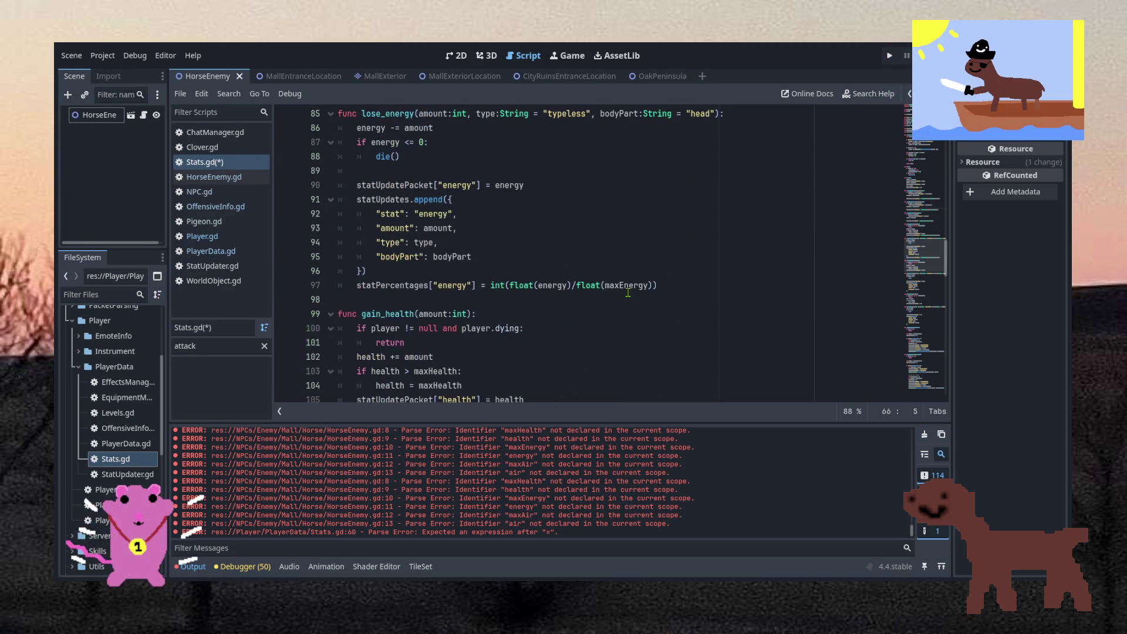
{"action": "left_click", "coordinate": [668, 285]}
{"action": "scroll", "coordinate": [560, 233], "scroll_direction": "down", "scroll_amount": 6}
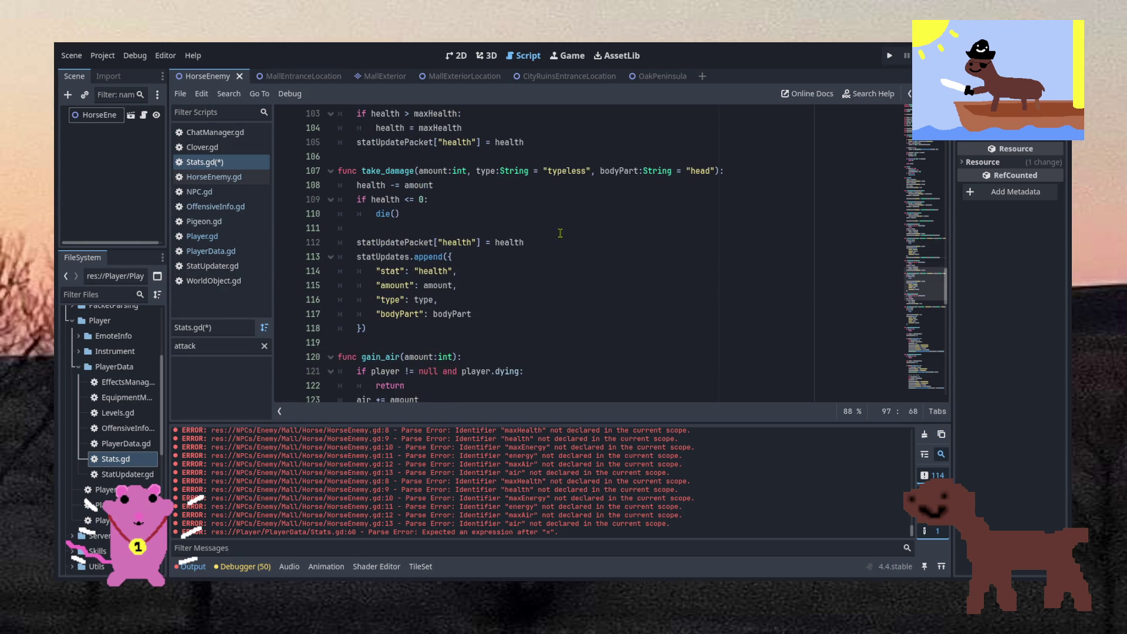
{"action": "left_click", "coordinate": [546, 139]}
{"action": "key", "text": "Return"}
{"action": "key", "text": "ctrl+v"}
{"action": "left_click", "coordinate": [465, 340]}
{"action": "key", "text": "Return"}
{"action": "key", "text": "ctrl+v"}
{"action": "key", "text": "ctrl+s"}
Copy the statPercentages["air"] line from set_max_air into gain_air after its packet update
{"action": "scroll", "coordinate": [589, 269], "scroll_direction": "up", "scroll_amount": 10}
{"action": "scroll", "coordinate": [590, 269], "scroll_direction": "up", "scroll_amount": 7}
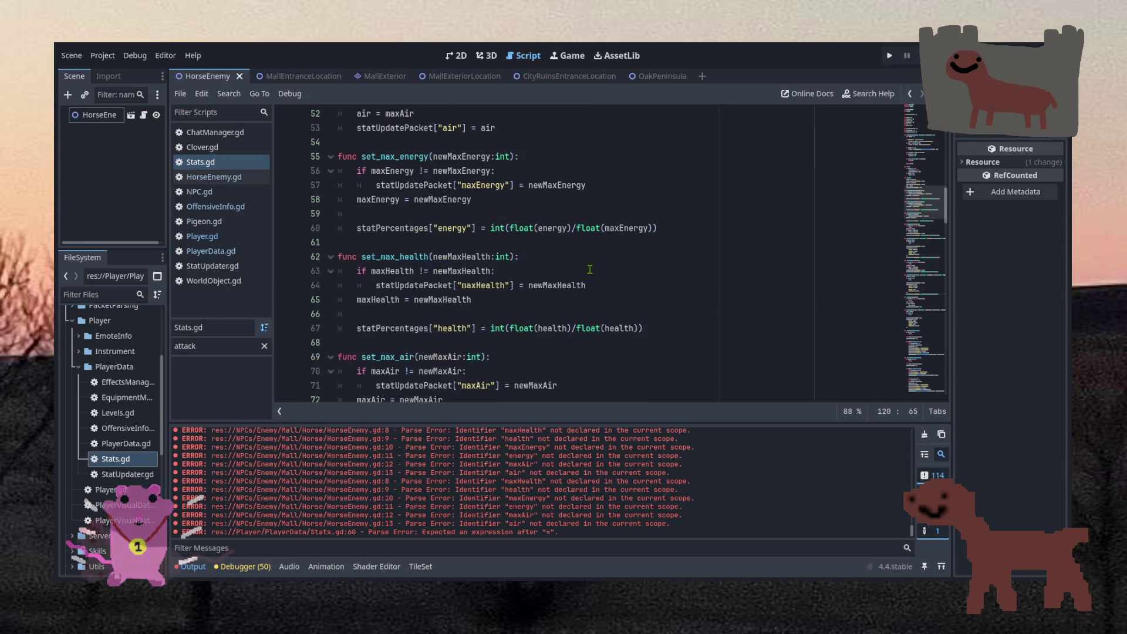
{"action": "scroll", "coordinate": [590, 269], "scroll_direction": "down", "scroll_amount": 4}
{"action": "left_click", "coordinate": [612, 251]}
{"action": "key", "text": "shift+Up"}
{"action": "key", "text": "ctrl+c"}
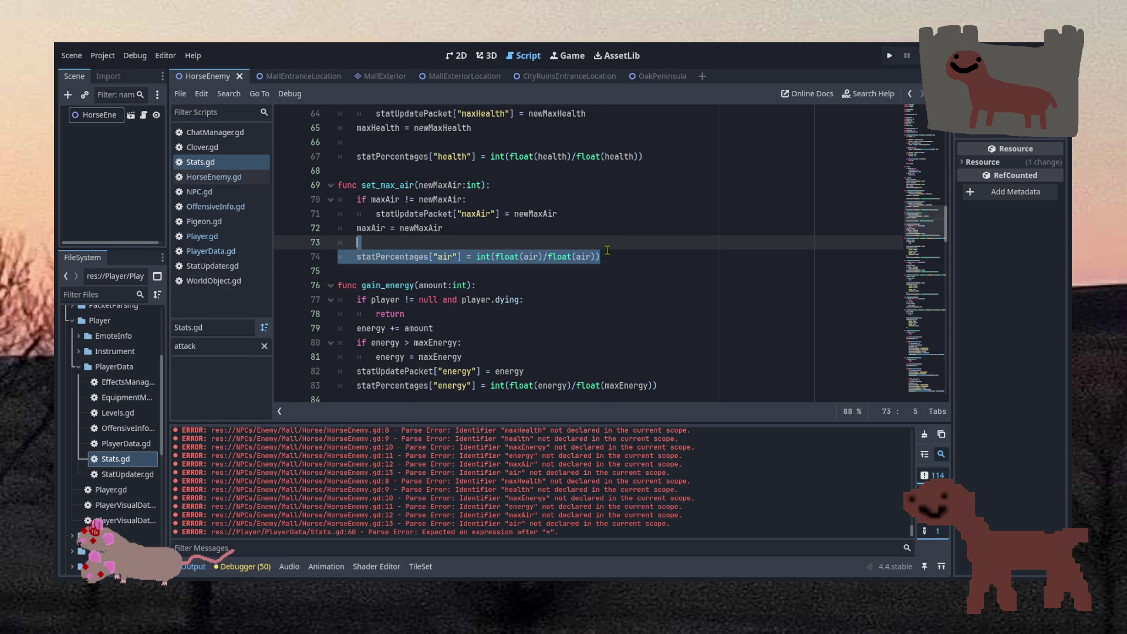
{"action": "scroll", "coordinate": [567, 292], "scroll_direction": "down", "scroll_amount": 19}
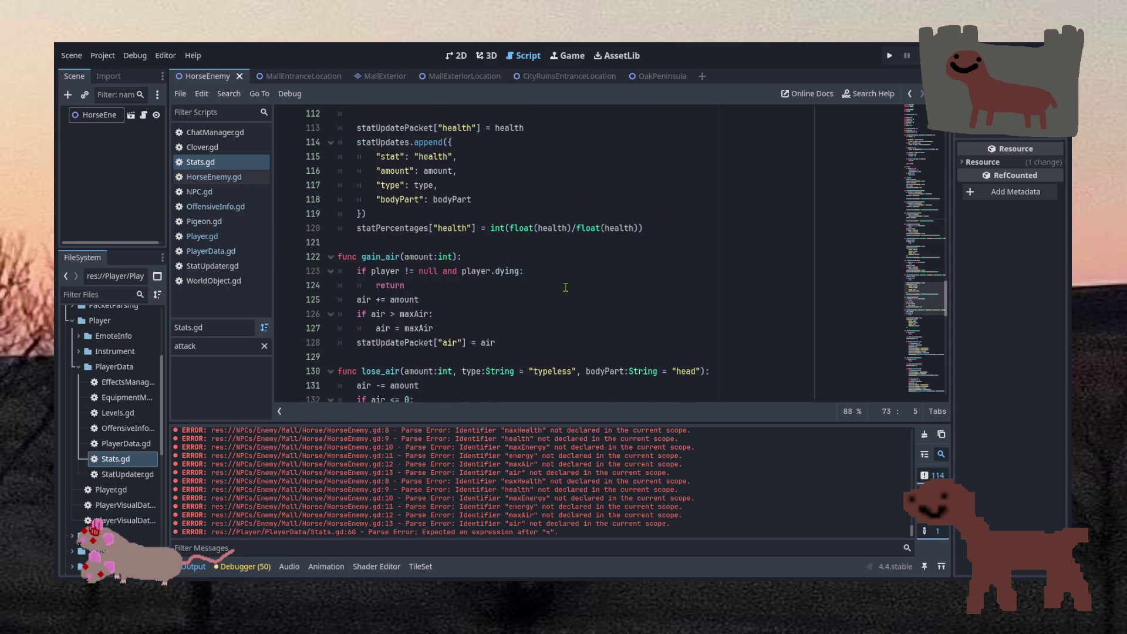
{"action": "scroll", "coordinate": [565, 287], "scroll_direction": "down", "scroll_amount": 1}
{"action": "left_click", "coordinate": [536, 175]}
{"action": "key", "text": "ctrl+v"}
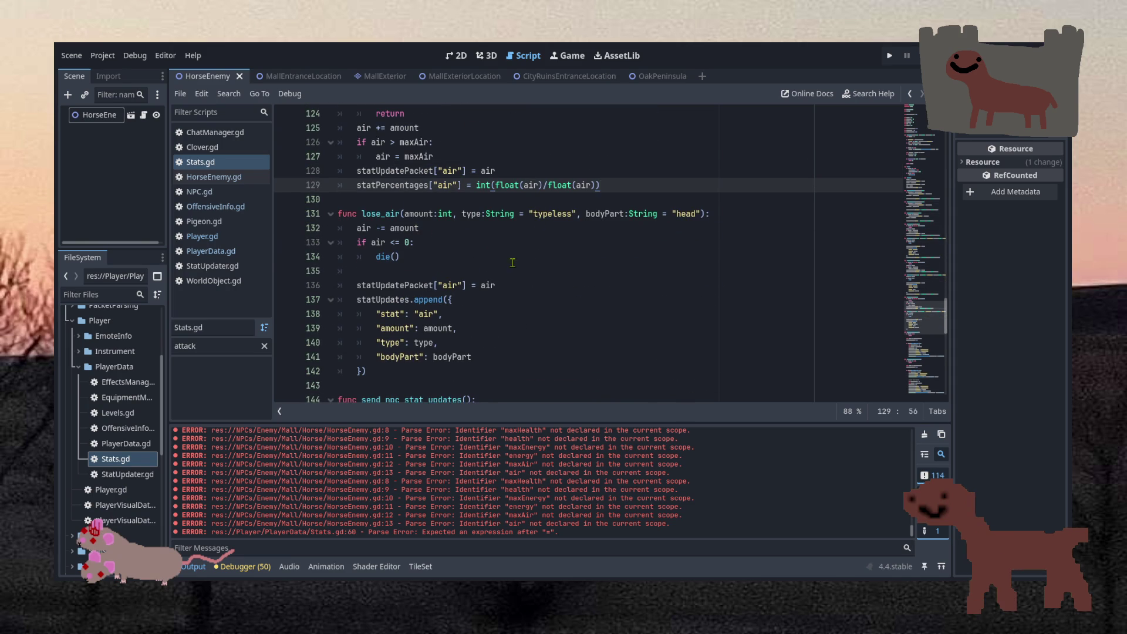
Paste the air percentage line at the end of lose_air and save Stats.gd
{"action": "scroll", "coordinate": [488, 288], "scroll_direction": "down", "scroll_amount": 1}
{"action": "left_click", "coordinate": [433, 342]}
{"action": "left_click", "coordinate": [433, 328]}
{"action": "key", "text": "Return"}
{"action": "key", "text": "ctrl+v"}
{"action": "key", "text": "ctrl+s"}
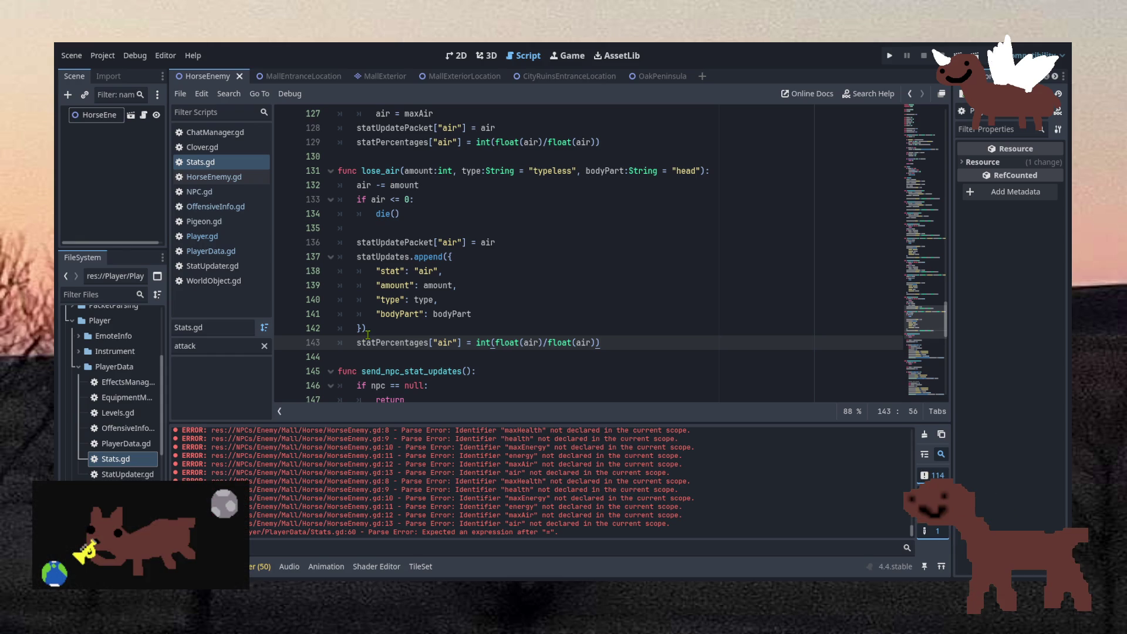
{"action": "left_click", "coordinate": [380, 334]}
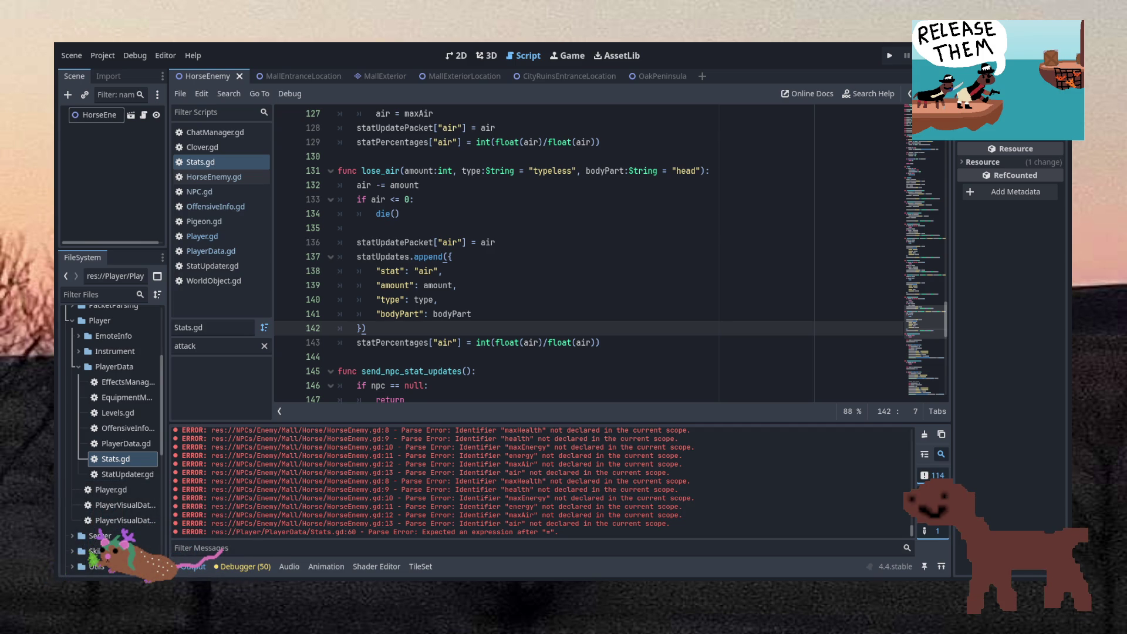
{"action": "left_click", "coordinate": [498, 356]}
Duplicate the var hitInfo line in send_player_stat_updates and rename the copy to percentages
{"action": "scroll", "coordinate": [496, 308], "scroll_direction": "down", "scroll_amount": 6}
{"action": "scroll", "coordinate": [496, 309], "scroll_direction": "up", "scroll_amount": 6}
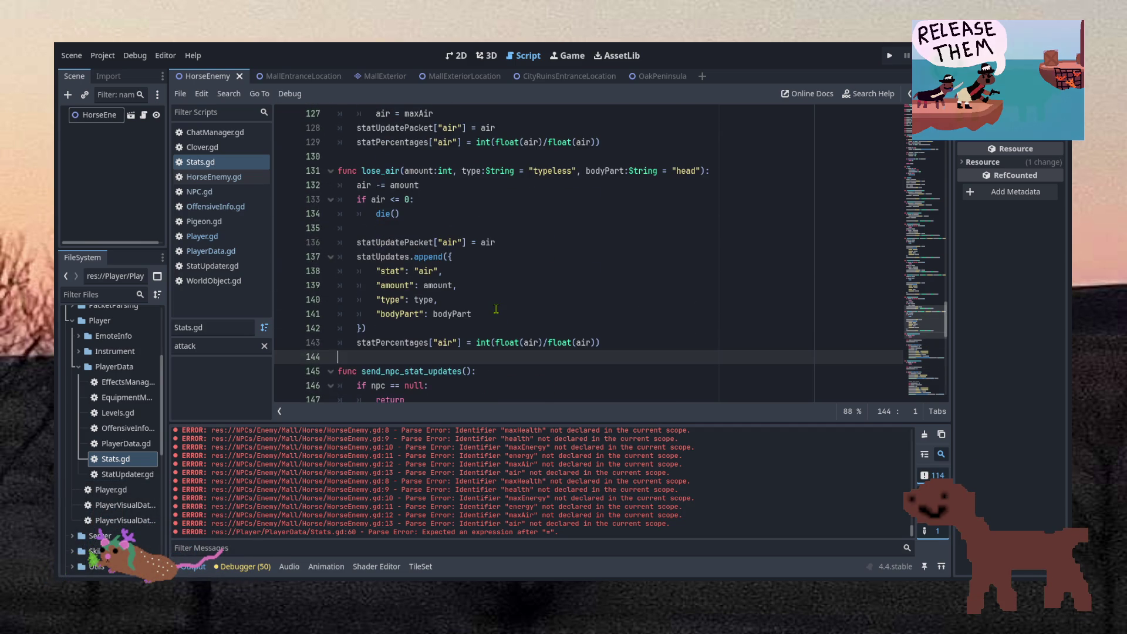
{"action": "scroll", "coordinate": [495, 309], "scroll_direction": "down", "scroll_amount": 2}
{"action": "scroll", "coordinate": [496, 309], "scroll_direction": "down", "scroll_amount": 10}
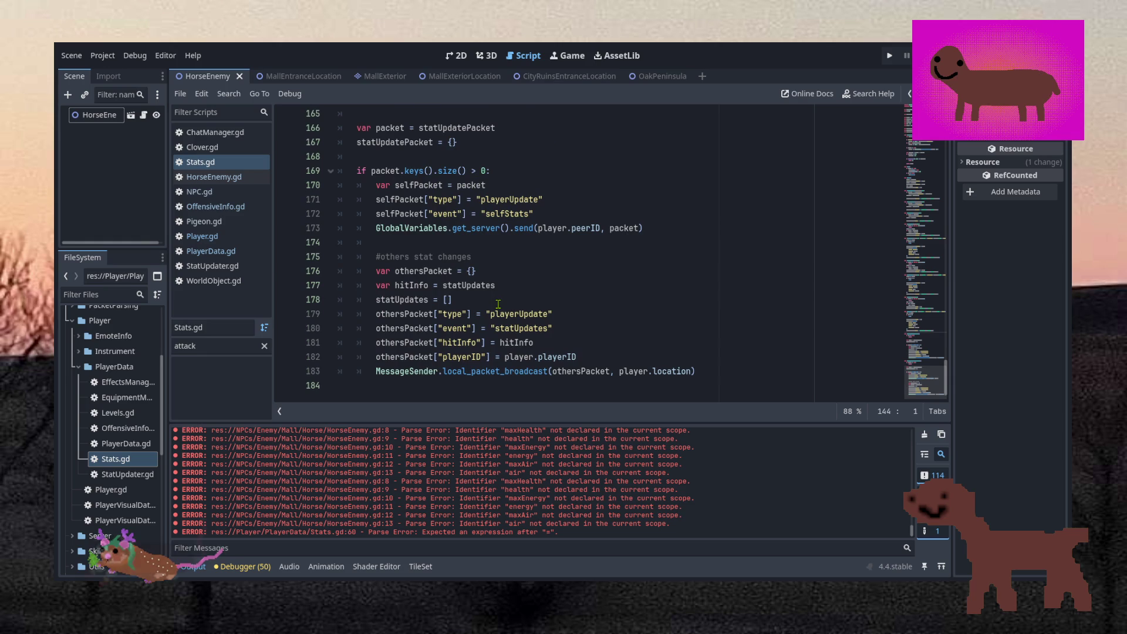
{"action": "left_click", "coordinate": [498, 285]}
{"action": "scroll", "coordinate": [500, 288], "scroll_direction": "up", "scroll_amount": 4}
{"action": "scroll", "coordinate": [499, 288], "scroll_direction": "up", "scroll_amount": 4}
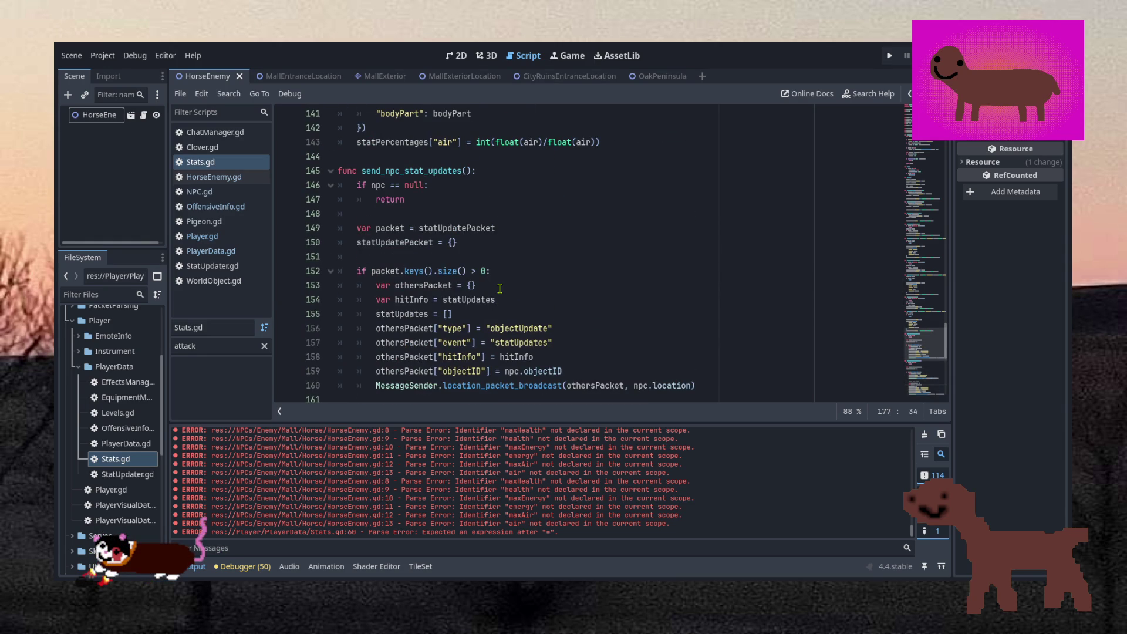
{"action": "scroll", "coordinate": [500, 288], "scroll_direction": "down", "scroll_amount": 8}
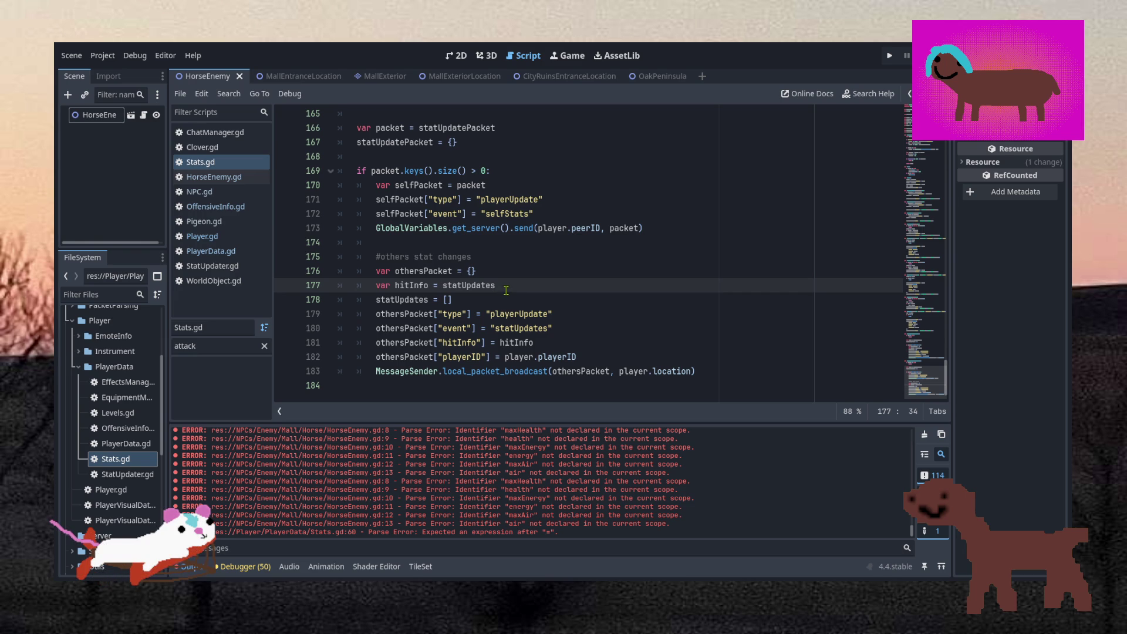
{"action": "left_click_drag", "start_coordinate": [508, 287], "coordinate": [510, 276]}
{"action": "key", "text": "ctrl+c"}
{"action": "left_click", "coordinate": [502, 300]}
{"action": "key", "text": "ctrl+v"}
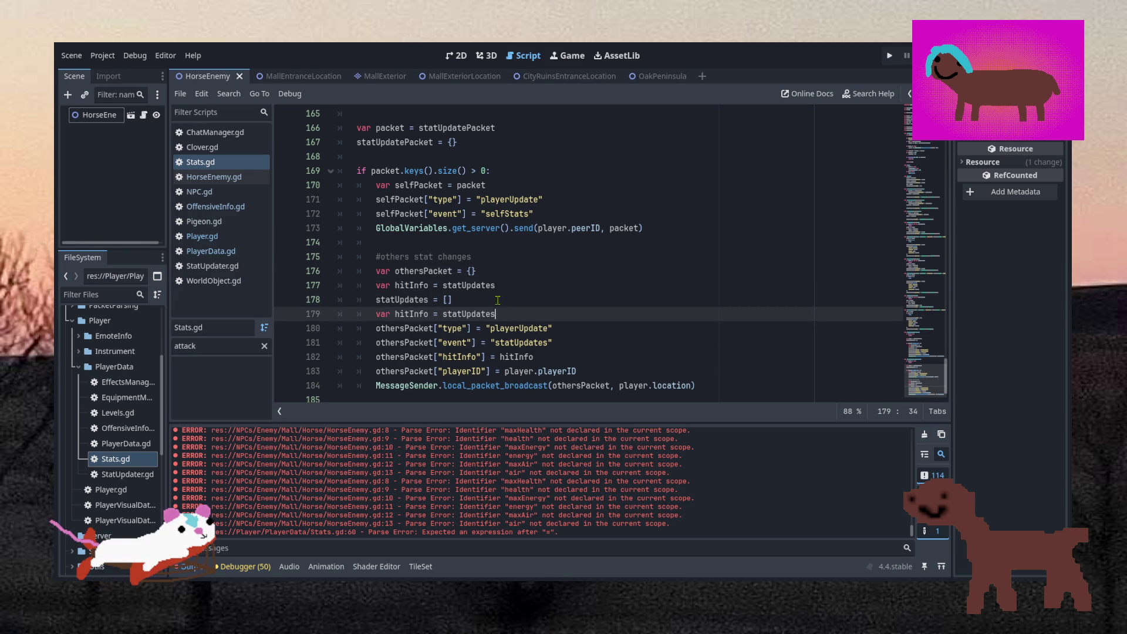
{"action": "double_click", "coordinate": [411, 314]}
{"action": "type", "text": "percentages"}
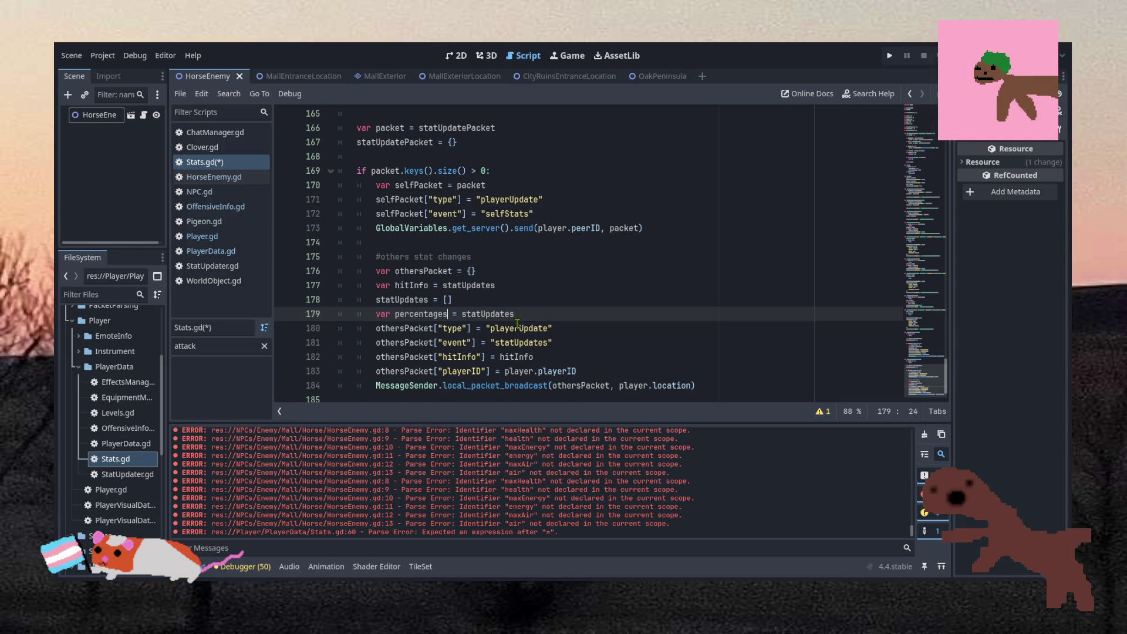
Assign percentages = statPercentages.duplicate(), add percentages = {} below, and save
{"action": "double_click", "coordinate": [488, 311]}
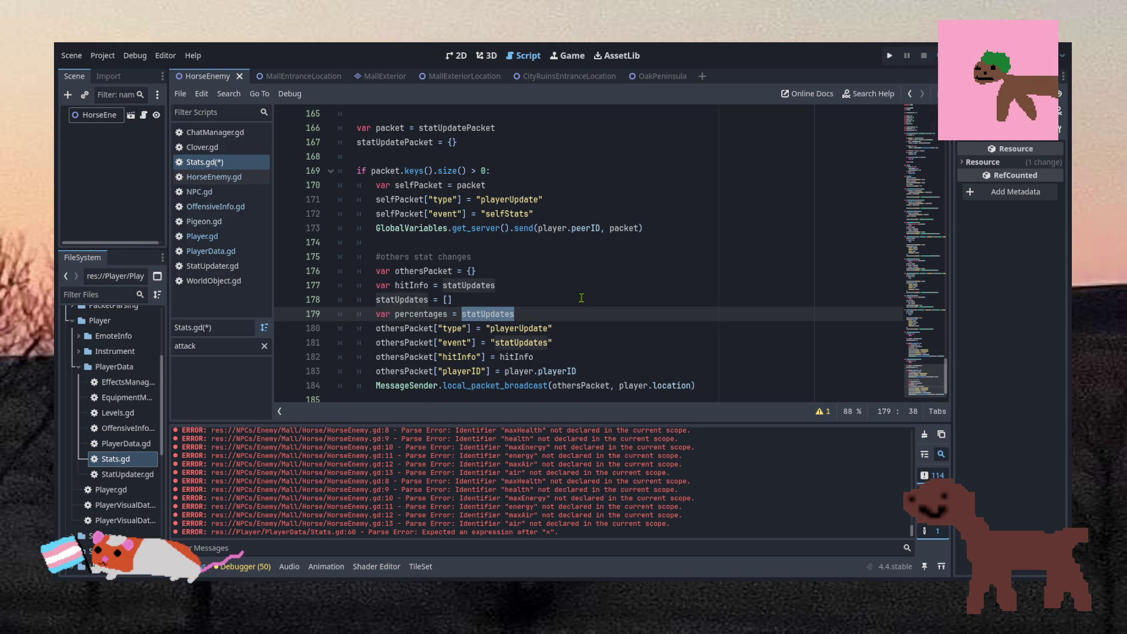
{"action": "type", "text": "stat"}
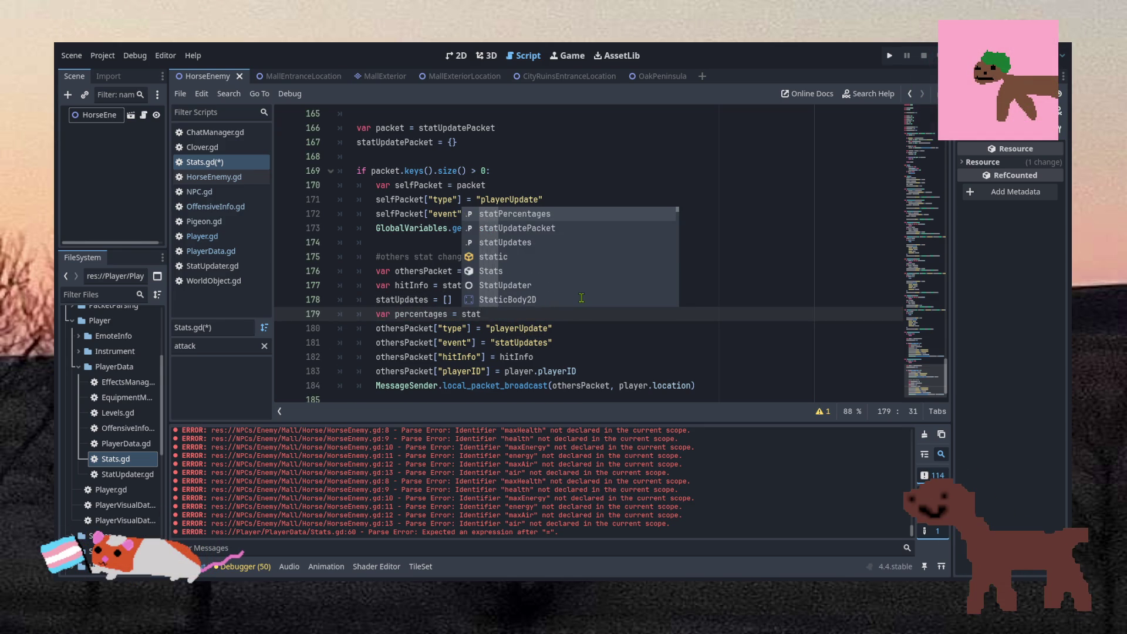
{"action": "key", "text": "Return"}
{"action": "type", "text": "."}
{"action": "key", "text": "Return"}
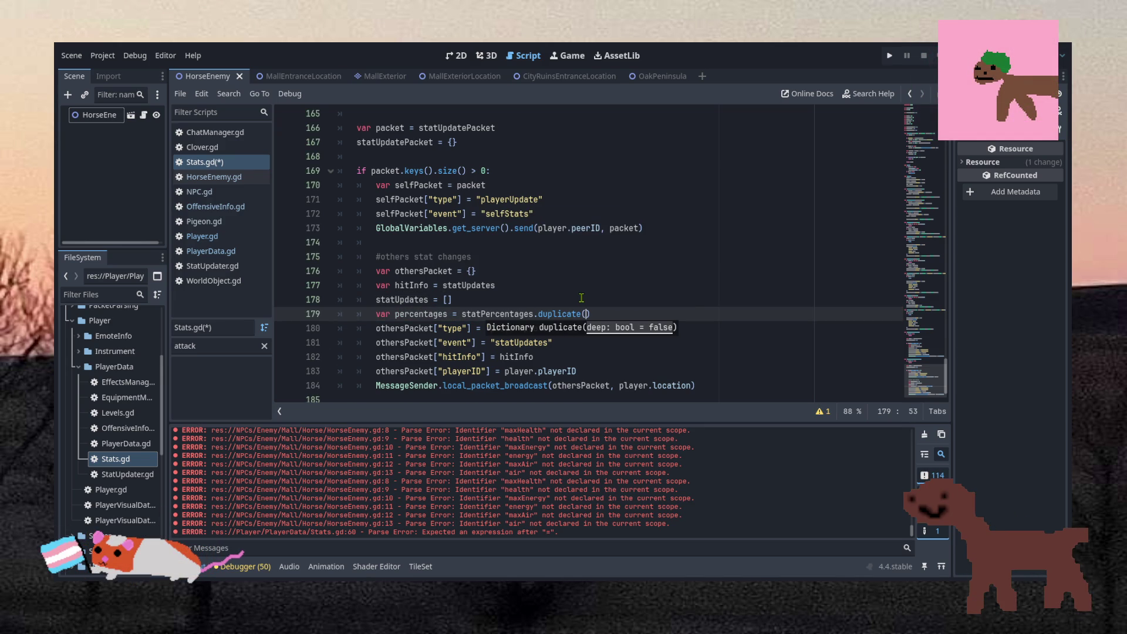
{"action": "key", "text": "Return"}
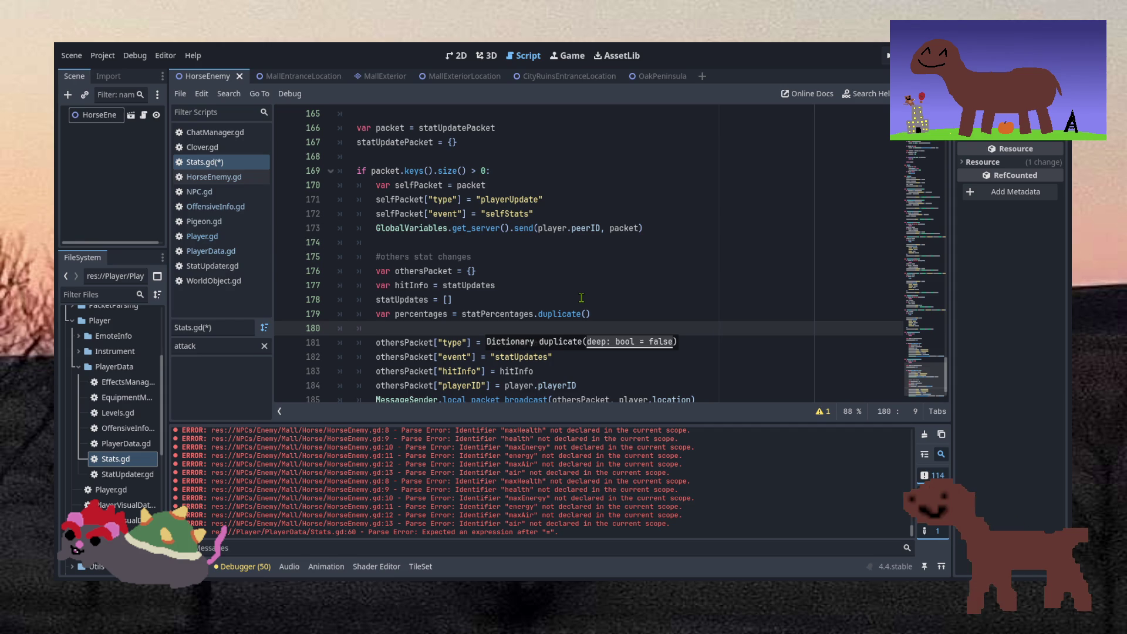
{"action": "type", "text": "percentages = "}
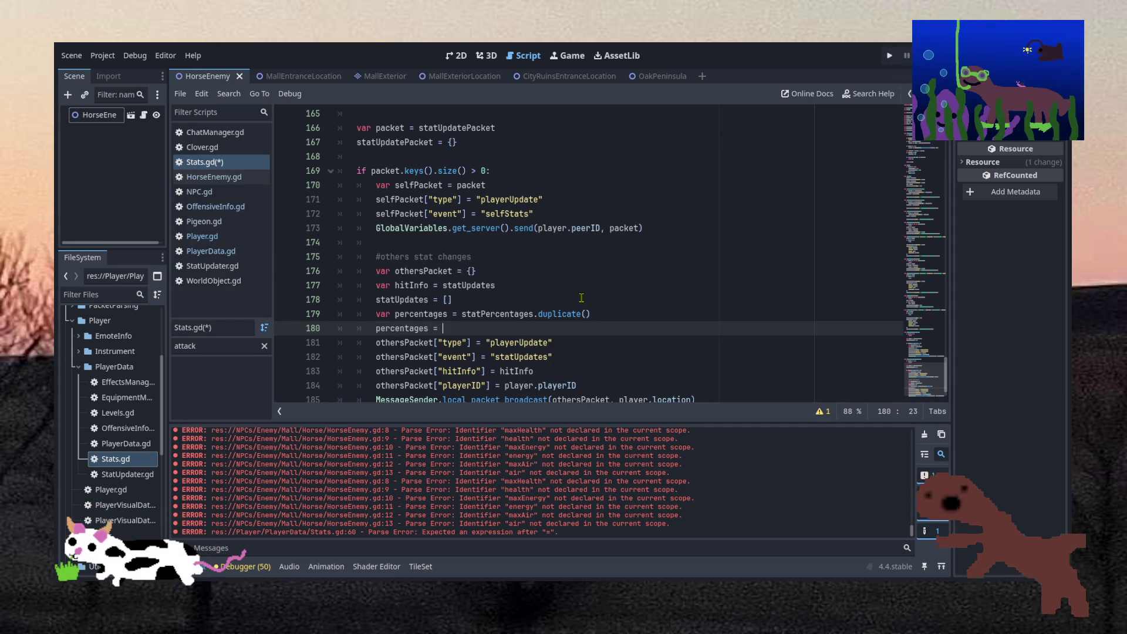
{"action": "type", "text": "{"}
{"action": "key", "text": "ctrl+s"}
{"action": "scroll", "coordinate": [543, 304], "scroll_direction": "down", "scroll_amount": 1}
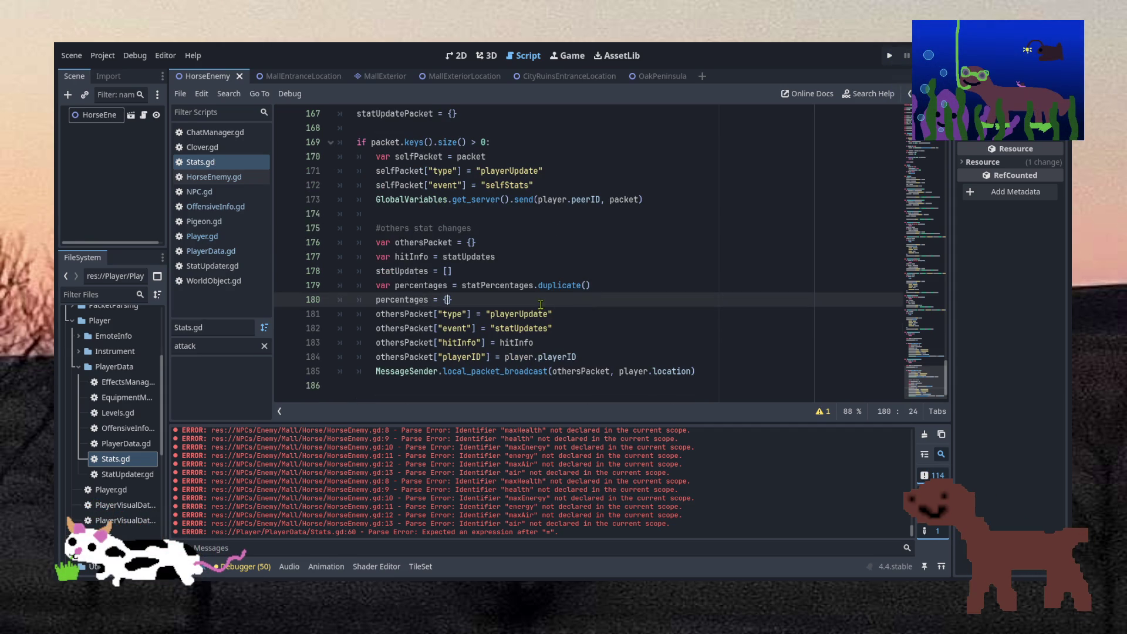
{"action": "left_click", "coordinate": [674, 356]}
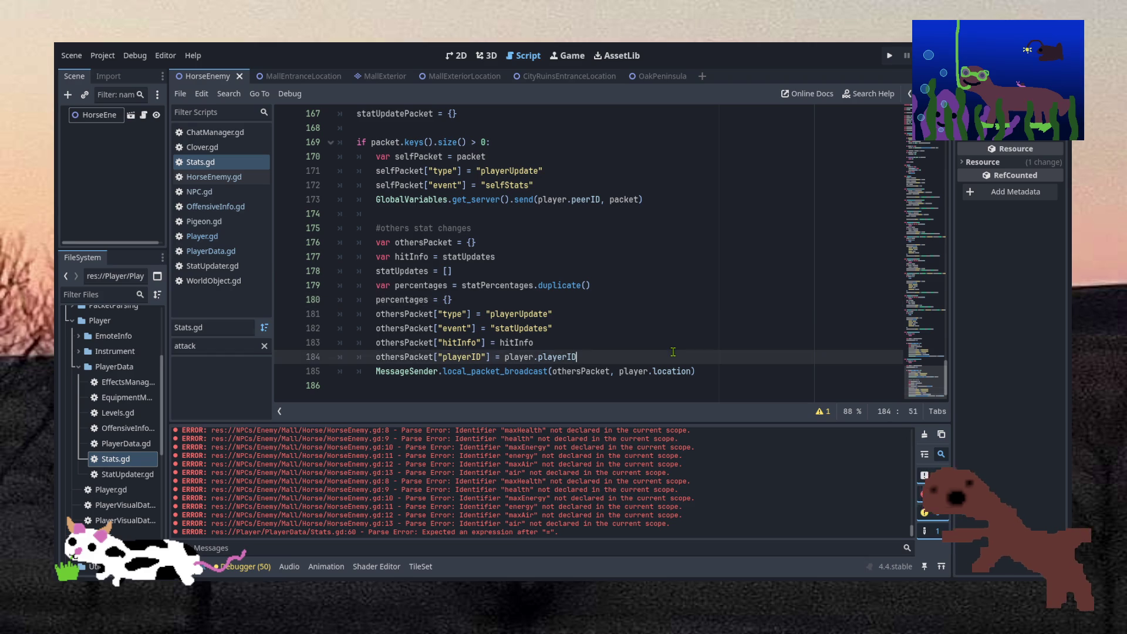
Duplicate the playerID line in the player stats packet
{"action": "triple_click", "coordinate": [605, 351]}
{"action": "key", "text": "ctrl+c"}
{"action": "key", "text": "End"}
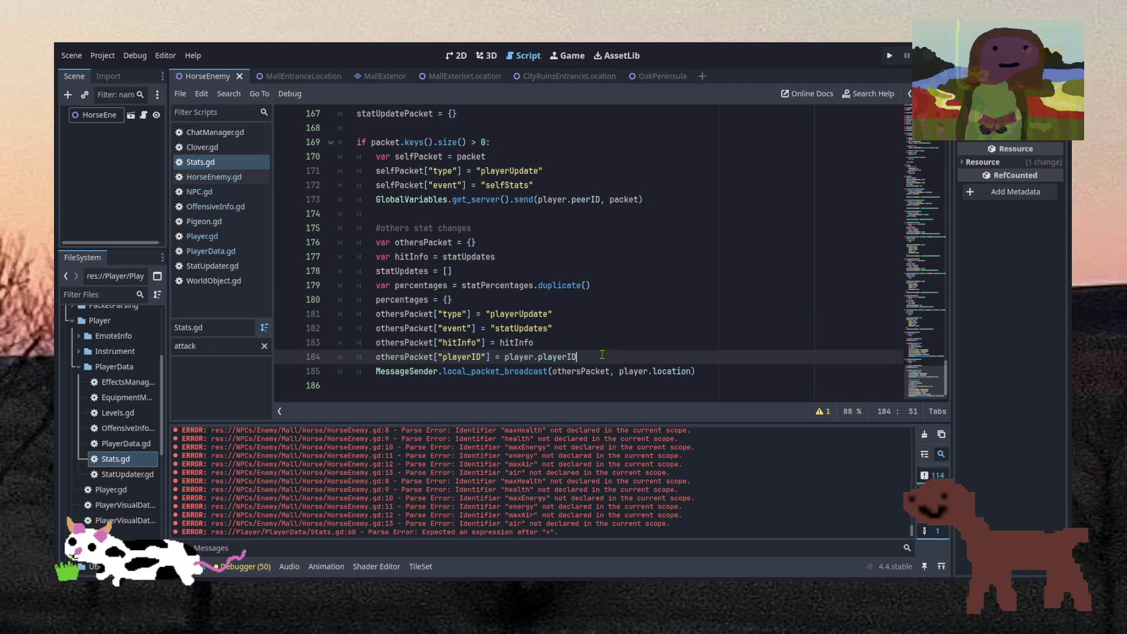
{"action": "key", "text": "Return"}
{"action": "key", "text": "ctrl+v"}
{"action": "scroll", "coordinate": [601, 354], "scroll_direction": "down", "scroll_amount": 1}
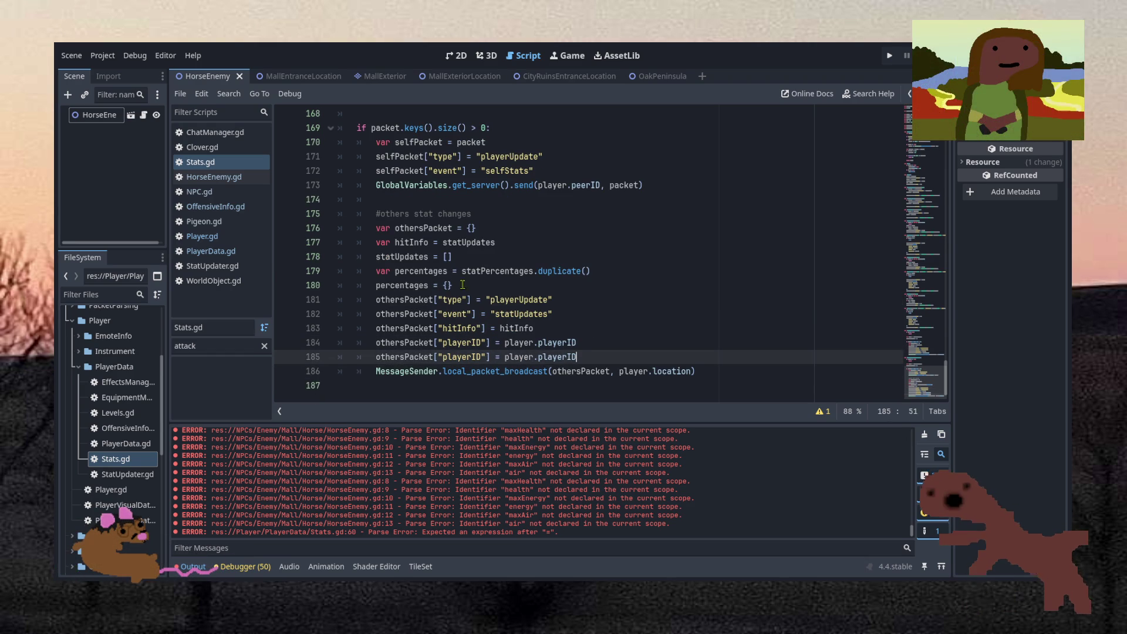
Change the duplicate to othersPacket["percentages"] = percentages
{"action": "double_click", "coordinate": [416, 285]}
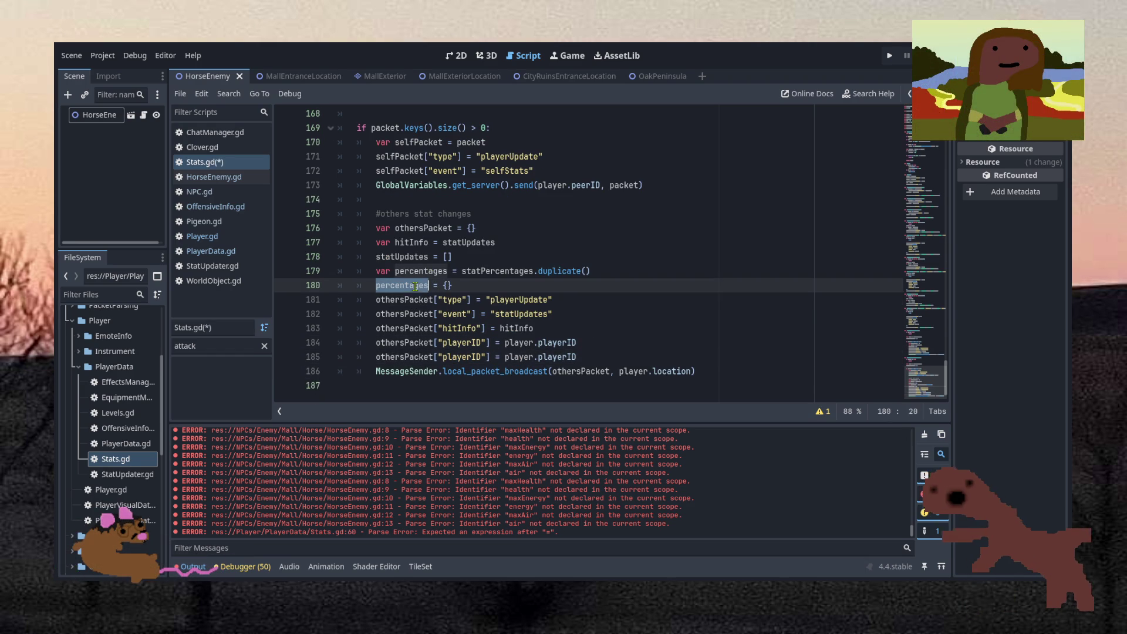
{"action": "double_click", "coordinate": [464, 357]}
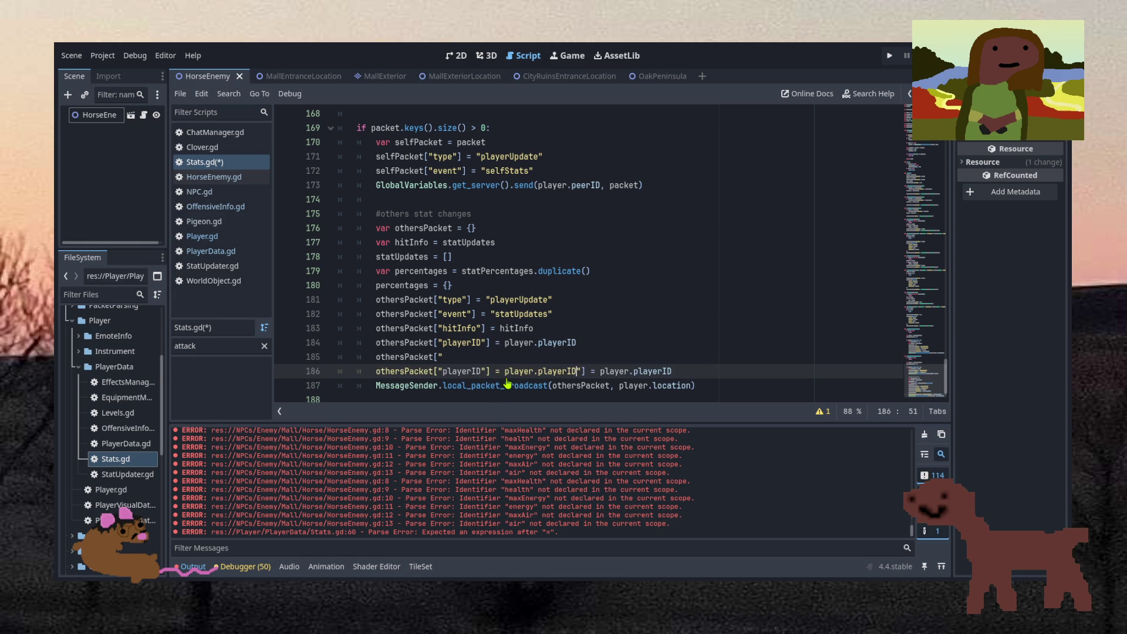
{"action": "double_click", "coordinate": [409, 285]}
{"action": "key", "text": "ctrl+c"}
{"action": "double_click", "coordinate": [455, 357]}
{"action": "key", "text": "ctrl+v"}
{"action": "left_click_drag", "start_coordinate": [519, 357], "coordinate": [595, 356]}
{"action": "key", "text": "ctrl+v"}
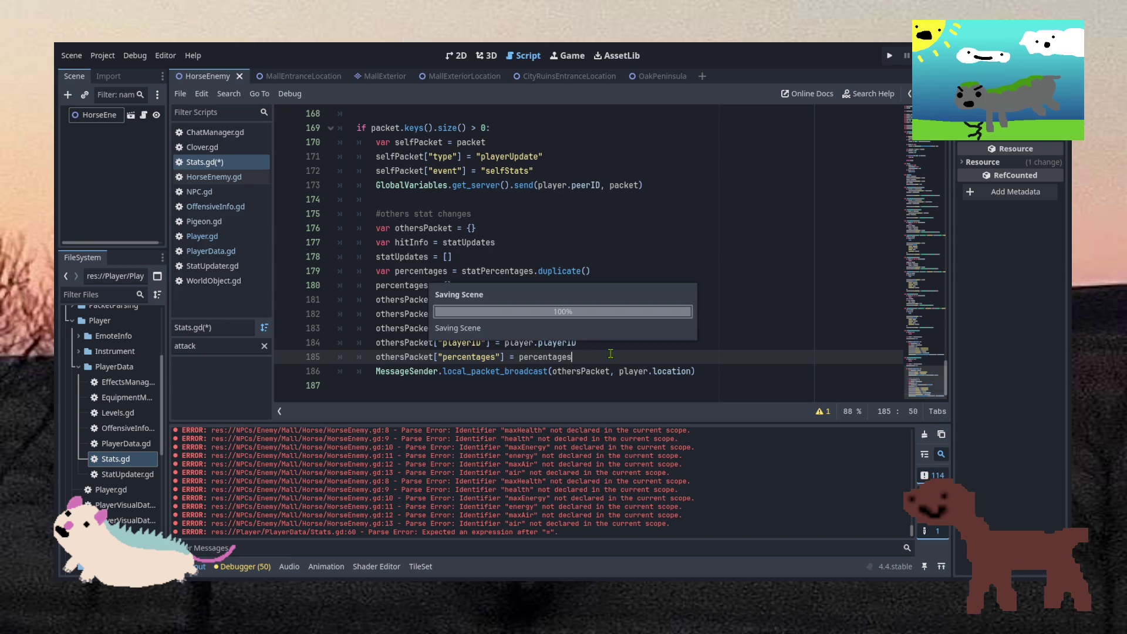
Add the same percentages line to the NPC packet after objectID and save the script
{"action": "left_click", "coordinate": [605, 349], "text": "shift"}
{"action": "key", "text": "ctrl+s"}
{"action": "key", "text": "ctrl+c"}
{"action": "scroll", "coordinate": [605, 349], "scroll_direction": "up", "scroll_amount": 7}
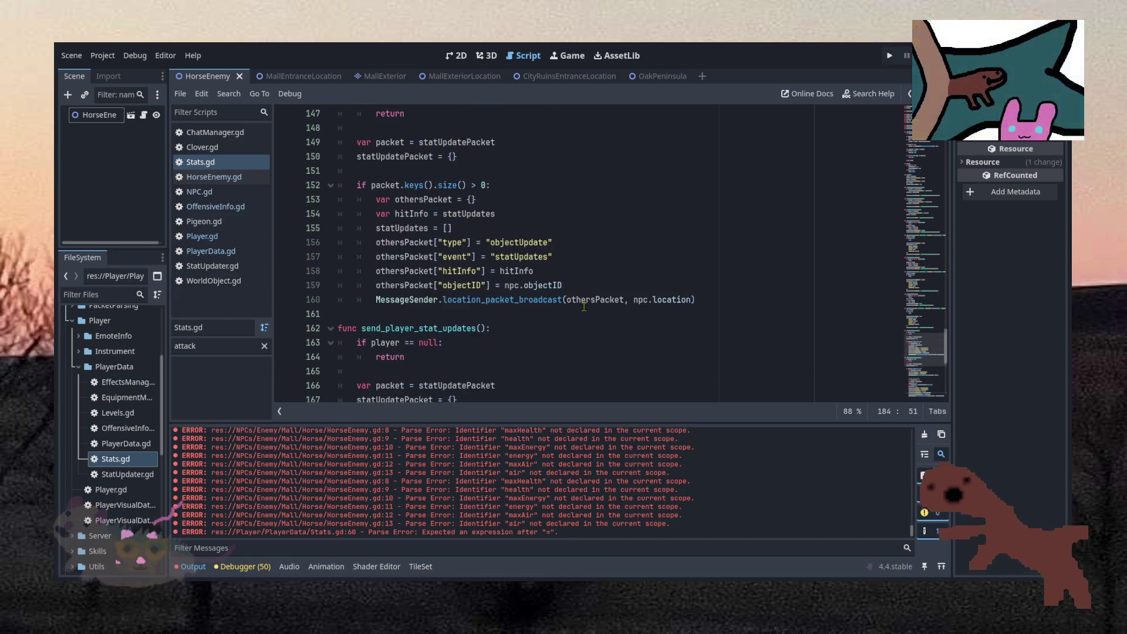
{"action": "left_click", "coordinate": [582, 285]}
{"action": "key", "text": "ctrl+v"}
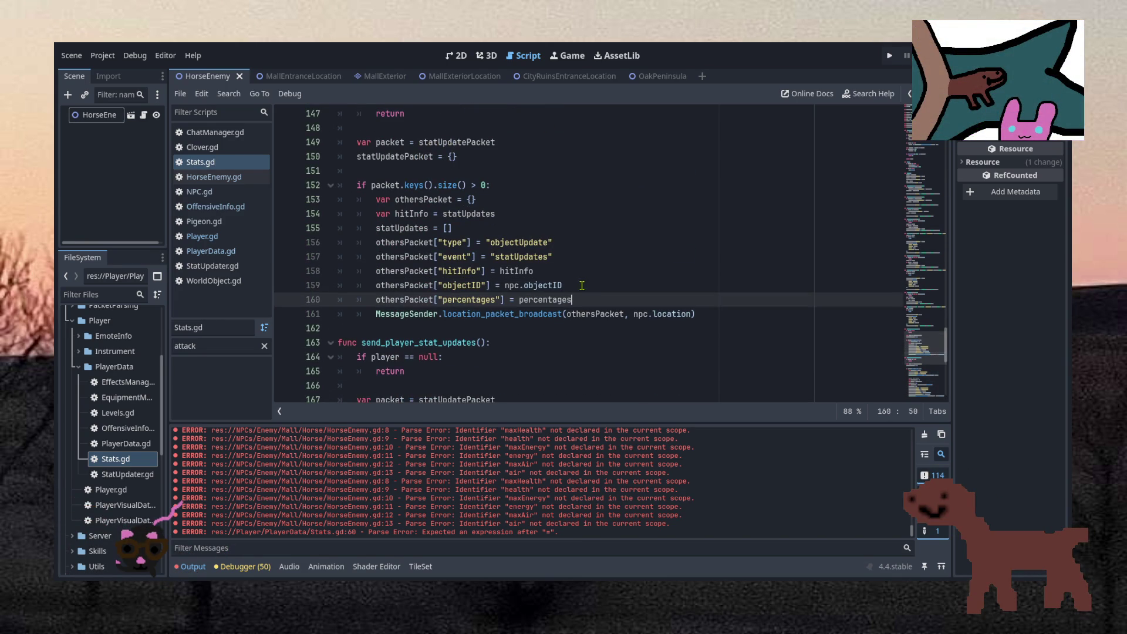
{"action": "key", "text": "ctrl+s"}
Space out and select the percentages declarations in the player stats function
{"action": "scroll", "coordinate": [582, 285], "scroll_direction": "down", "scroll_amount": 7}
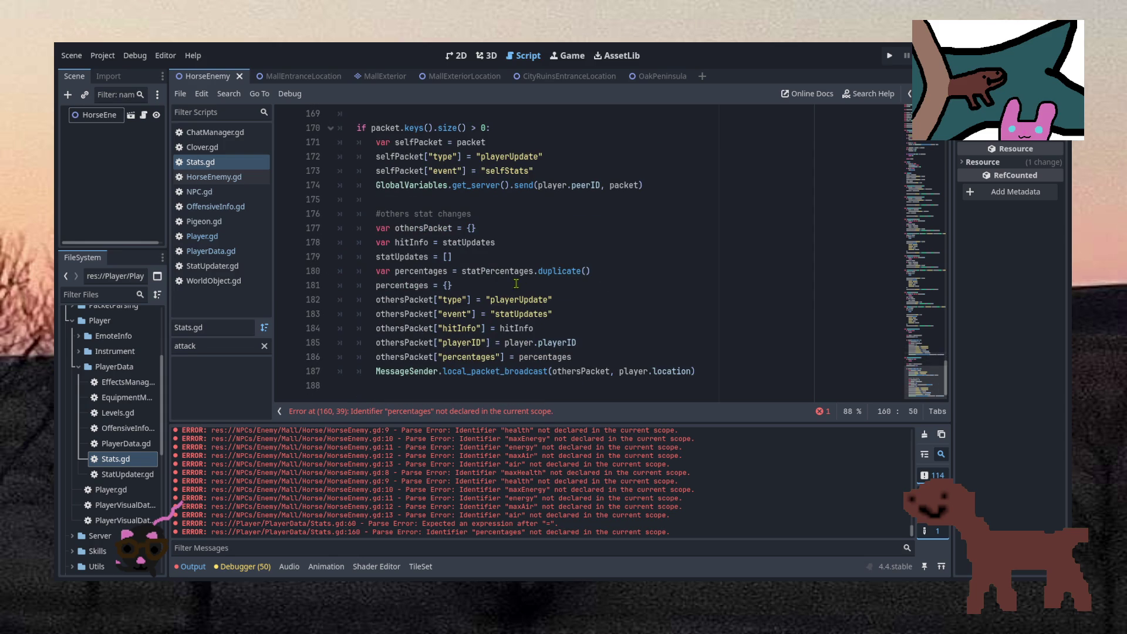
{"action": "left_click", "coordinate": [516, 284]}
{"action": "key", "text": "Return"}
{"action": "key", "text": "Up"}
{"action": "key", "text": "Up"}
{"action": "key", "text": "Home"}
{"action": "key", "text": "Return"}
{"action": "left_click", "coordinate": [500, 296]}
{"action": "left_click_drag", "start_coordinate": [500, 297], "coordinate": [511, 271]}
Paste the percentages declarations into send_npc_stat_updates after the statUpdates reset, with blank-line spacing
{"action": "scroll", "coordinate": [522, 247], "scroll_direction": "up", "scroll_amount": 7}
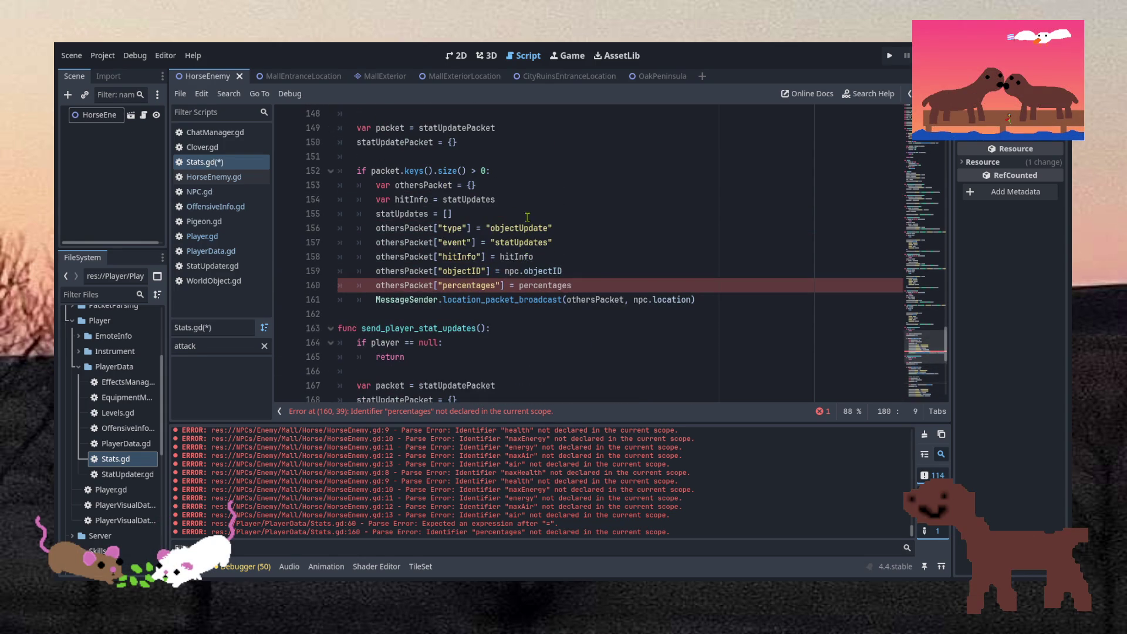
{"action": "left_click", "coordinate": [529, 213]}
{"action": "key", "text": "ctrl+v"}
{"action": "key", "text": "Return"}
{"action": "left_click", "coordinate": [510, 187]}
{"action": "key", "text": "Return"}
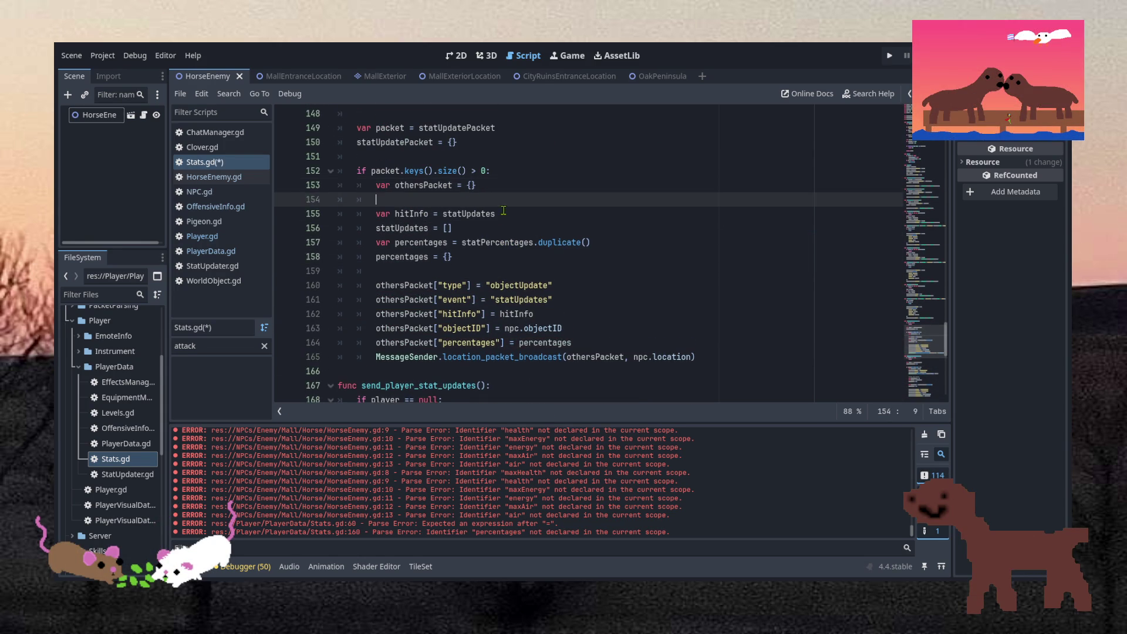